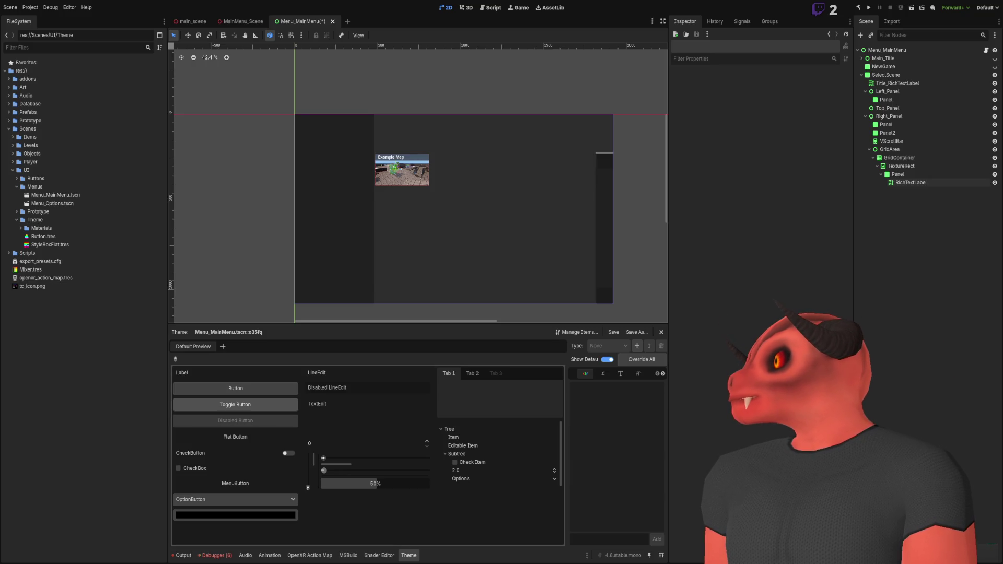
# Step: Expand the TextureRect map preview node and select its RichTextLabel title node
pyautogui.scroll(5, 526, 150)
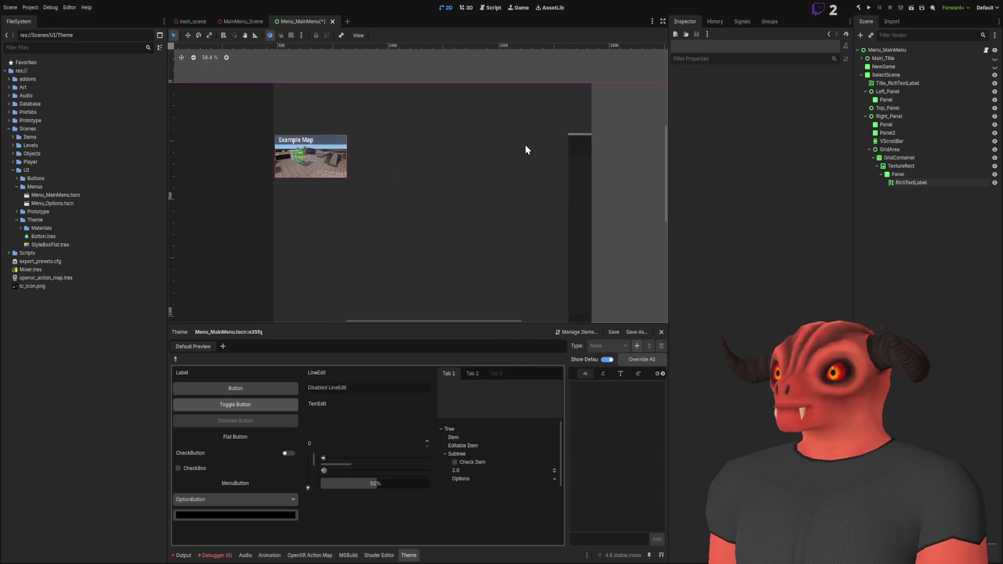
pyautogui.scroll(-2, 429, 197)
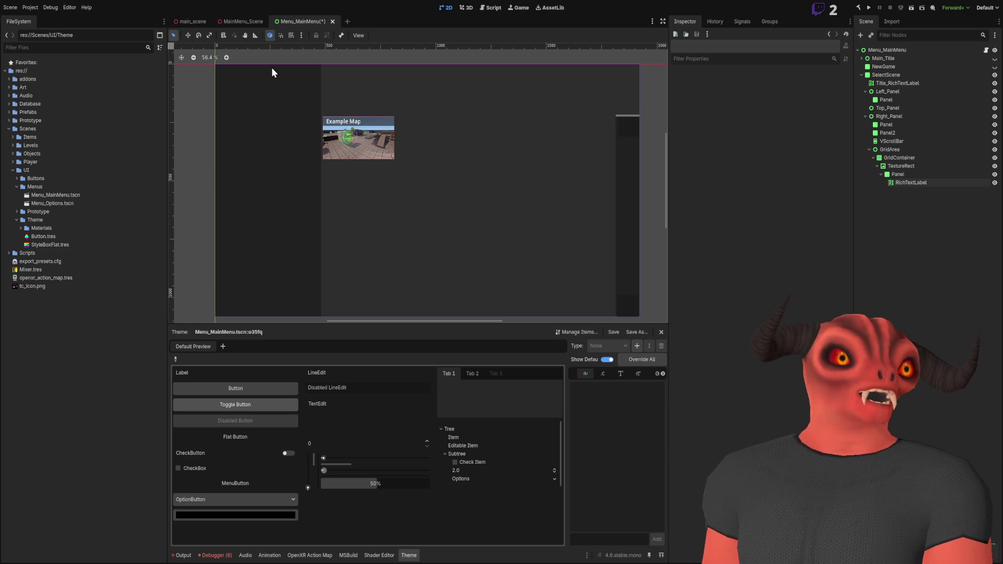
pyautogui.scroll(4, 509, 167)
pyautogui.scroll(-5, 458, 162)
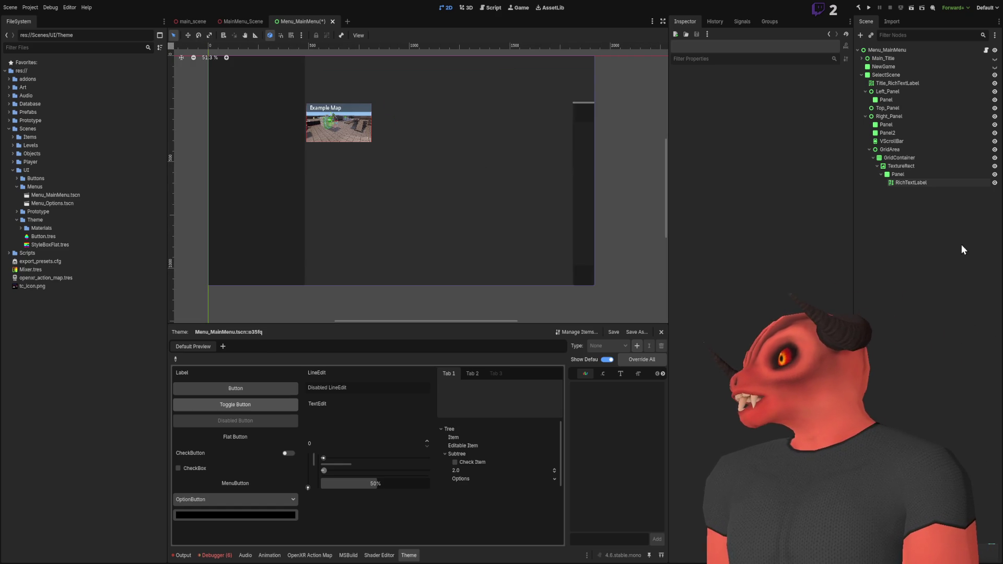
pyautogui.click(924, 174)
pyautogui.click(897, 166)
pyautogui.doubleClick(880, 165)
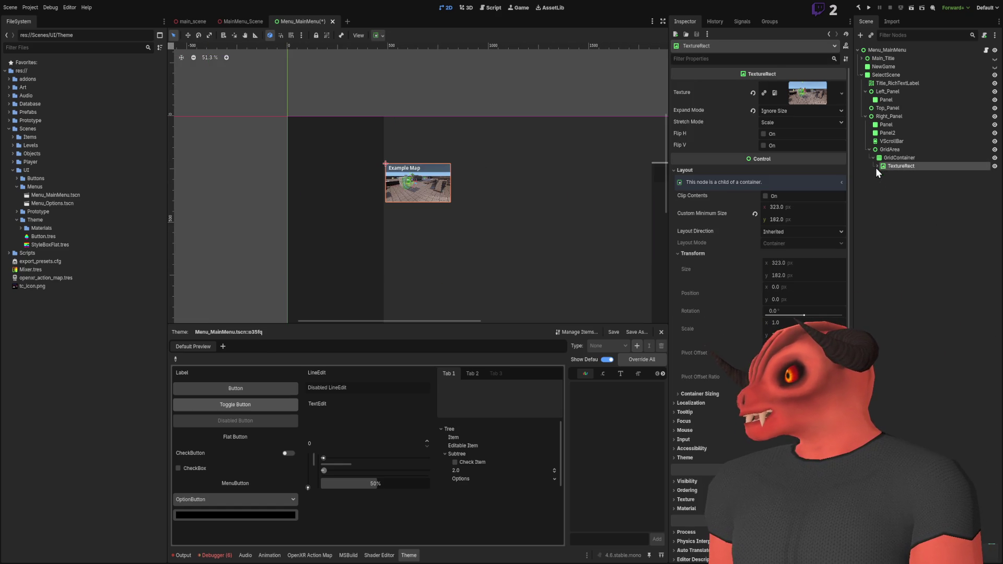
pyautogui.click(888, 198)
pyautogui.click(910, 166)
pyautogui.scroll(5, 426, 137)
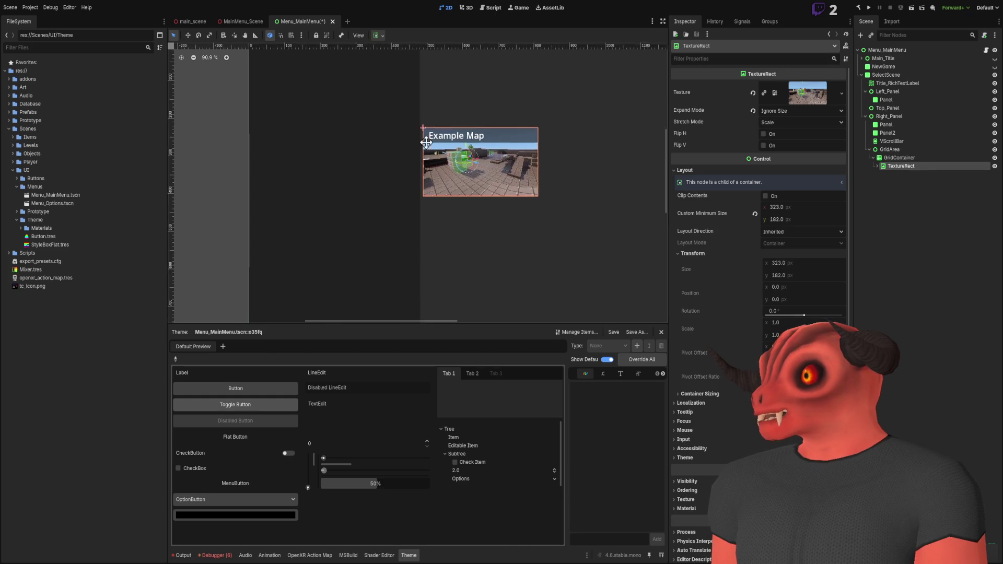
pyautogui.click(878, 166)
pyautogui.click(899, 181)
# Step: Raise the title's Normal Font Size override slightly, then reselect the RichTextLabel
pyautogui.scroll(3, 452, 169)
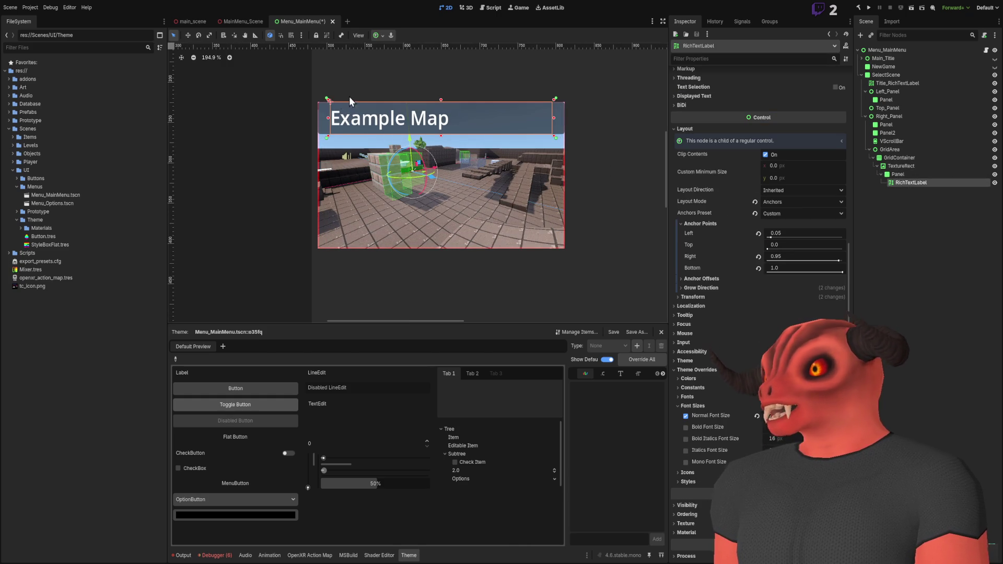
pyautogui.scroll(7, 356, 122)
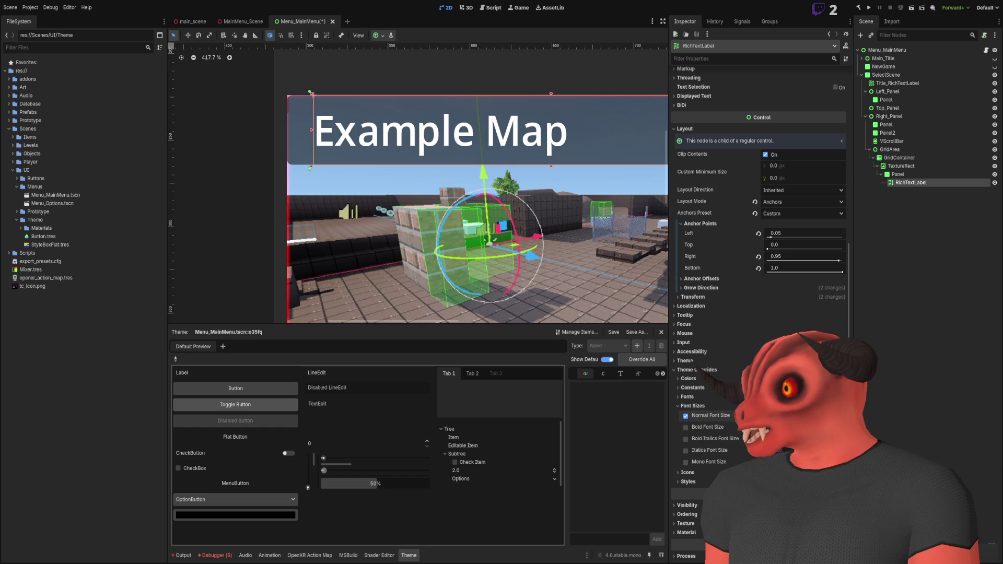
pyautogui.click(840, 413)
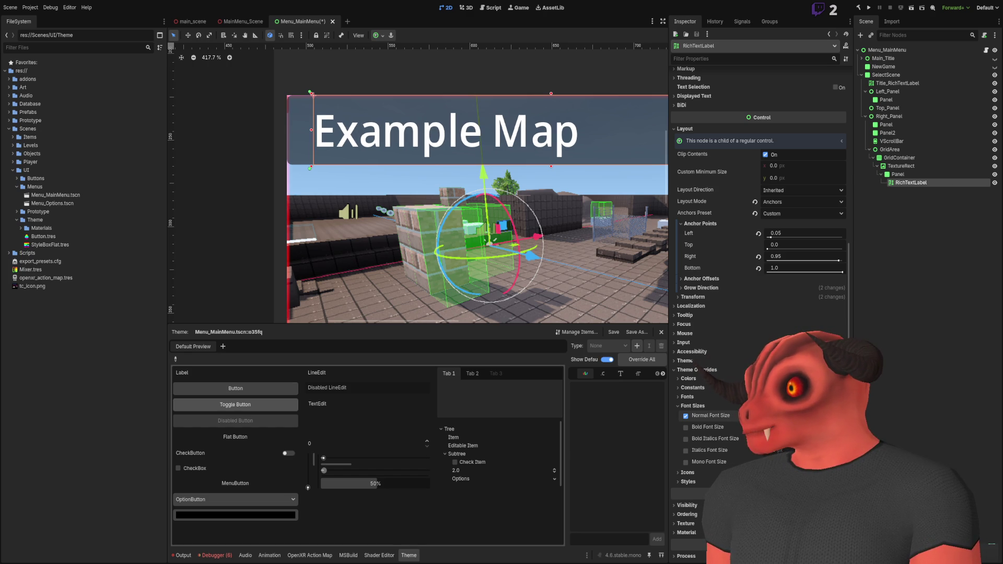
pyautogui.scroll(-10, 557, 229)
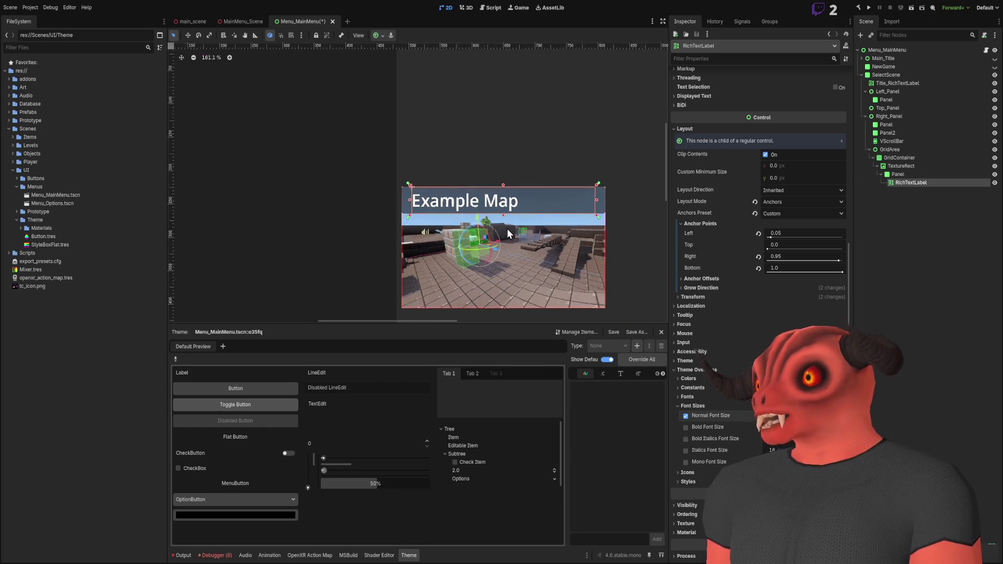
pyautogui.click(580, 237)
pyautogui.scroll(-3, 457, 155)
pyautogui.scroll(3, 360, 144)
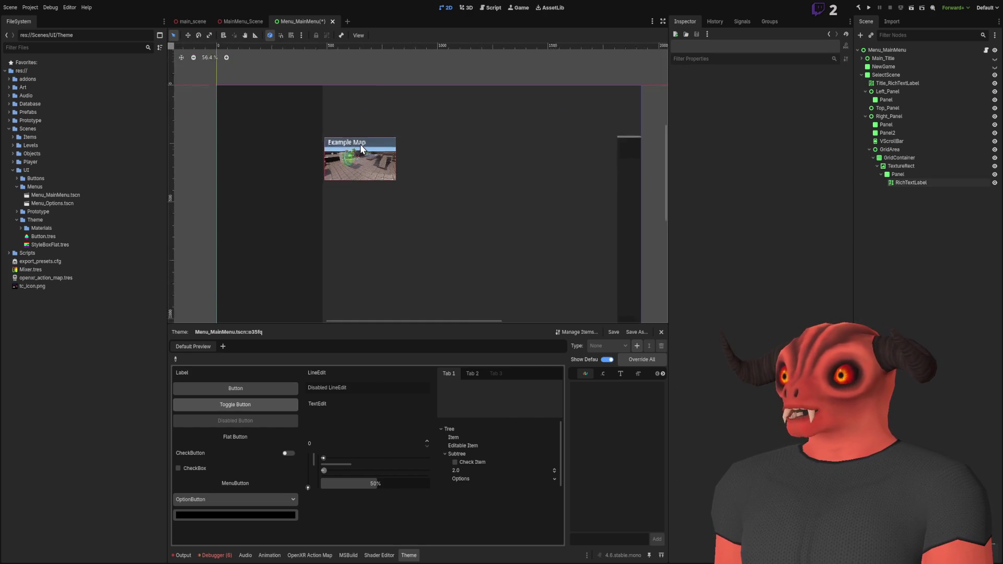
pyautogui.scroll(1, 439, 144)
pyautogui.click(922, 184)
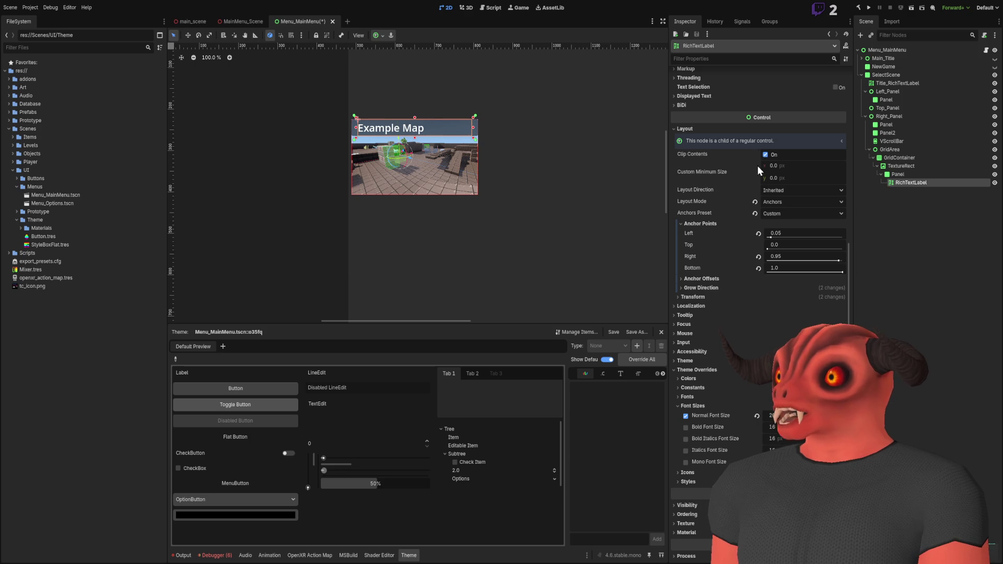
pyautogui.scroll(5, 701, 298)
# Step: Append 'With Big' to the label text and uncheck Scroll Active
pyautogui.click(772, 122)
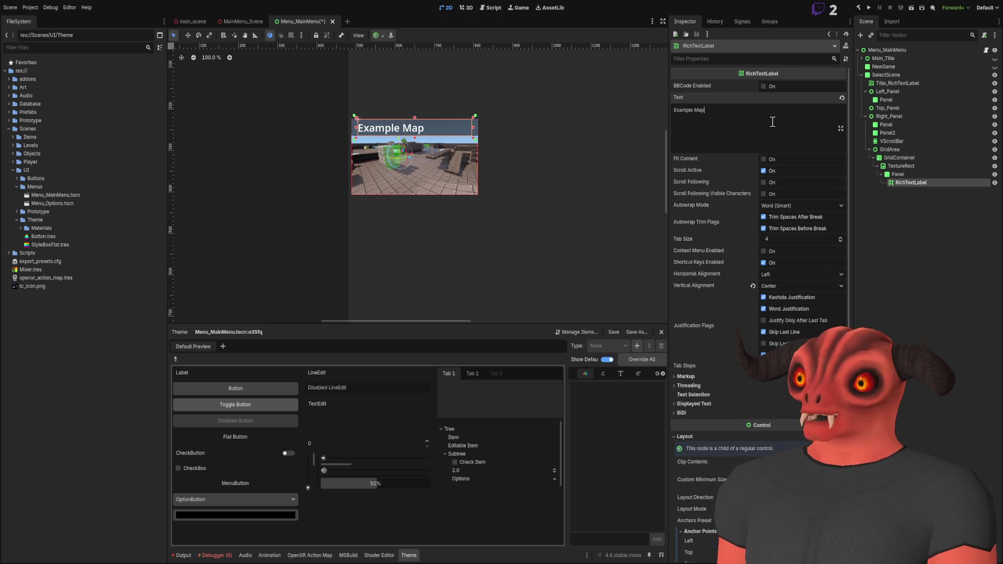
pyautogui.write(' With Big N')
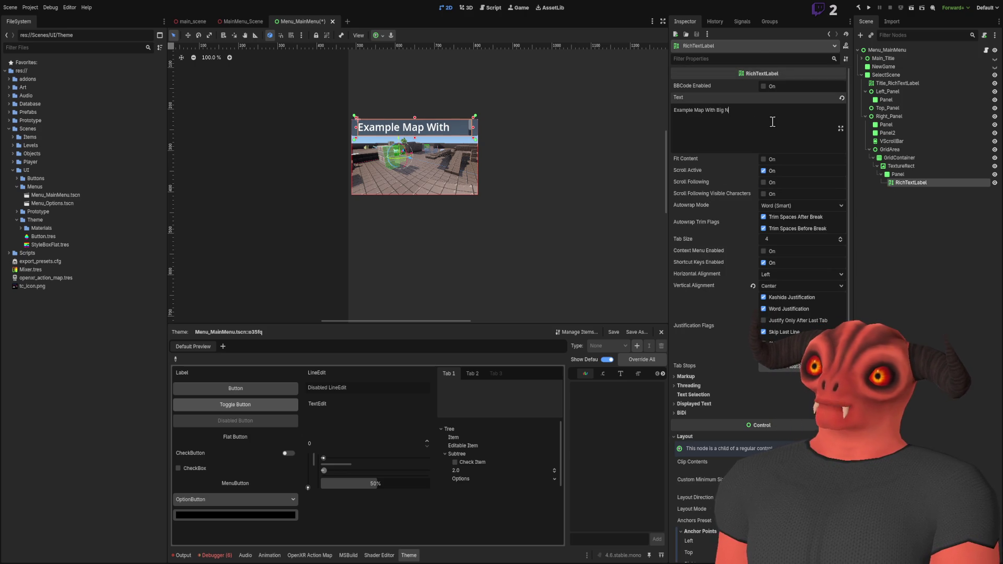
pyautogui.press('BackSpace')
pyautogui.press('BackSpace')
pyautogui.press('BackSpace')
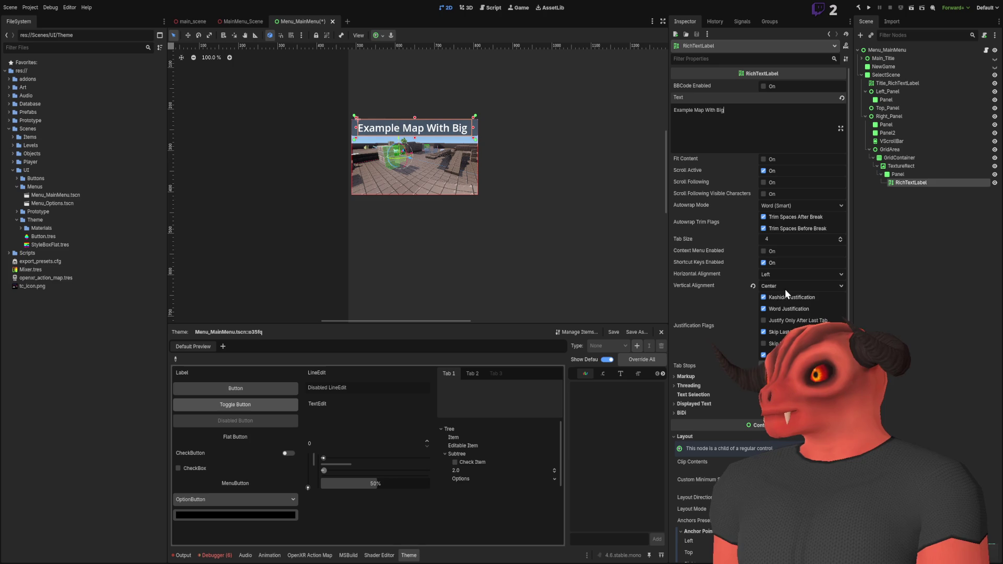
pyautogui.click(787, 283)
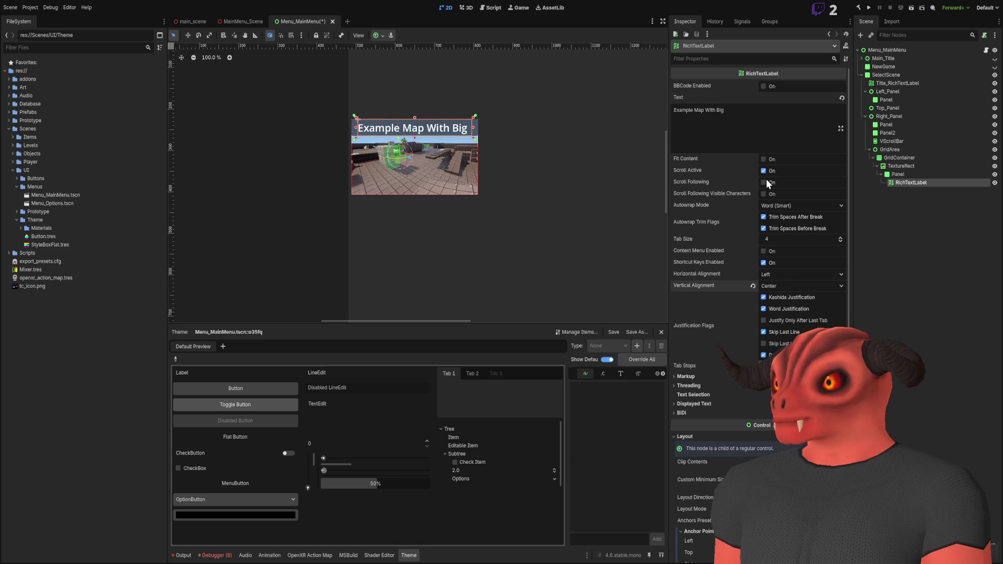
pyautogui.click(764, 171)
# Step: Complete the text as 'Example Map With Big text yay' and collapse Font Sizes
pyautogui.click(771, 123)
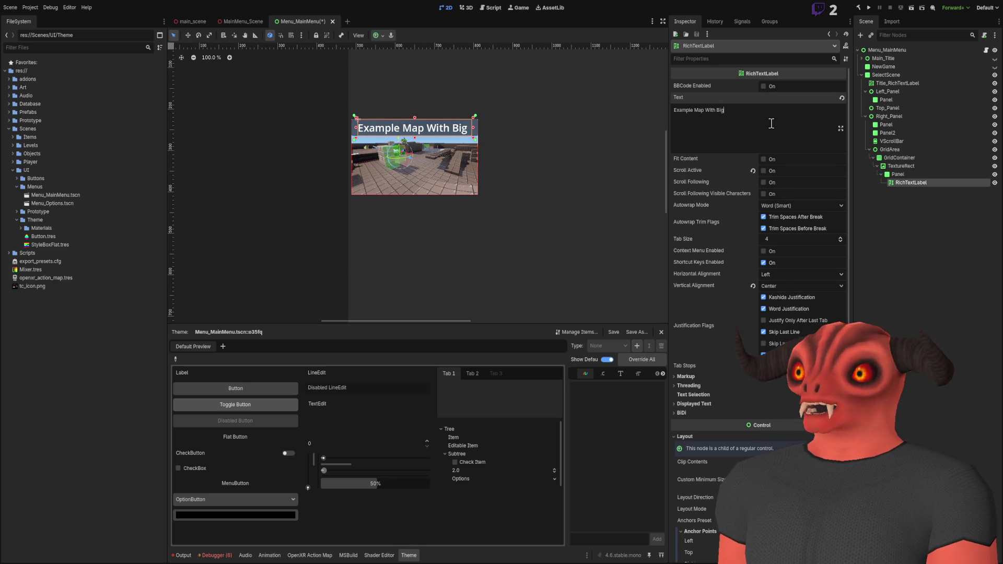
pyautogui.write('text yay')
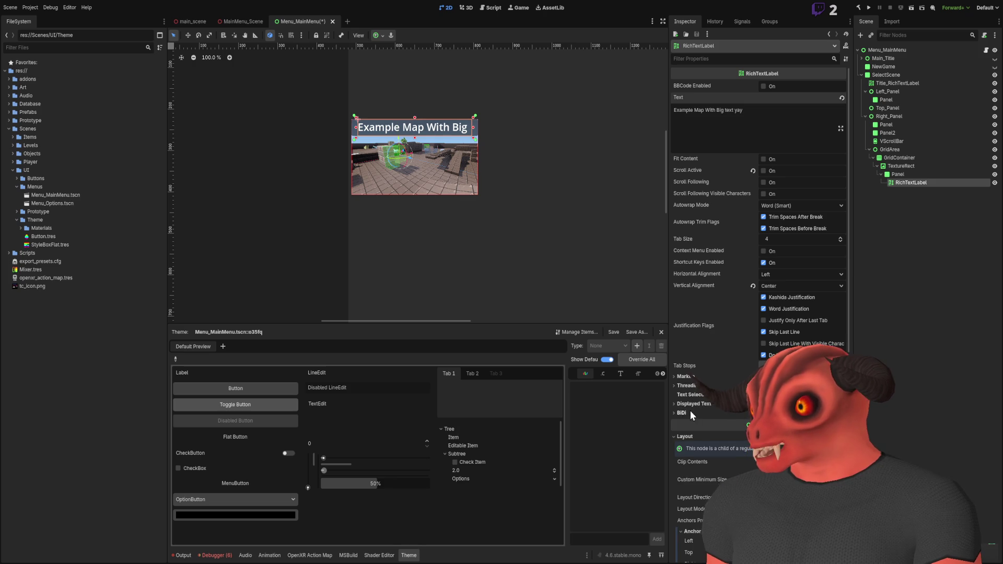
pyautogui.scroll(-3, 694, 366)
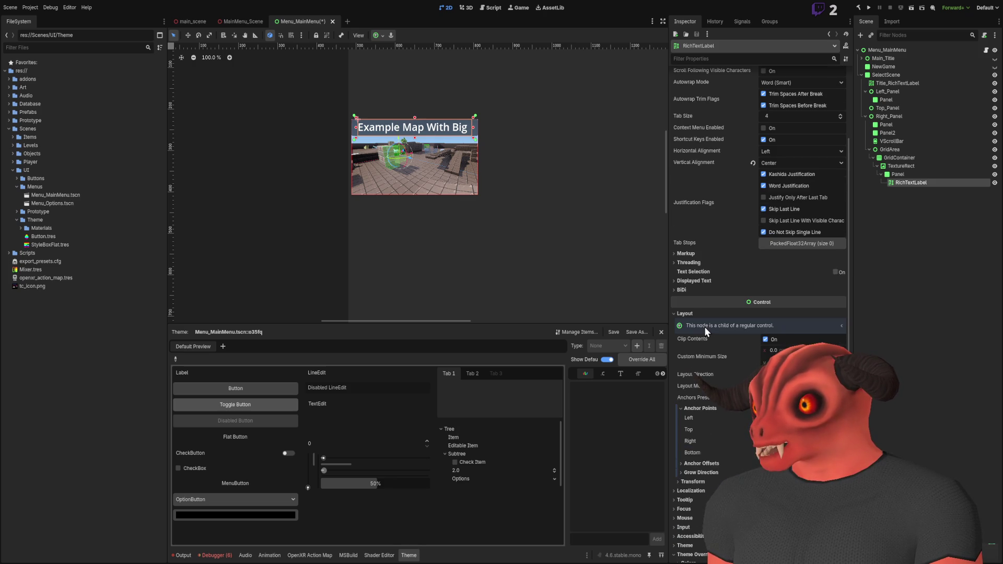
pyautogui.scroll(-3, 706, 334)
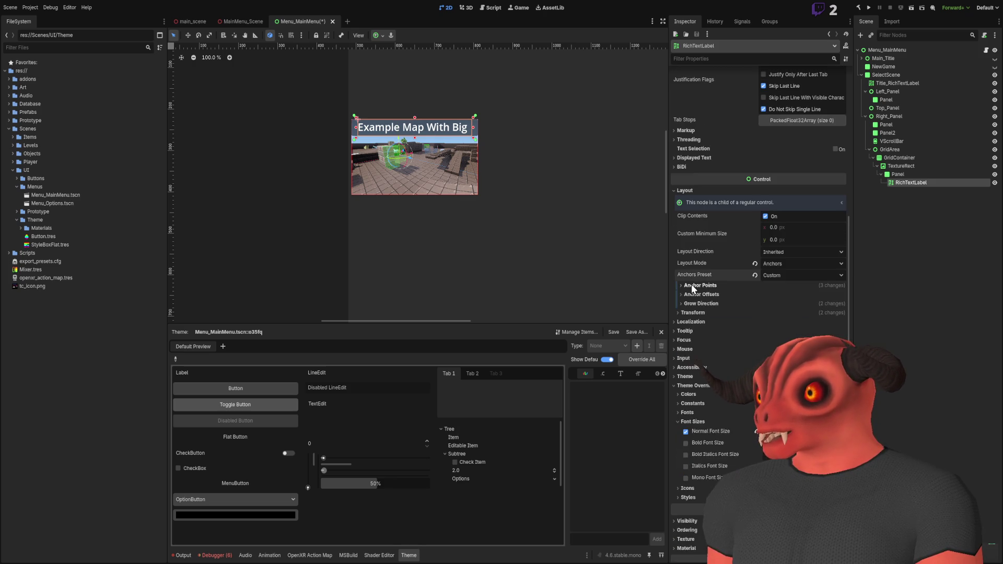
pyautogui.scroll(5, 700, 272)
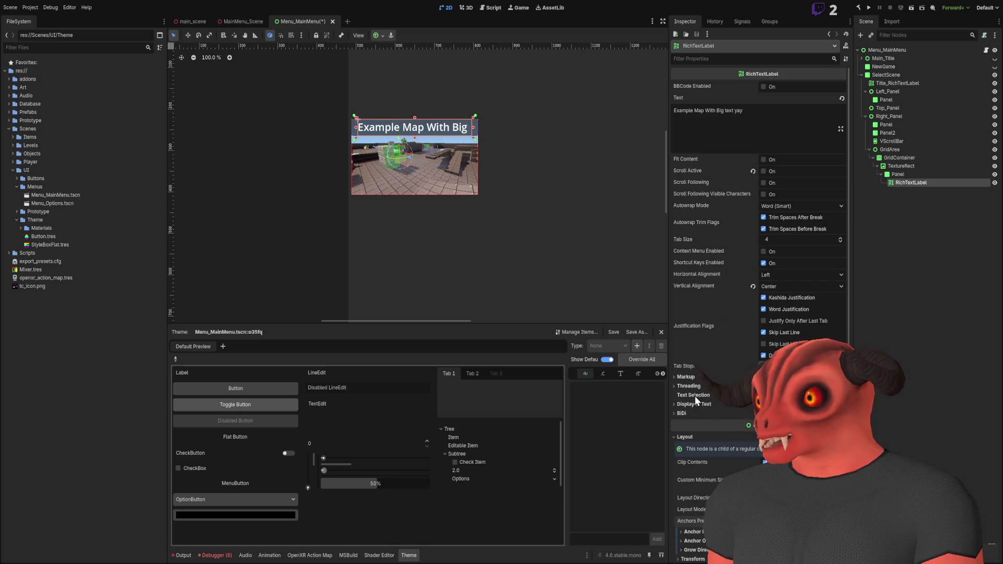
pyautogui.scroll(-6, 695, 373)
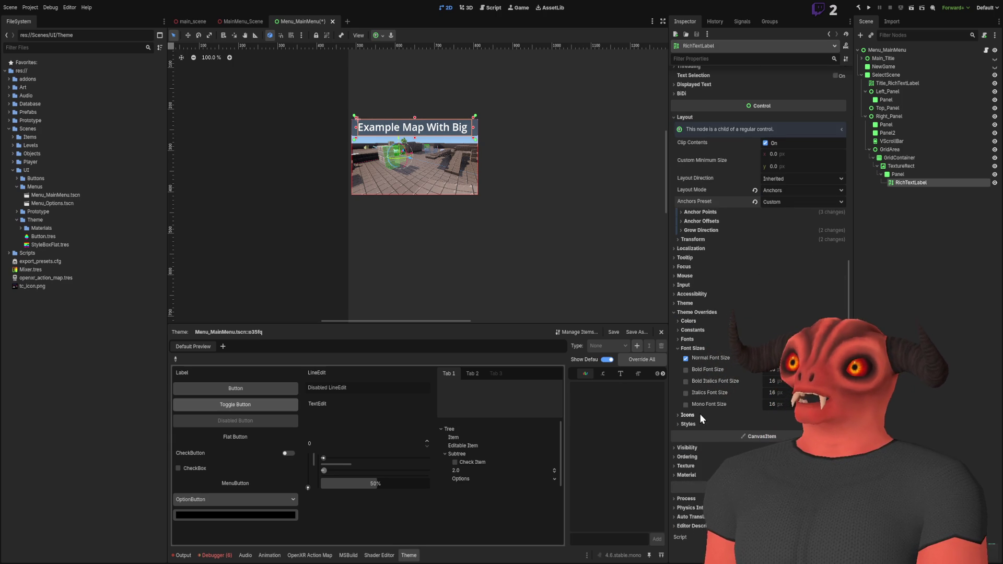
pyautogui.click(691, 348)
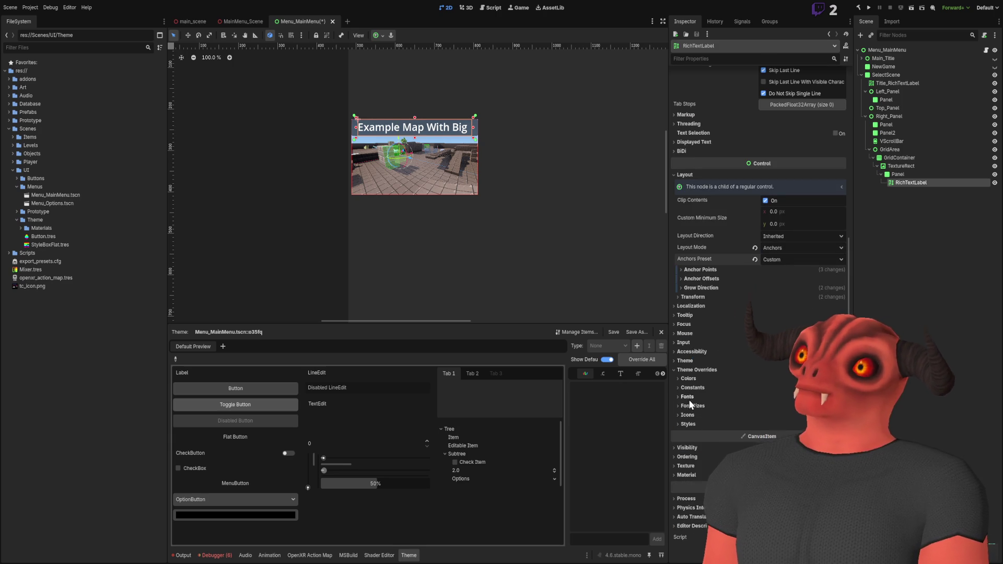
pyautogui.scroll(5, 711, 400)
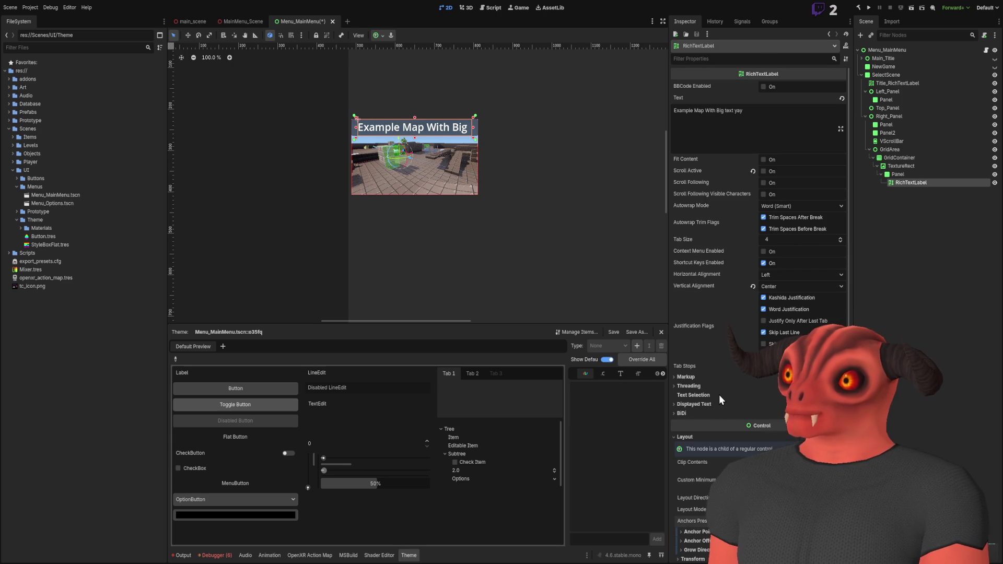
# Step: Cycle the label's Autowrap Mode through Off, Arbitrary and another option
pyautogui.click(786, 206)
pyautogui.click(785, 220)
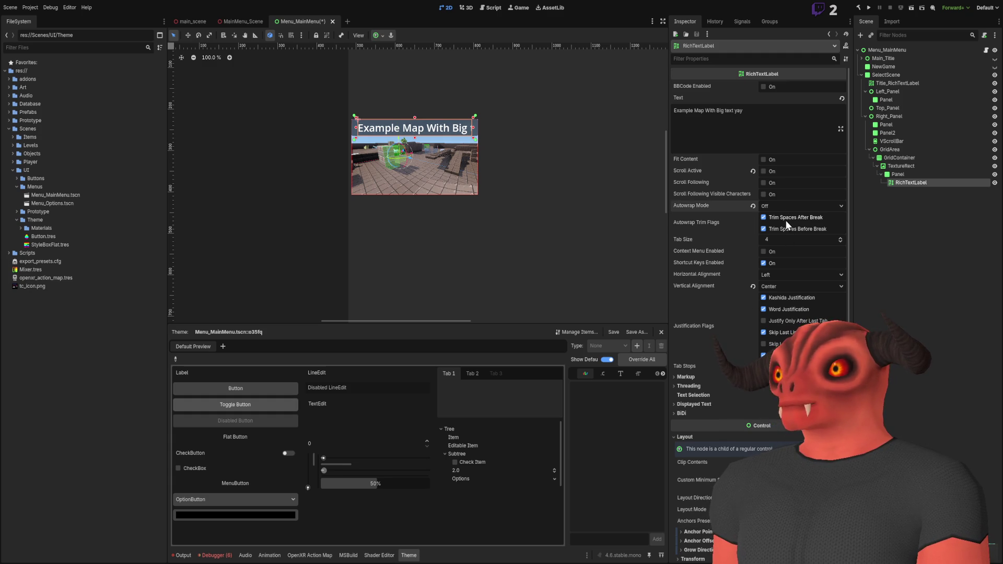
pyautogui.click(787, 205)
pyautogui.click(786, 227)
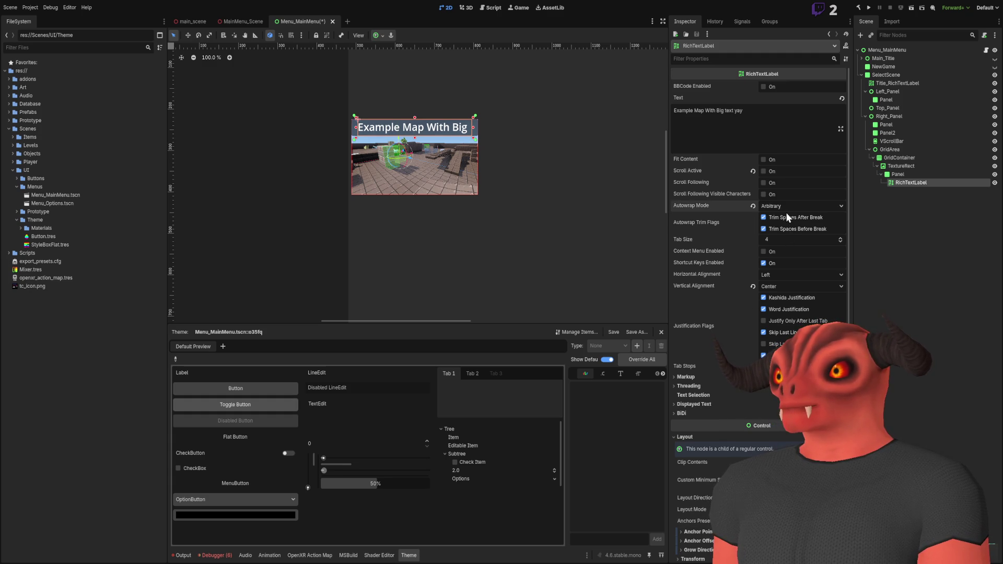
pyautogui.click(786, 206)
pyautogui.click(784, 230)
pyautogui.scroll(5, 433, 188)
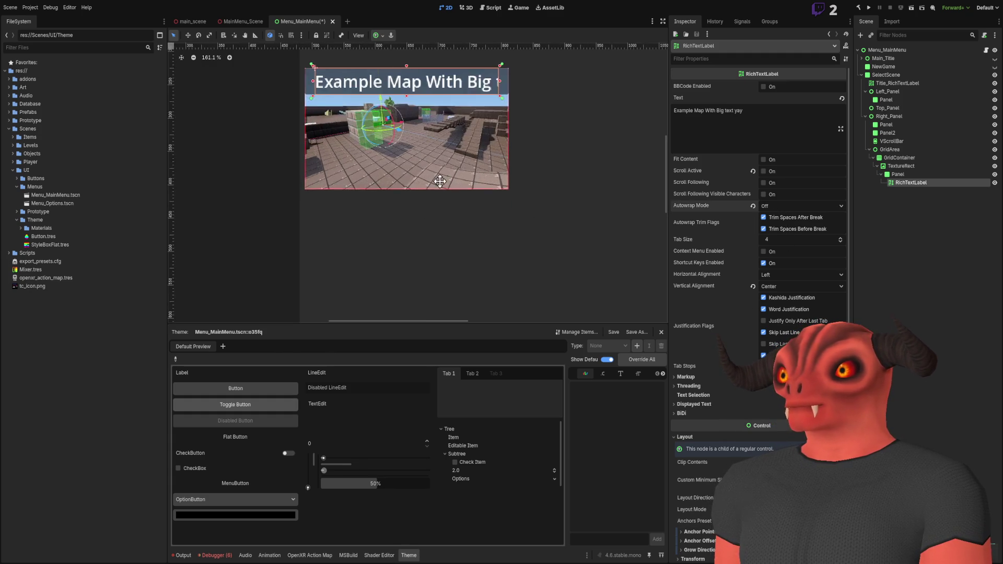
pyautogui.moveTo(513, 229); pyautogui.dragTo(587, 210)
pyautogui.scroll(-4, 576, 207)
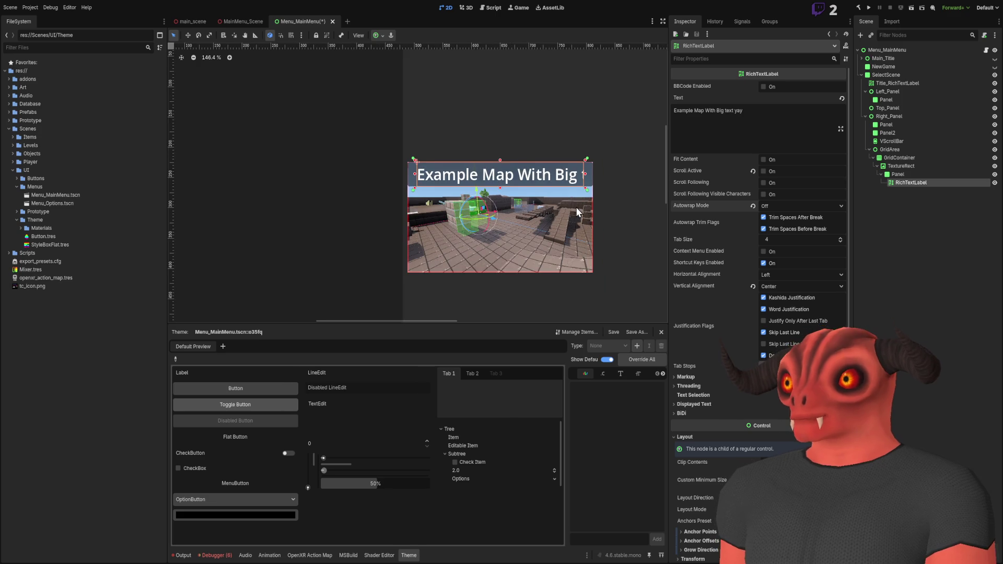
# Step: Toggle Scroll Following and Fit Content, ending with Scroll Active unchecked
pyautogui.click(763, 182)
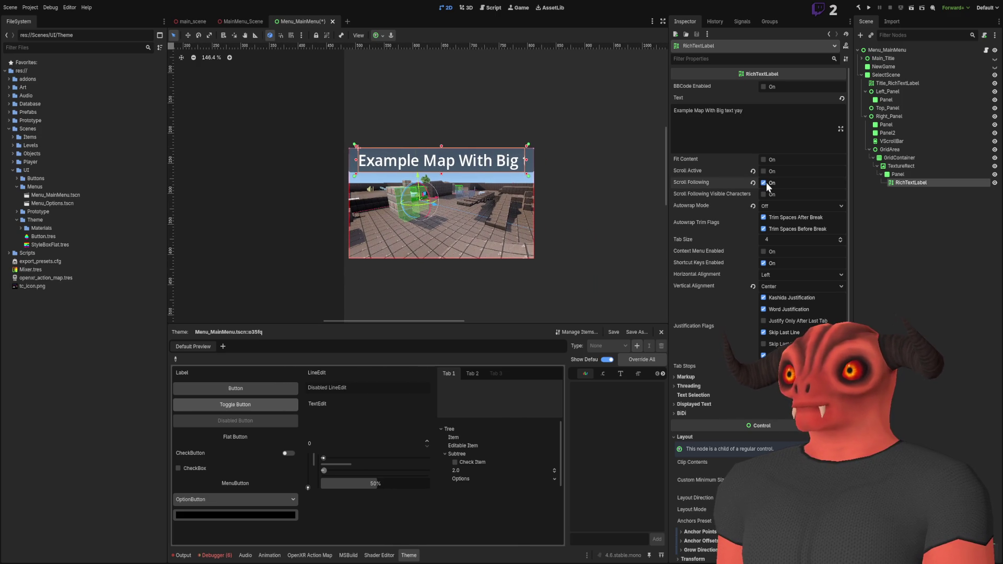
pyautogui.click(764, 183)
pyautogui.click(764, 171)
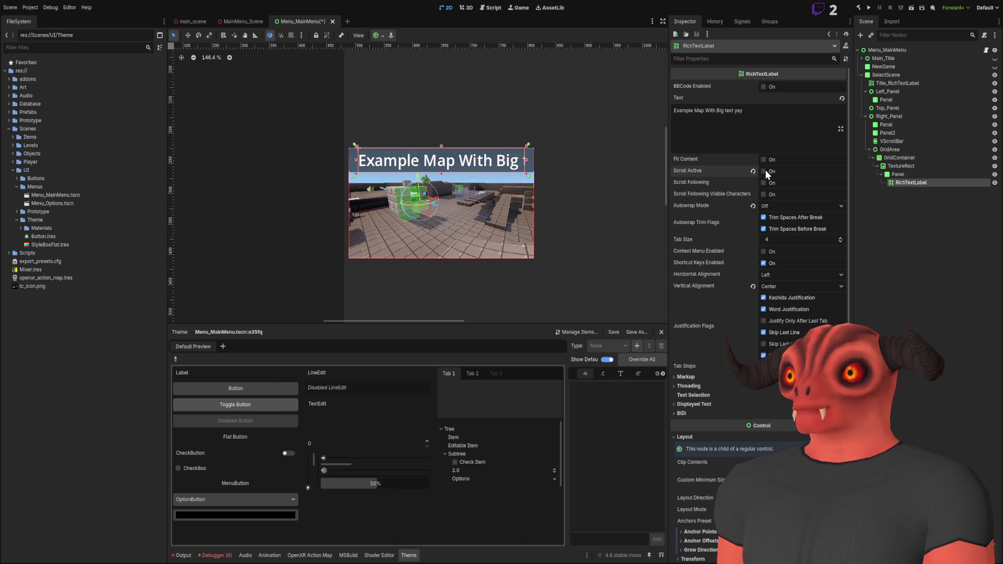
pyautogui.click(764, 159)
pyautogui.click(764, 159)
pyautogui.click(764, 160)
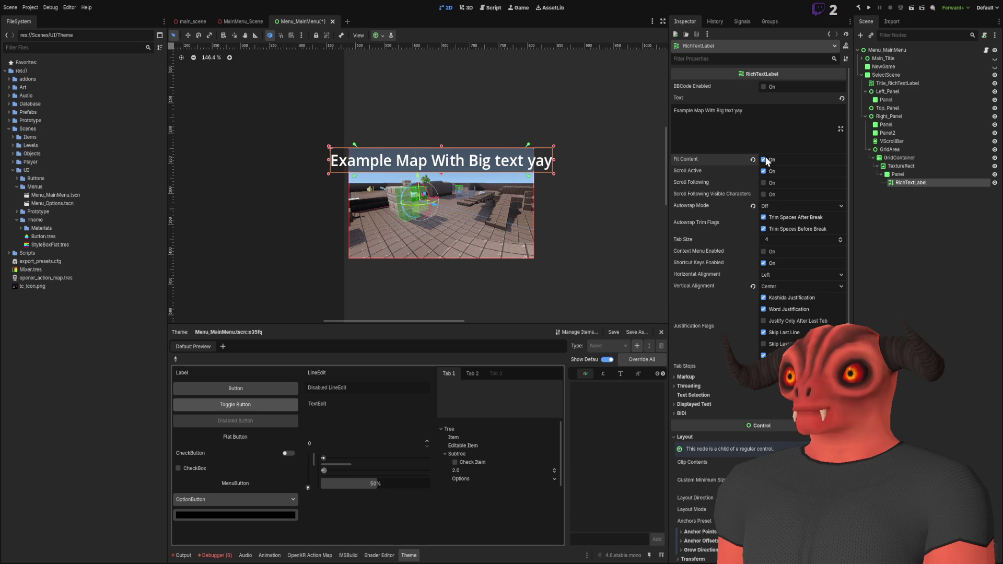
pyautogui.click(764, 172)
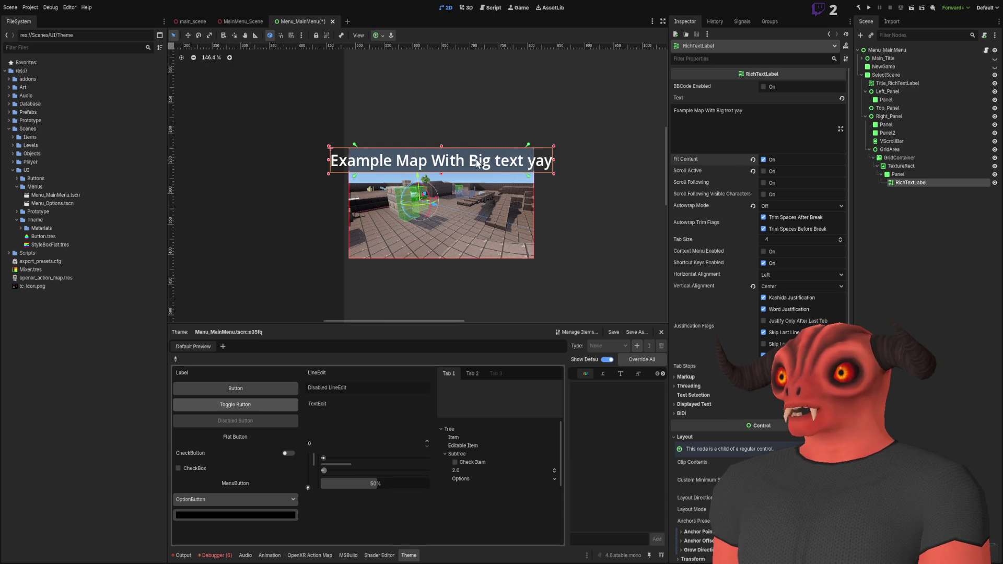
# Step: Turn Fit Content off so the title clips to 'Example Map With Big'
pyautogui.scroll(5, 409, 116)
pyautogui.scroll(-7, 565, 194)
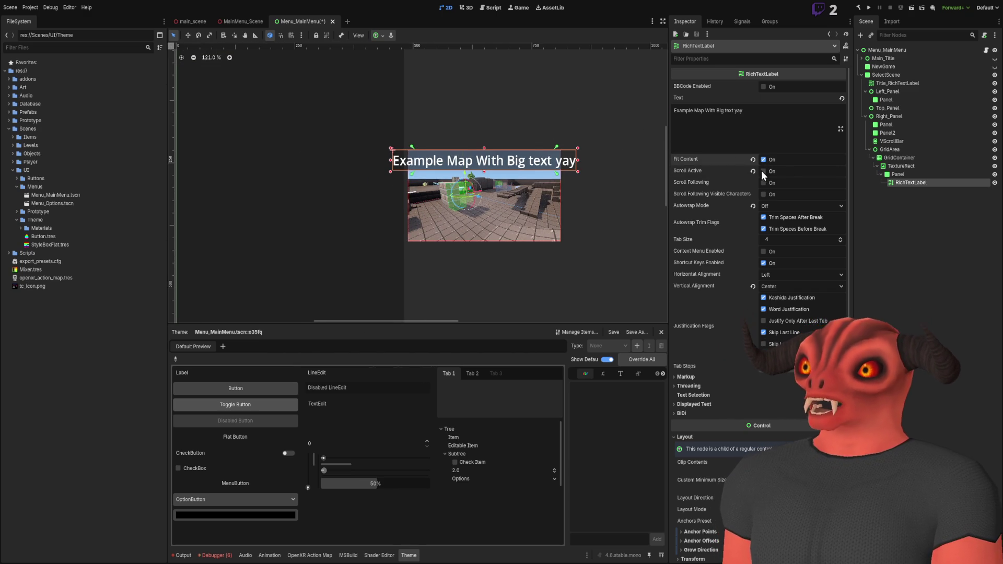
pyautogui.click(752, 160)
pyautogui.scroll(1, 601, 303)
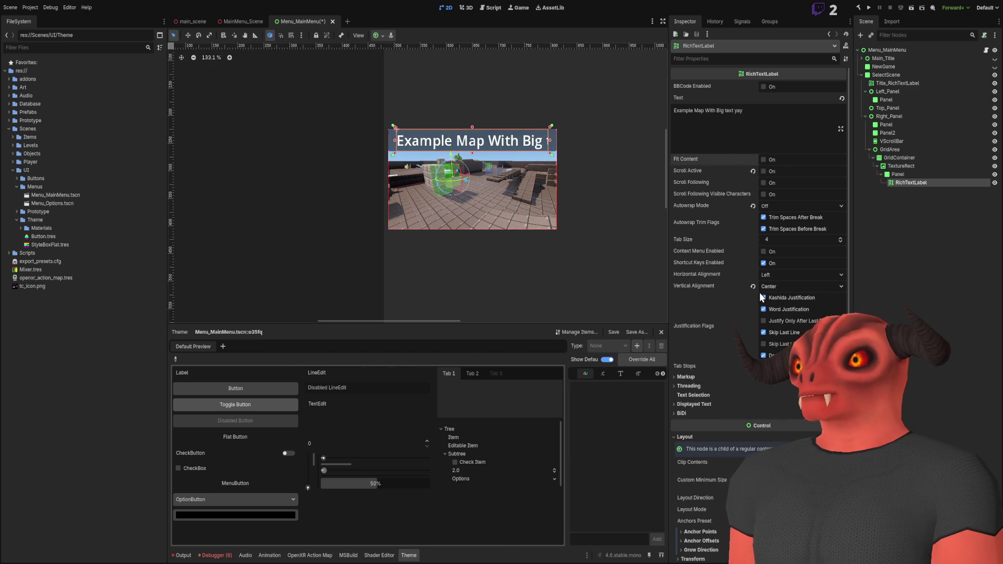
pyautogui.scroll(7, 541, 203)
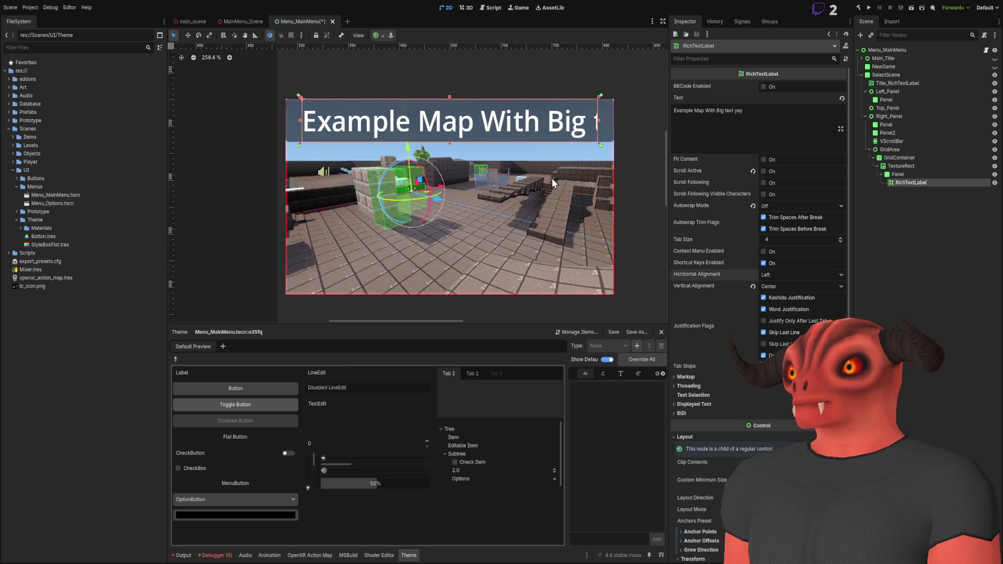
pyautogui.scroll(-5, 781, 336)
pyautogui.scroll(5, 769, 324)
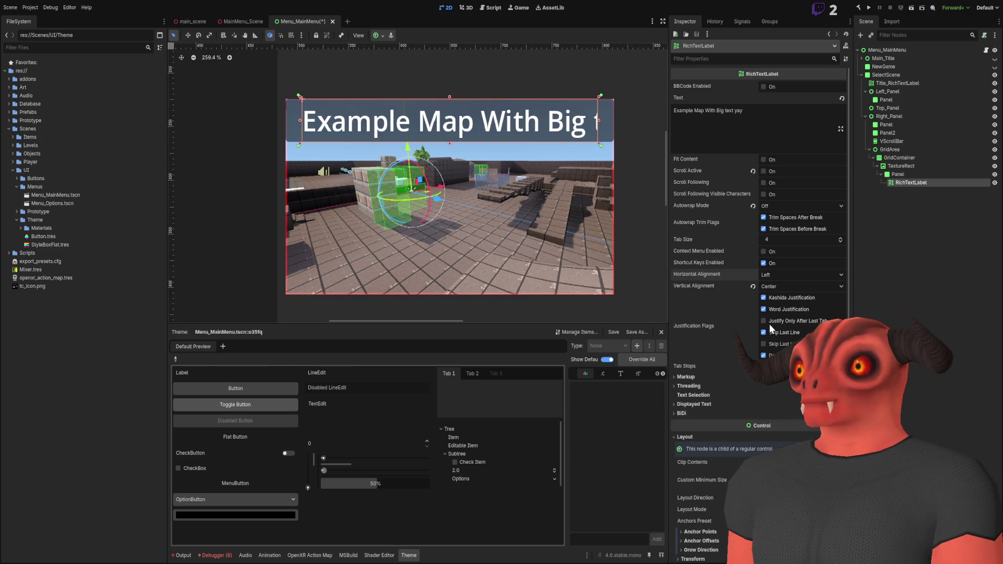
pyautogui.scroll(-5, 718, 436)
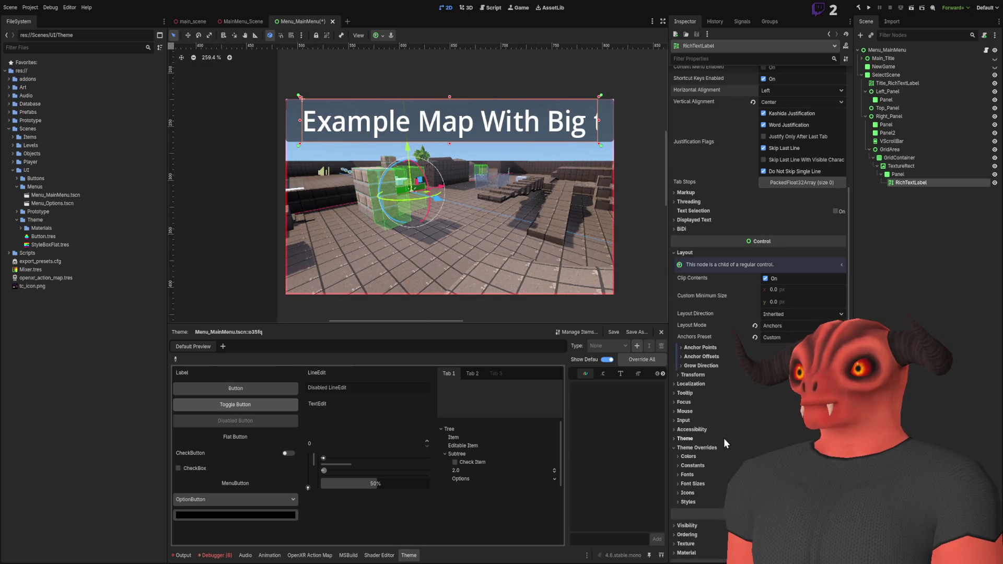
pyautogui.click(703, 376)
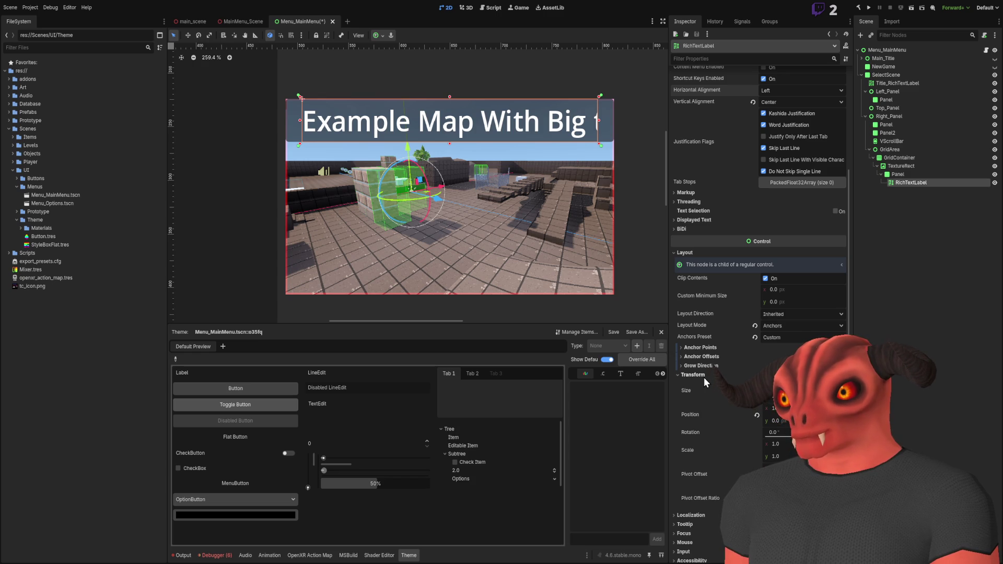
# Step: Widen the label across the card and set its left anchor to 0.05
pyautogui.click(704, 376)
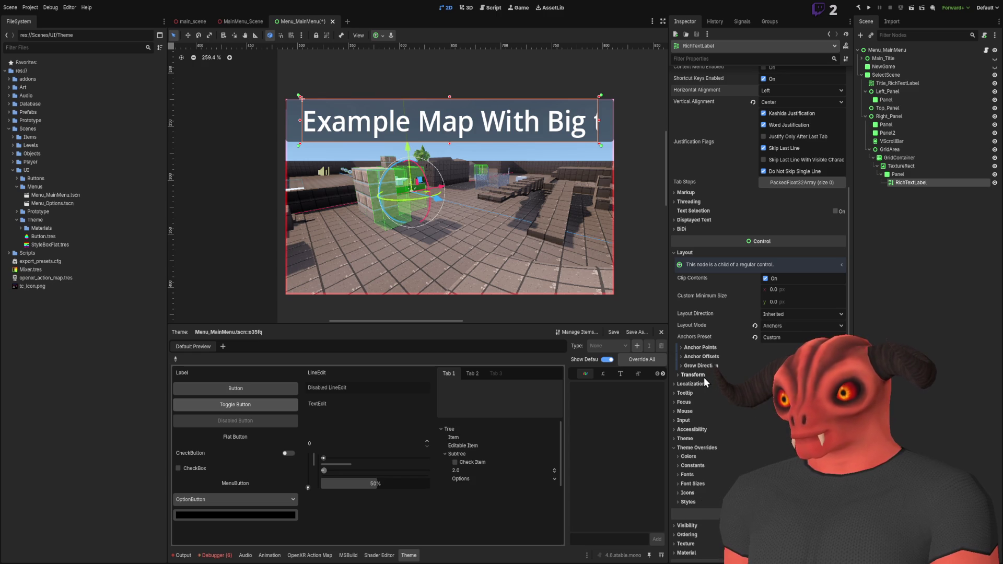
pyautogui.click(703, 348)
pyautogui.moveTo(599, 97); pyautogui.dragTo(616, 96)
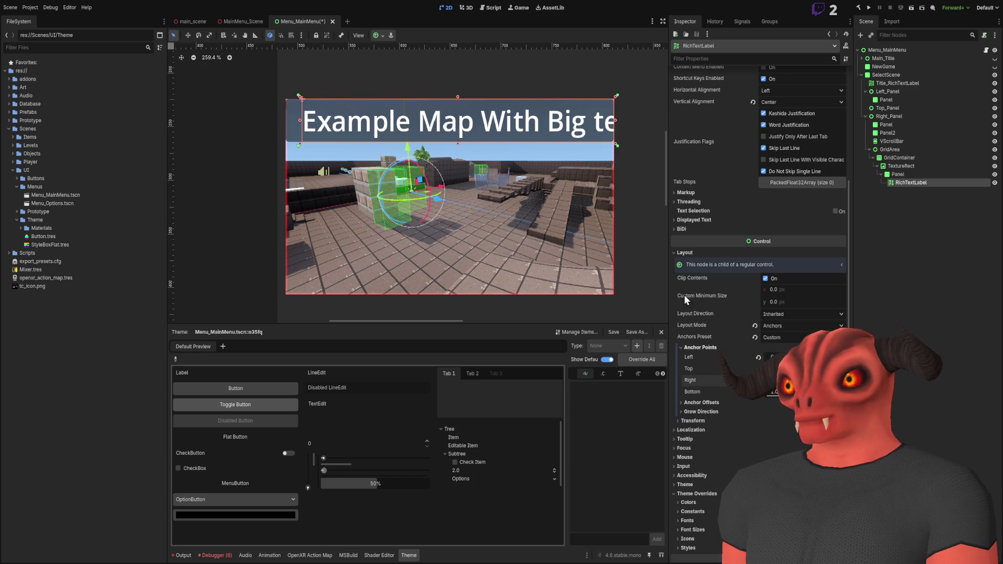
pyautogui.scroll(-1, 492, 157)
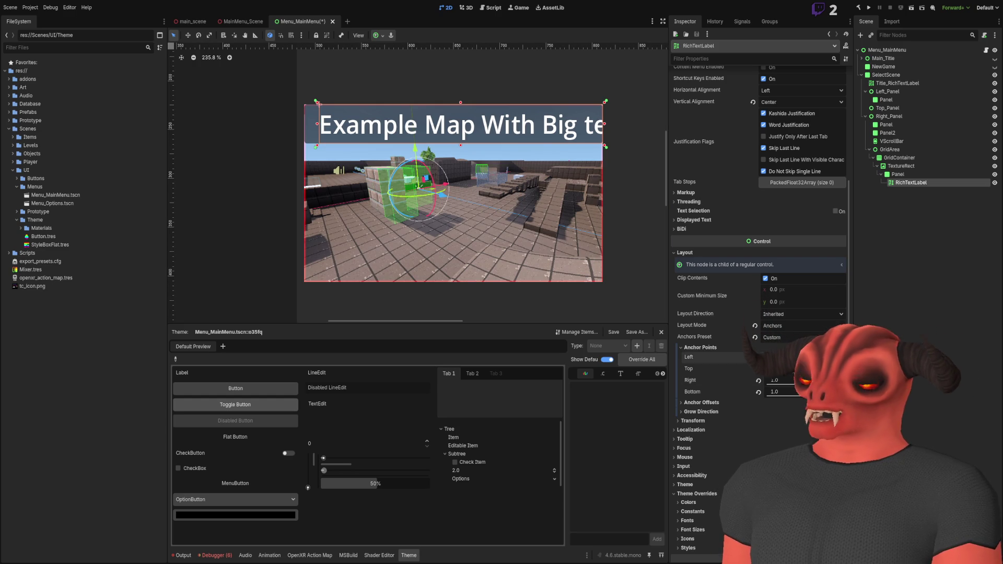
pyautogui.moveTo(789, 360); pyautogui.dragTo(767, 360)
pyautogui.scroll(-4, 558, 218)
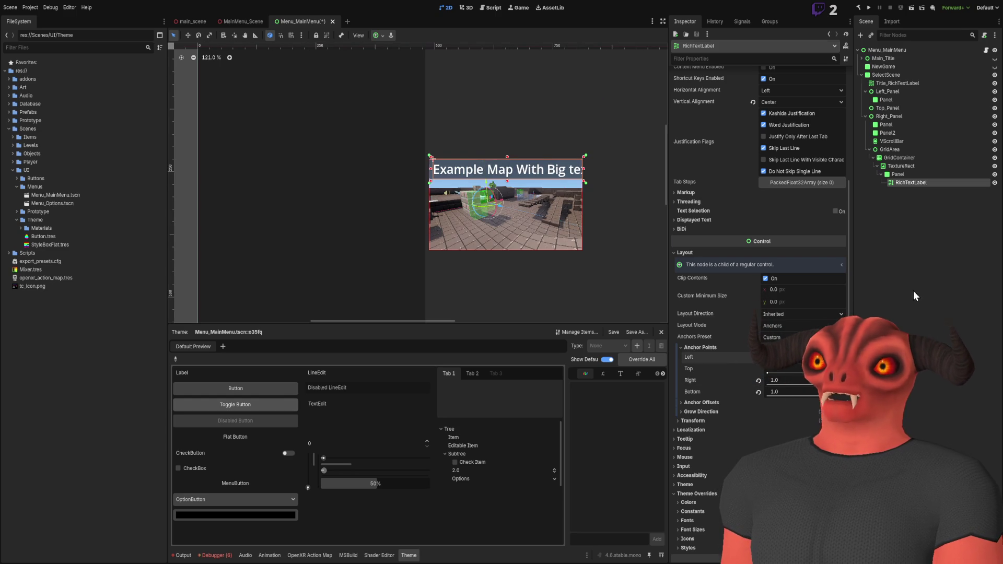
pyautogui.click(639, 223)
pyautogui.scroll(-10, 639, 222)
pyautogui.scroll(12, 525, 187)
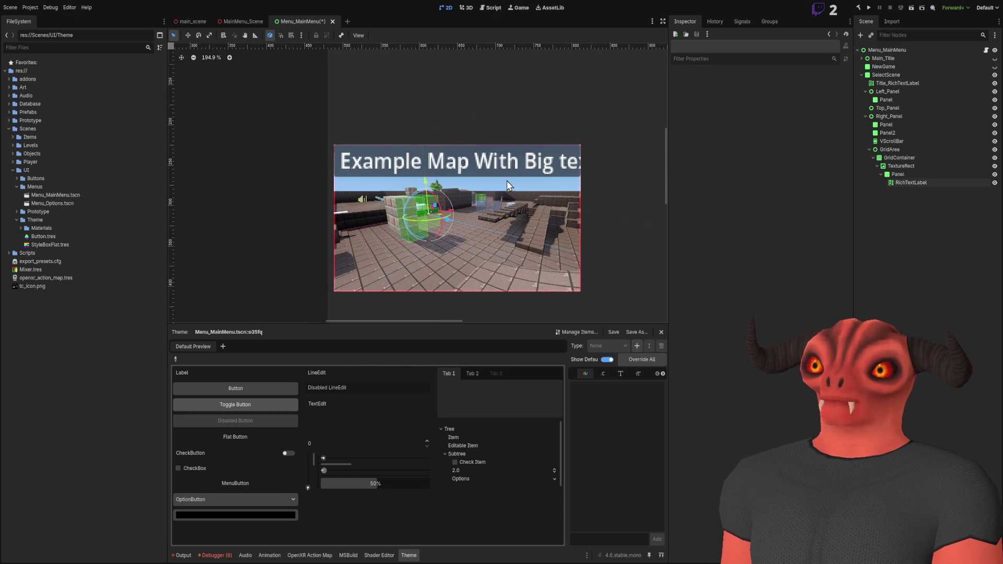
pyautogui.scroll(-6, 508, 185)
pyautogui.scroll(7, 508, 185)
pyautogui.click(501, 162)
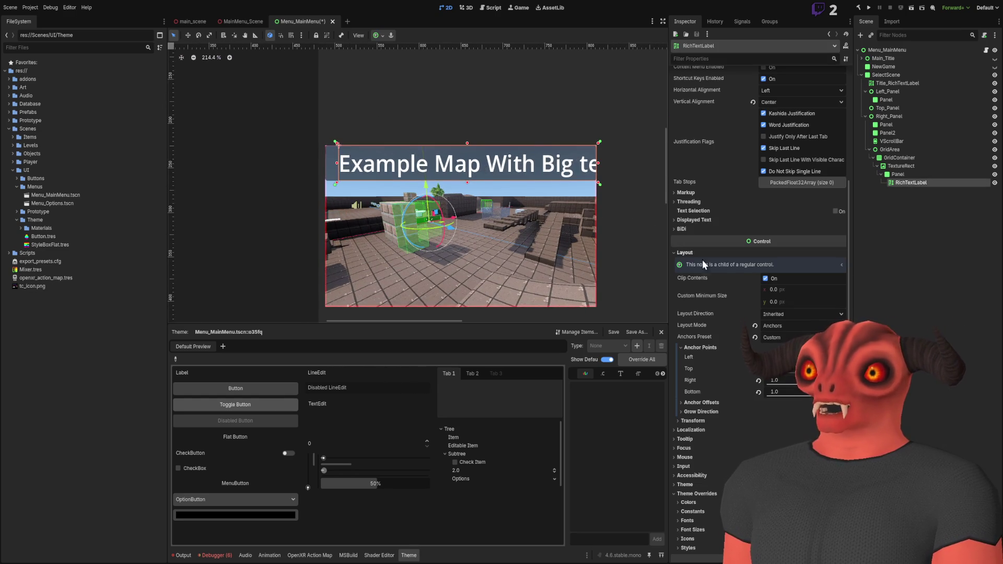
# Step: Override the label's Normal Font Size to 24
pyautogui.scroll(-6, 753, 314)
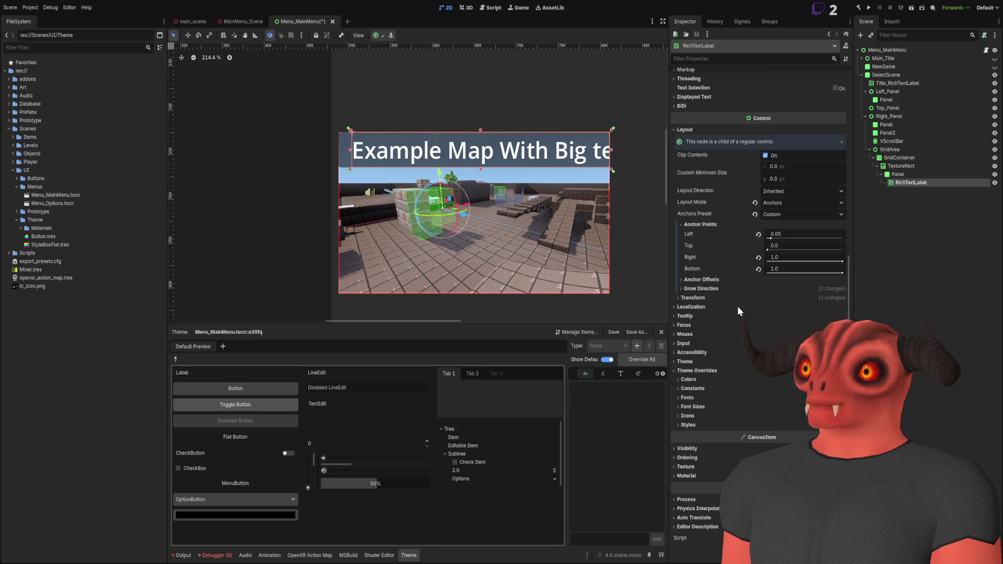
pyautogui.click(694, 395)
pyautogui.click(687, 397)
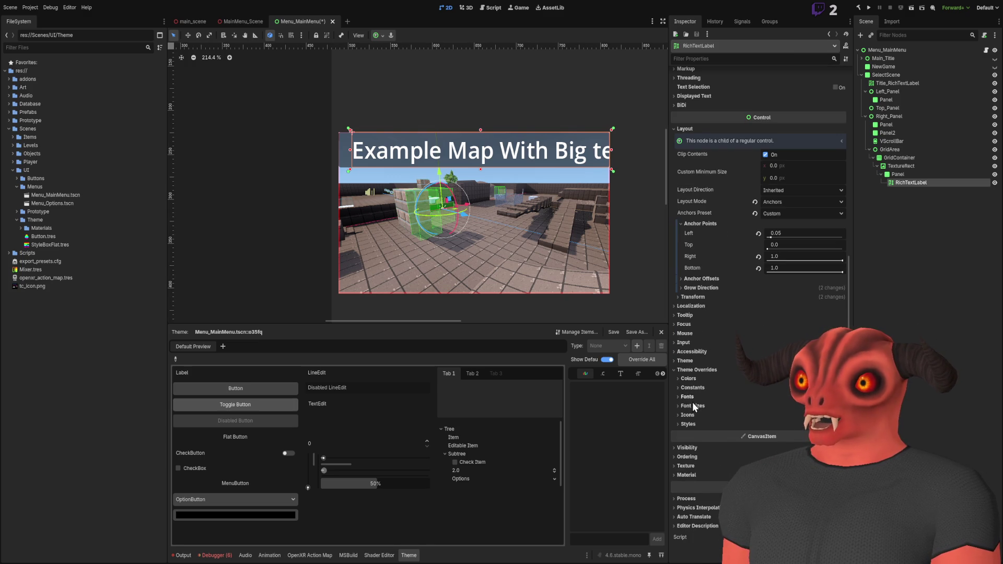
pyautogui.click(692, 405)
pyautogui.click(773, 415)
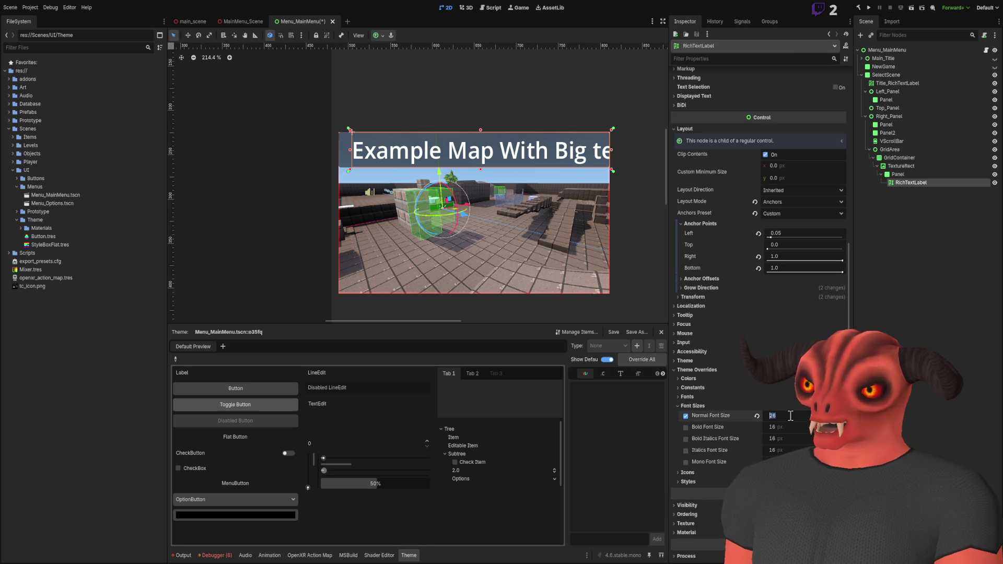
pyautogui.write('24')
pyautogui.press('Return')
pyautogui.scroll(-5, 518, 246)
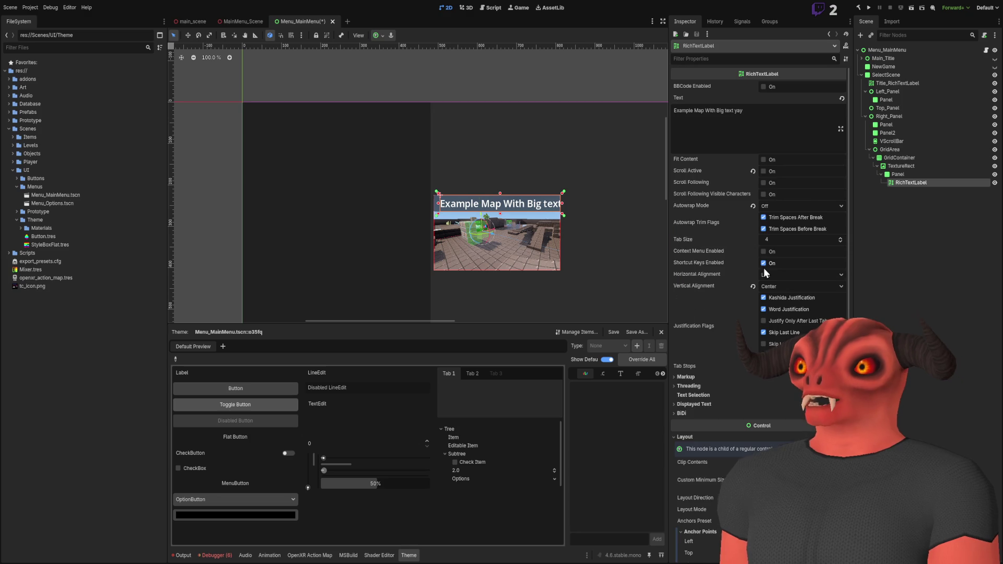
pyautogui.click(888, 132)
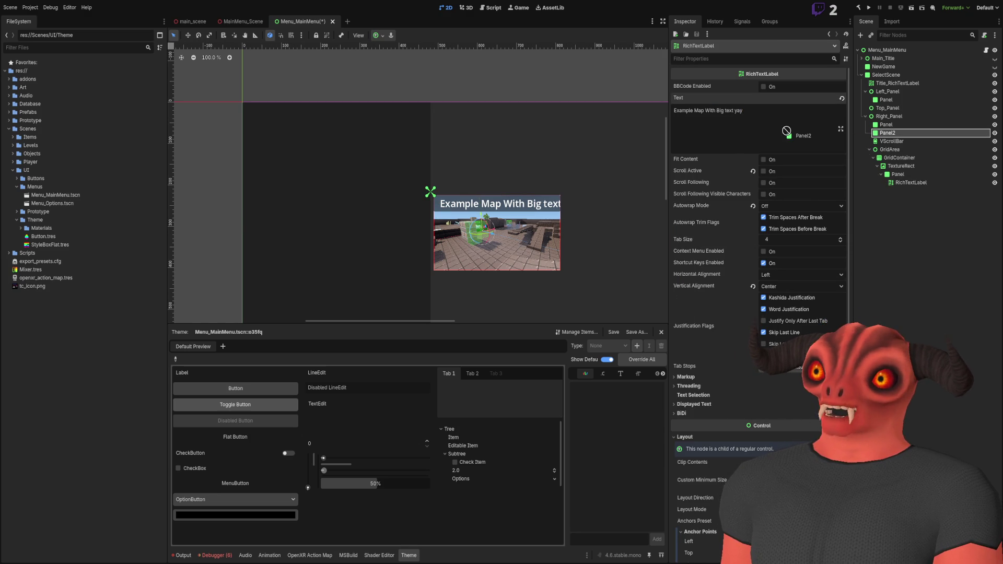
pyautogui.tripleClick(708, 110)
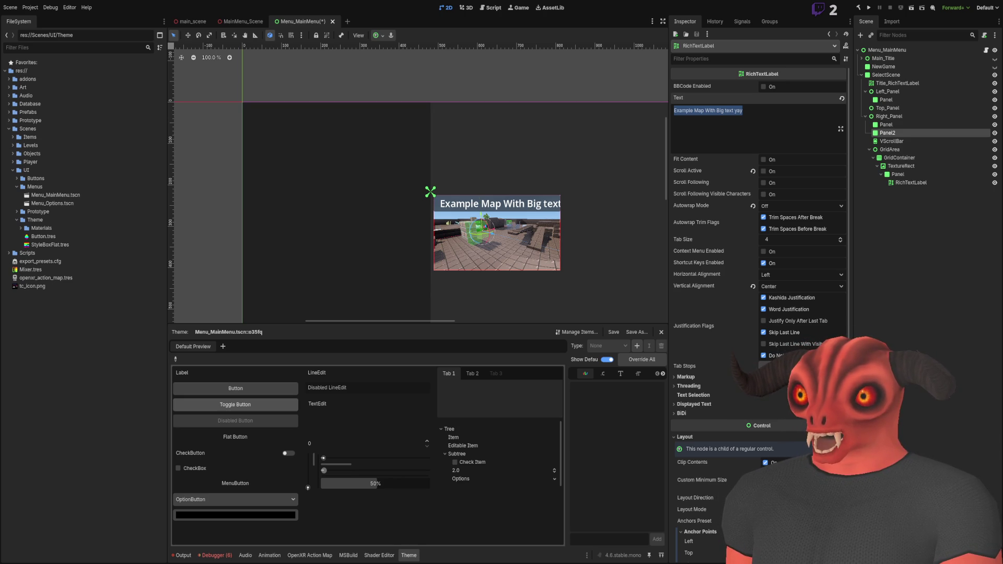
pyautogui.scroll(7, 512, 204)
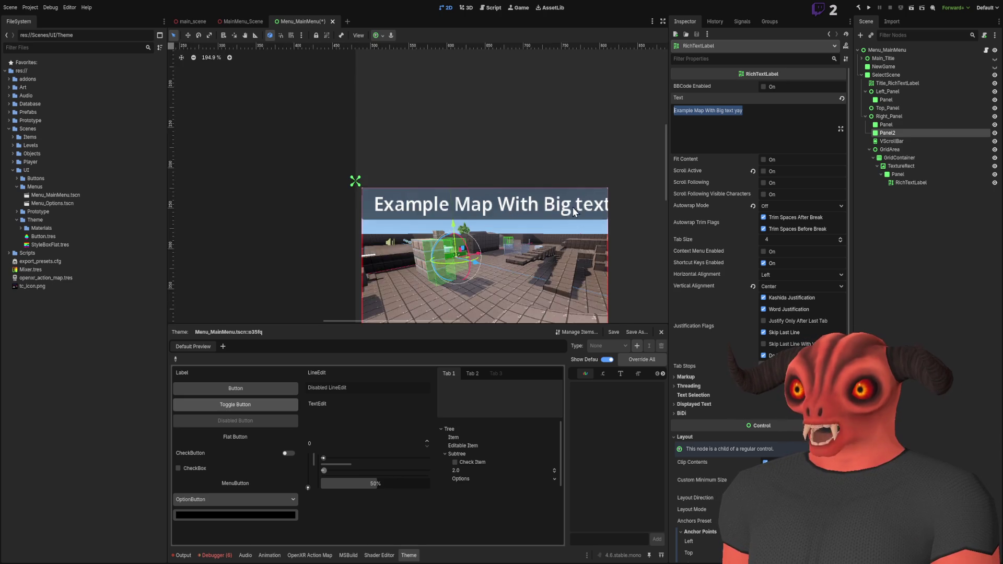
pyautogui.scroll(-2, 567, 211)
pyautogui.hscroll(2, 566, 212)
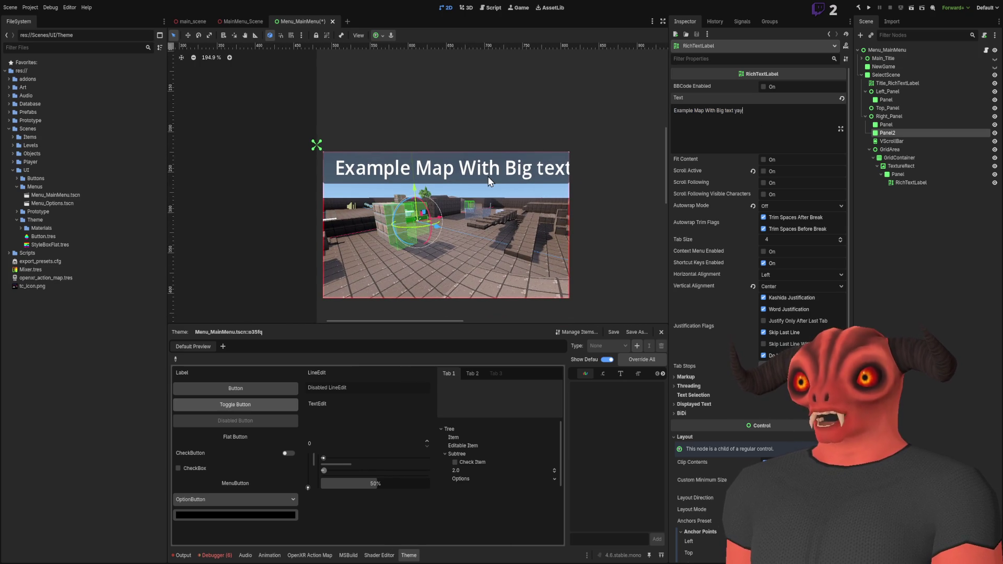
pyautogui.scroll(-10, 490, 181)
pyautogui.scroll(8, 415, 189)
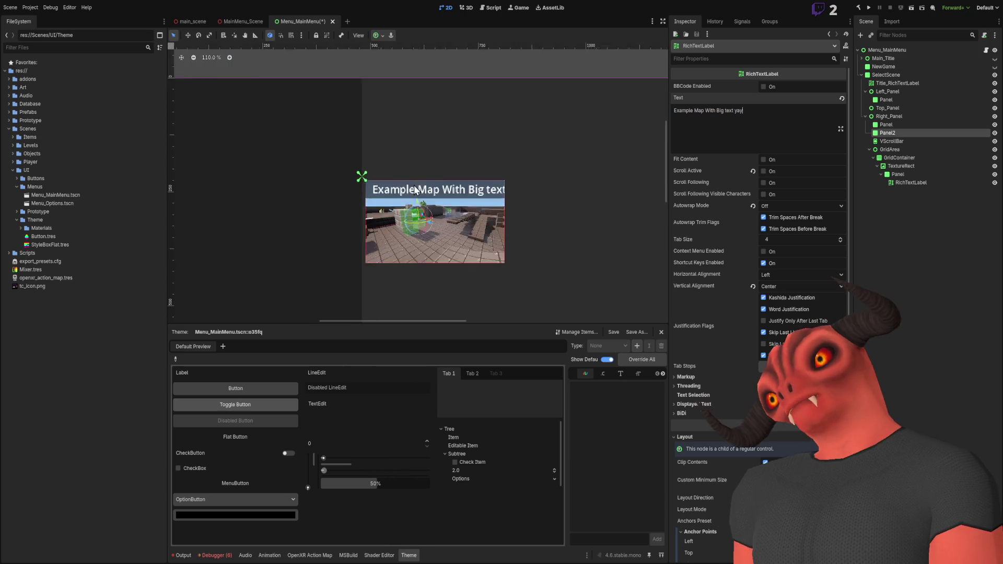
pyautogui.scroll(5, 414, 189)
pyautogui.click(923, 252)
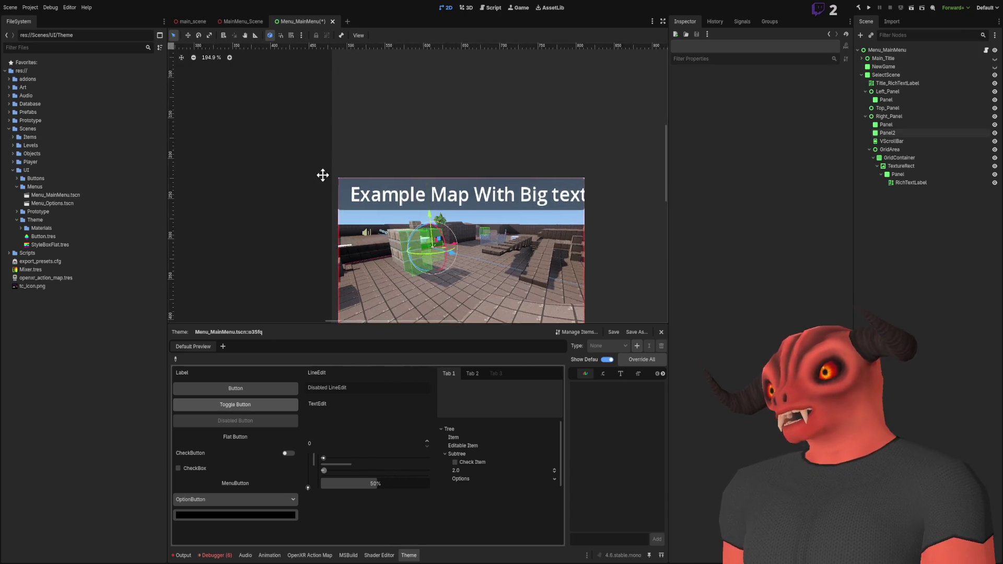
pyautogui.scroll(-11, 506, 172)
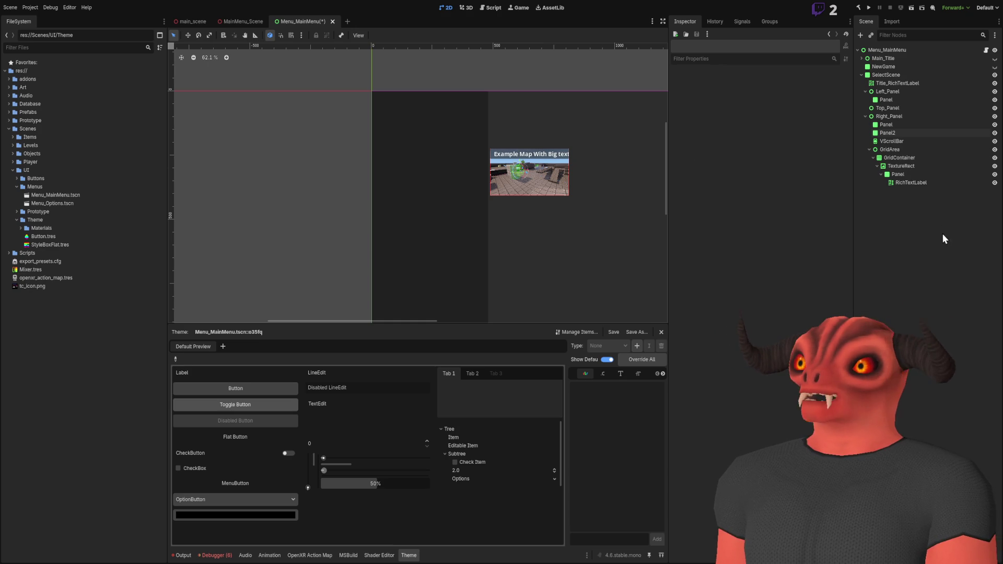
pyautogui.click(865, 116)
# Step: Paste a new Button into Left_Panel's Panel, duplicate it, and place the copy below
pyautogui.click(888, 92)
pyautogui.click(891, 99)
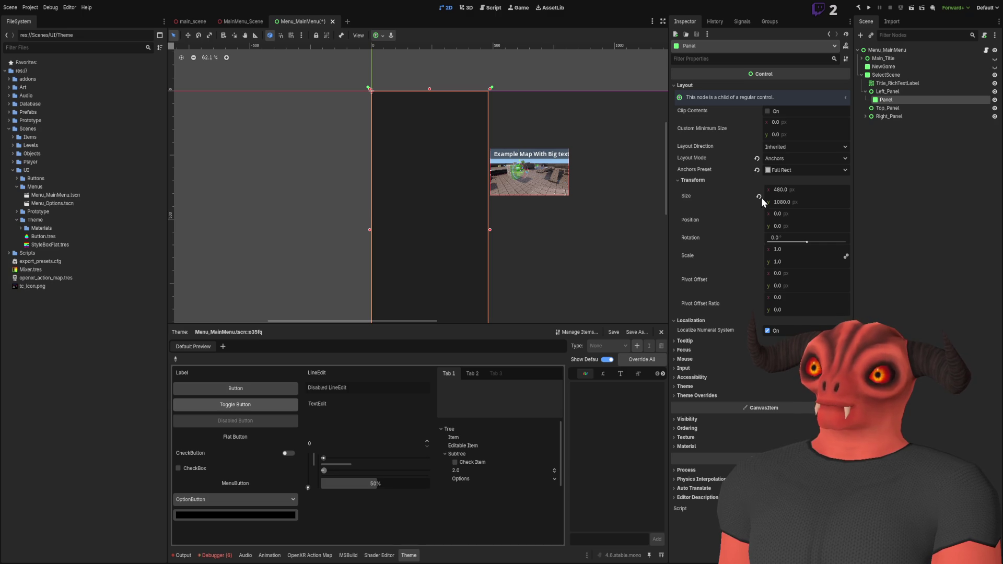
pyautogui.hotkey('ctrl', 'v')
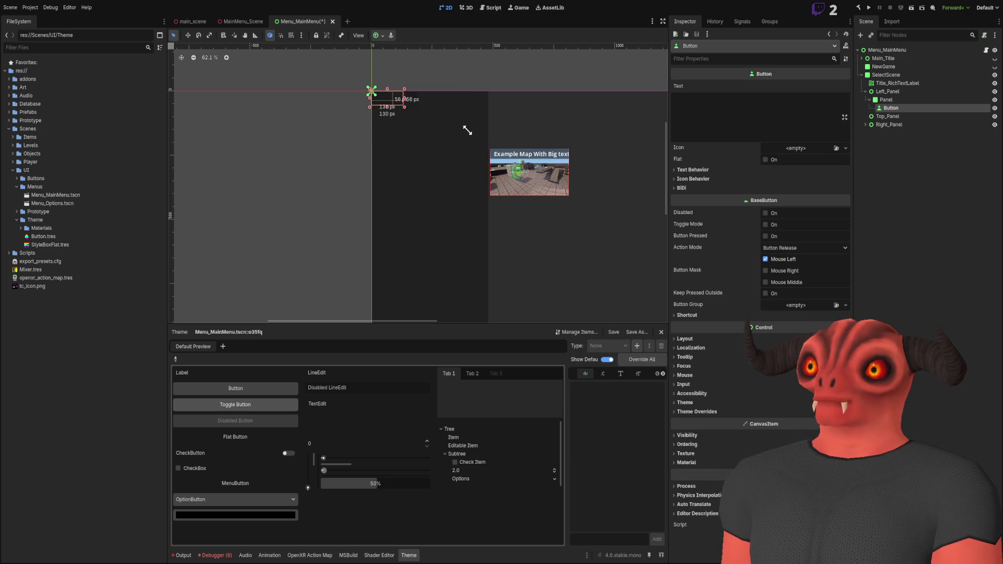
pyautogui.click(793, 113)
pyautogui.write('<')
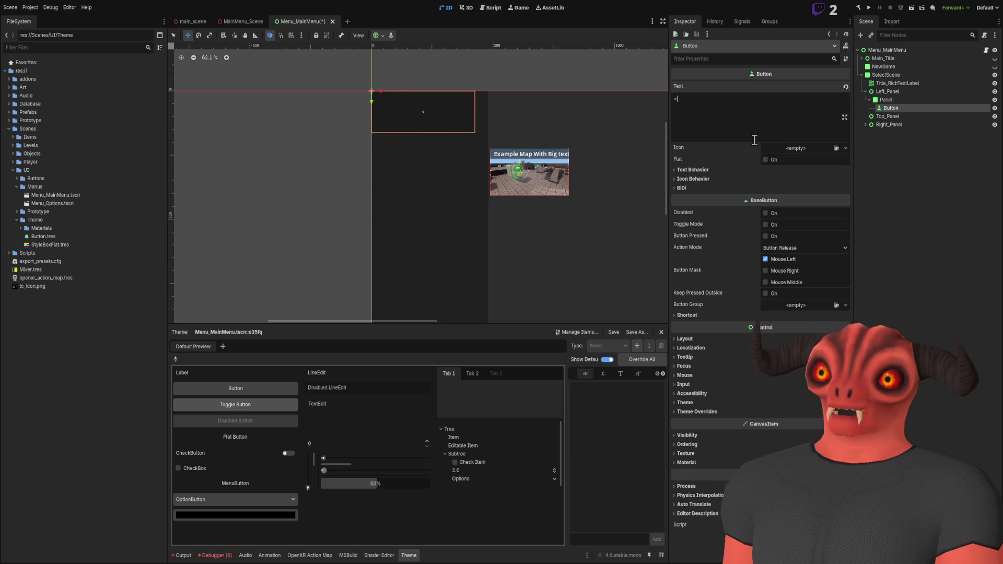
pyautogui.scroll(-5, 432, 74)
pyautogui.scroll(5, 433, 74)
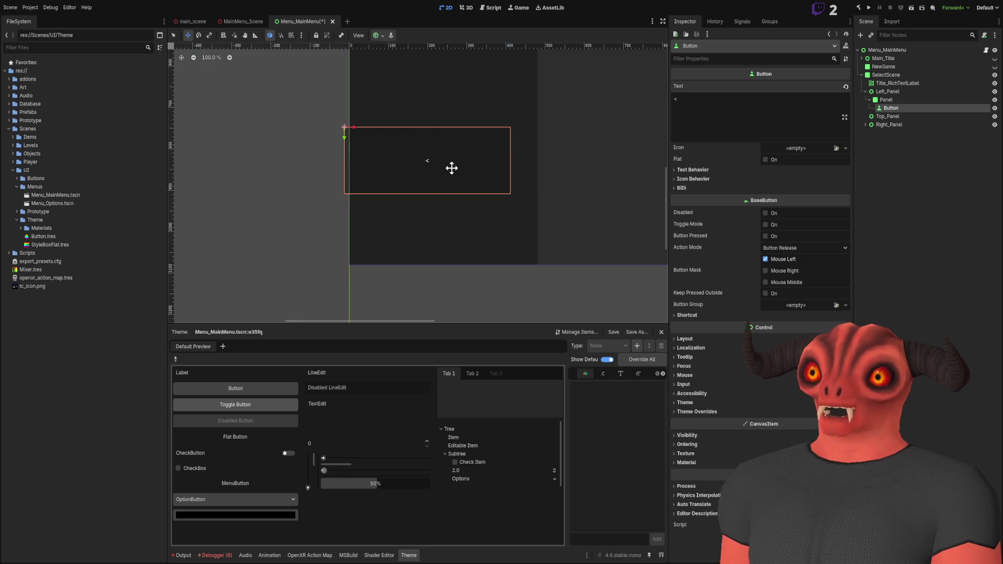
pyautogui.hotkey('ctrl', 'd')
pyautogui.moveTo(402, 163); pyautogui.dragTo(419, 230)
pyautogui.hotkey('ctrl', 'a')
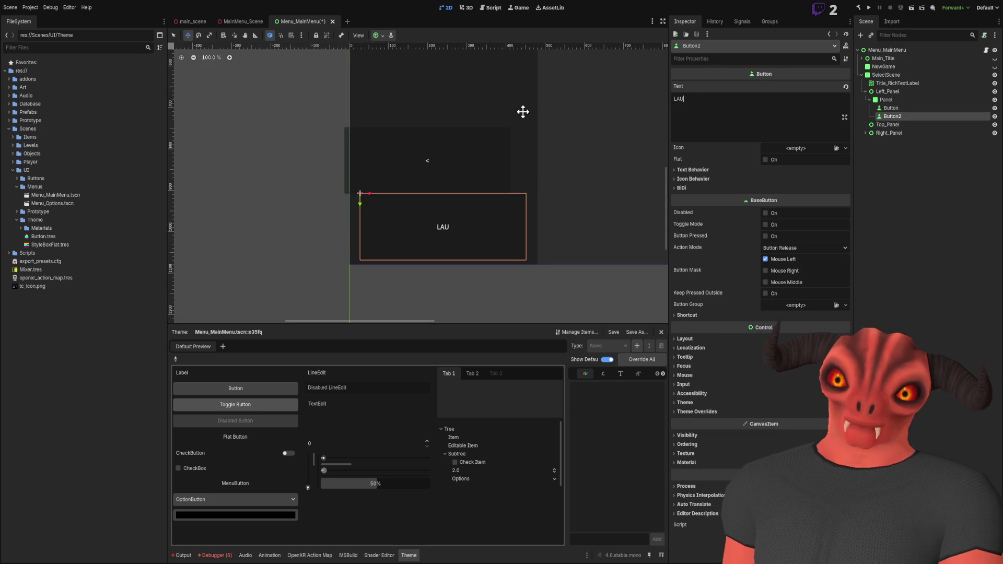
# Step: Duplicate the second button and move the OPTIONS button up above LAUNCH
pyautogui.click(894, 109)
pyautogui.click(899, 116)
pyautogui.hotkey('ctrl', 'd')
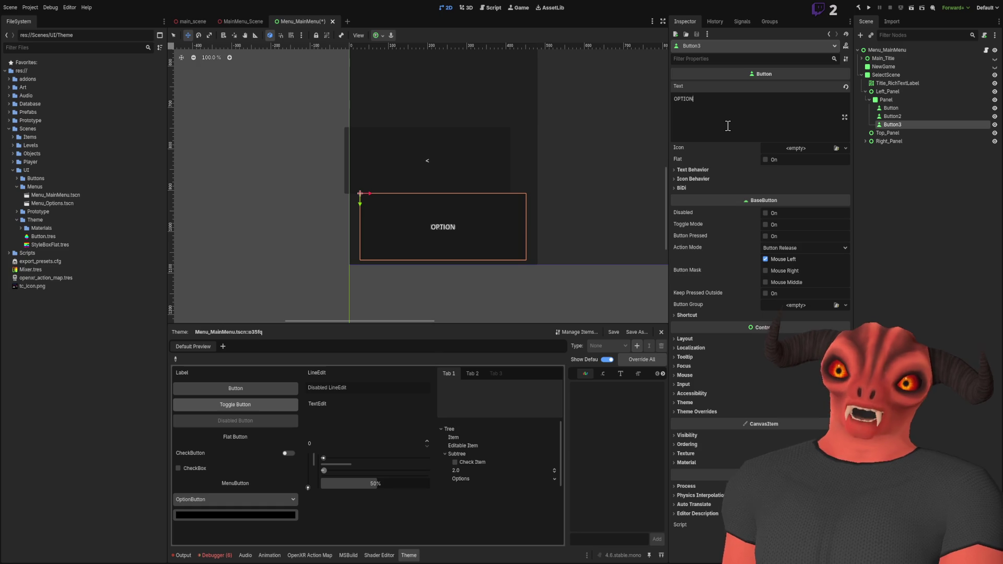
pyautogui.moveTo(472, 227)
pyautogui.mouseDown()
pyautogui.moveTo(464, 162)
pyautogui.moveTo(474, 163)
pyautogui.mouseUp()
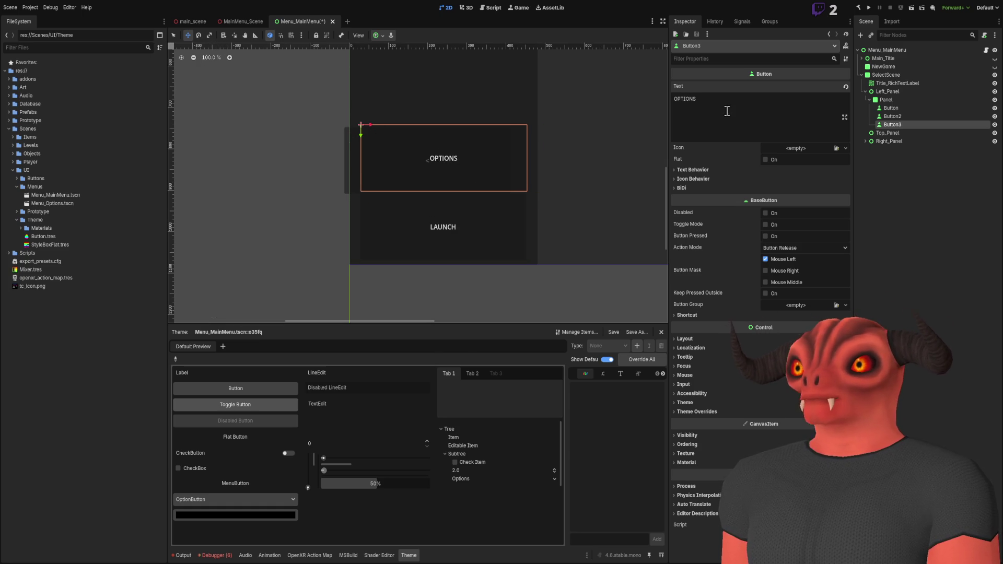
pyautogui.click(954, 187)
pyautogui.click(895, 99)
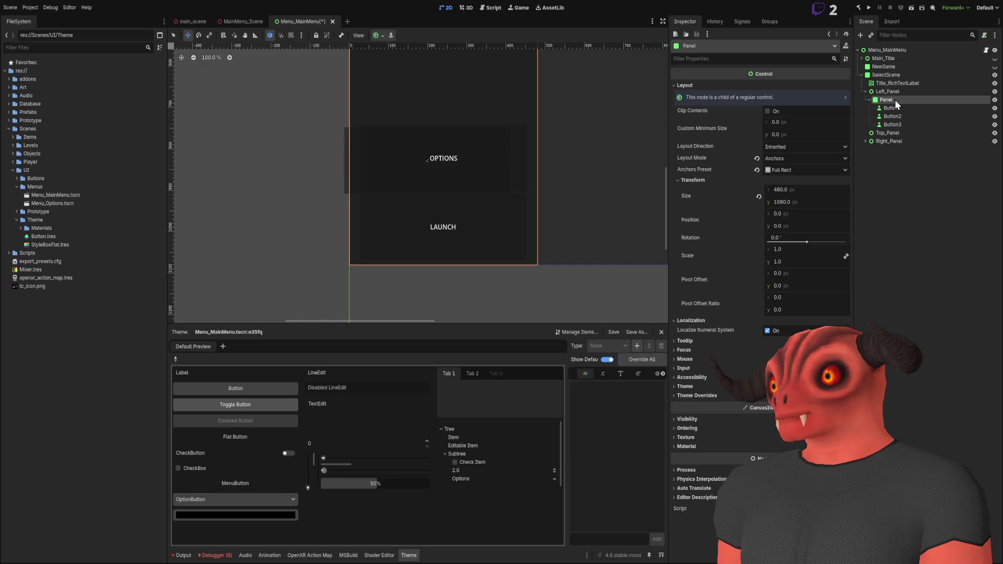
# Step: Move the three buttons out of Panel directly under Left_Panel
pyautogui.click(891, 108)
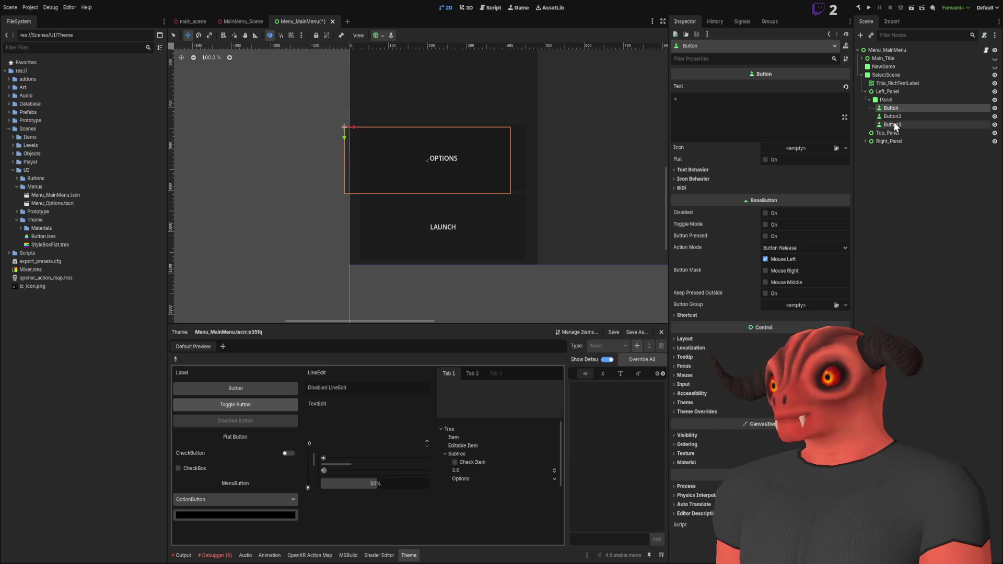
pyautogui.keyDown('shift'); pyautogui.click(895, 124); pyautogui.keyUp('shift')
pyautogui.moveTo(891, 112); pyautogui.dragTo(889, 93)
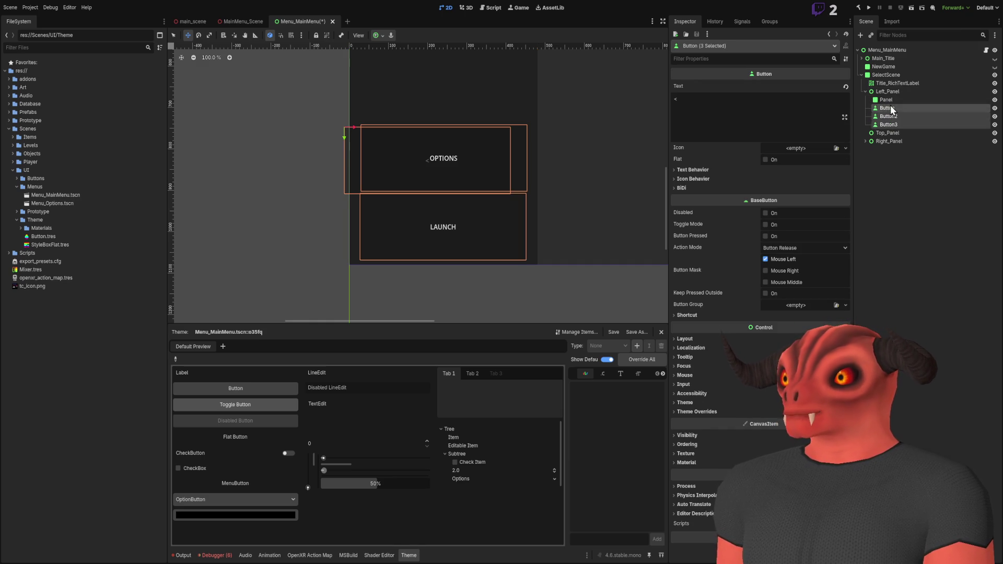
pyautogui.click(891, 107)
pyautogui.click(893, 91)
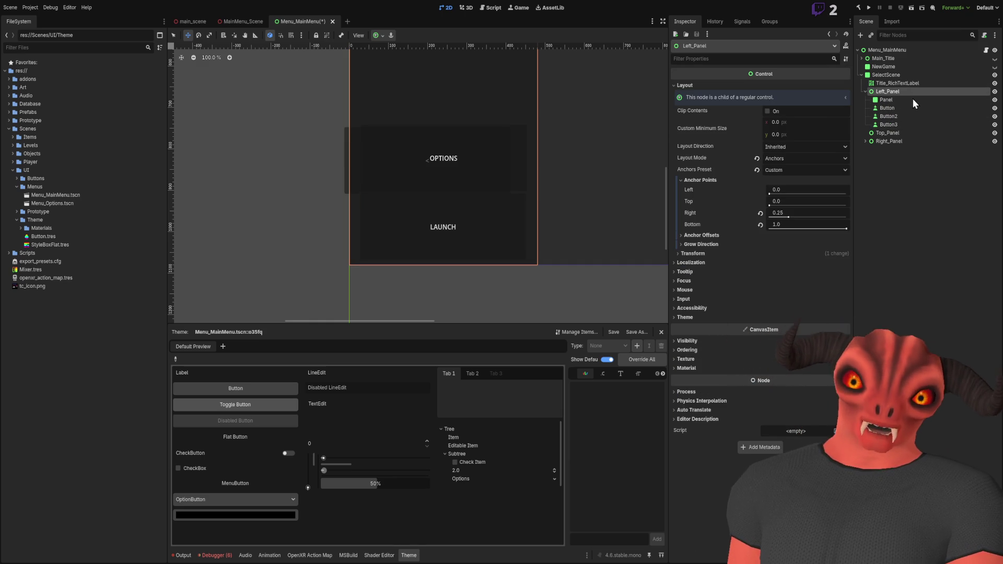
# Step: Add a child Control under Left_Panel with Anchors Preset Full Rect (480 × 1080)
pyautogui.hotkey('ctrl', 'a')
pyautogui.press('Return')
pyautogui.scroll(-3, 500, 110)
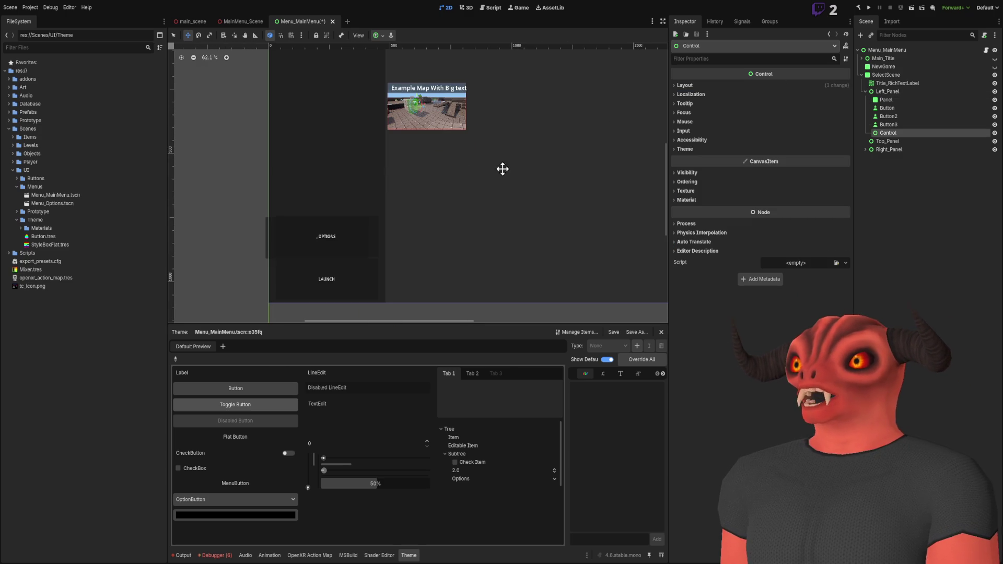
pyautogui.click(685, 85)
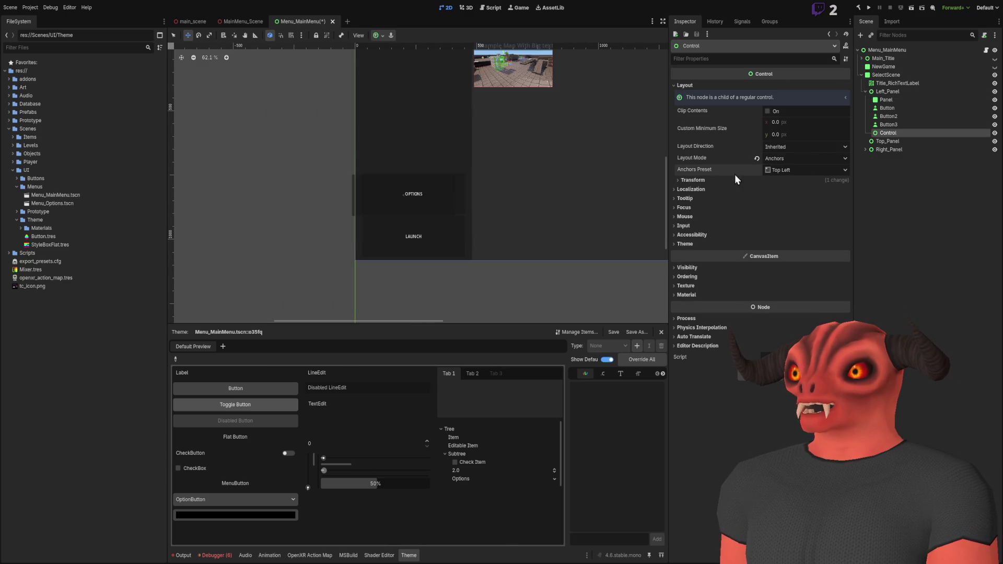
pyautogui.click(805, 170)
pyautogui.click(804, 355)
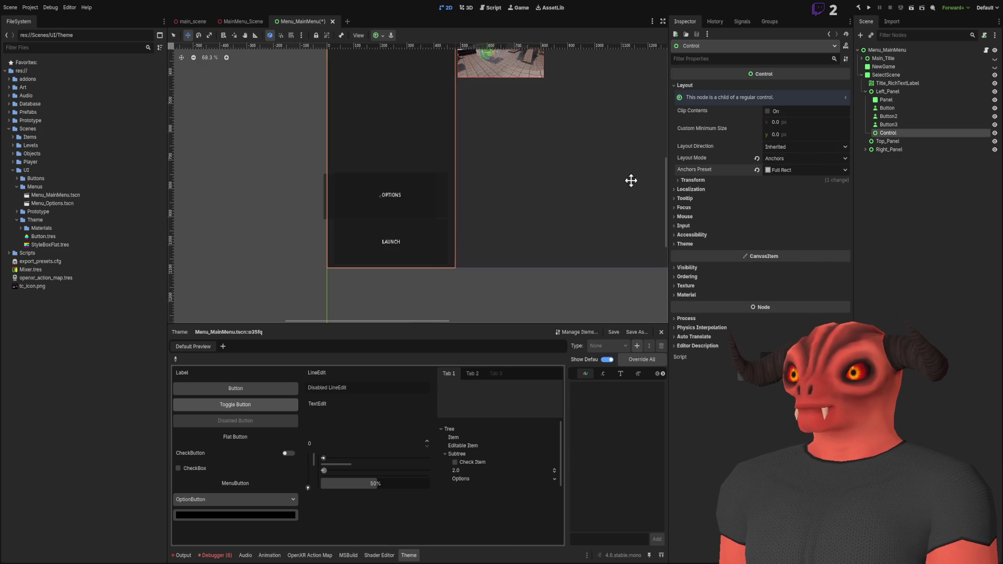
pyautogui.click(702, 181)
pyautogui.scroll(-2, 460, 217)
pyautogui.scroll(1, 520, 197)
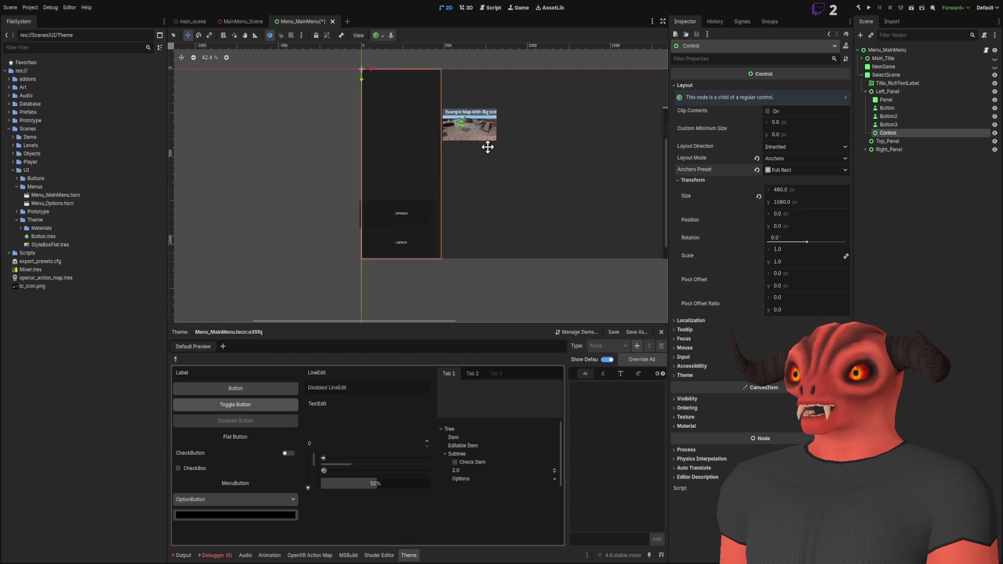
pyautogui.scroll(-2, 539, 178)
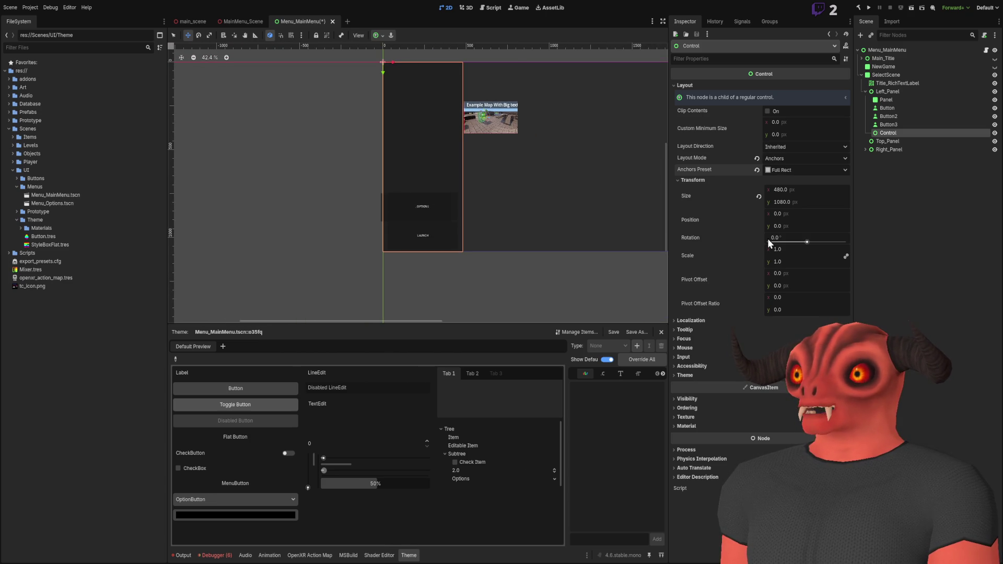
pyautogui.click(702, 180)
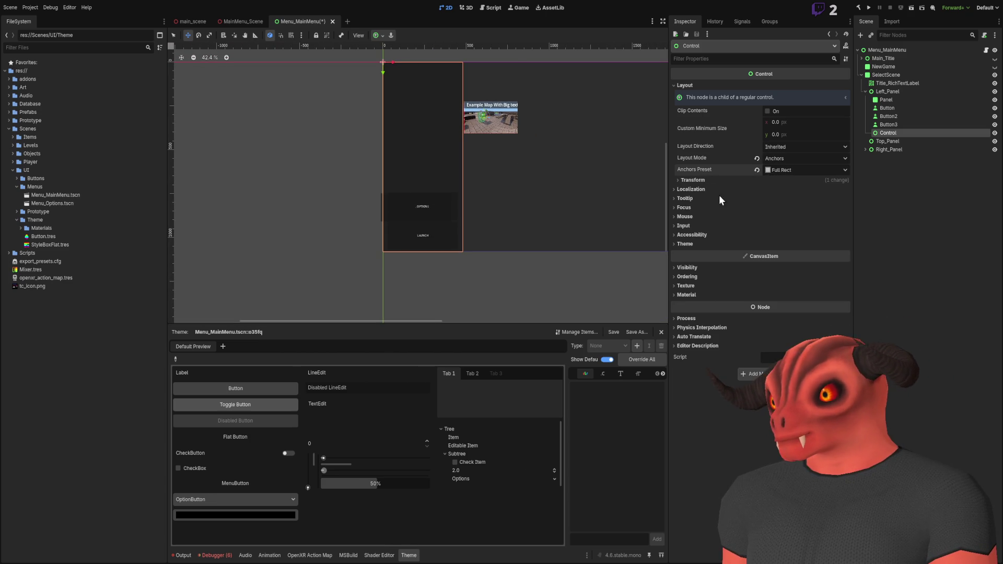
# Step: Switch the Control to Custom anchors and try Top anchor values 0.25 and 0.8
pyautogui.click(794, 171)
pyautogui.click(794, 183)
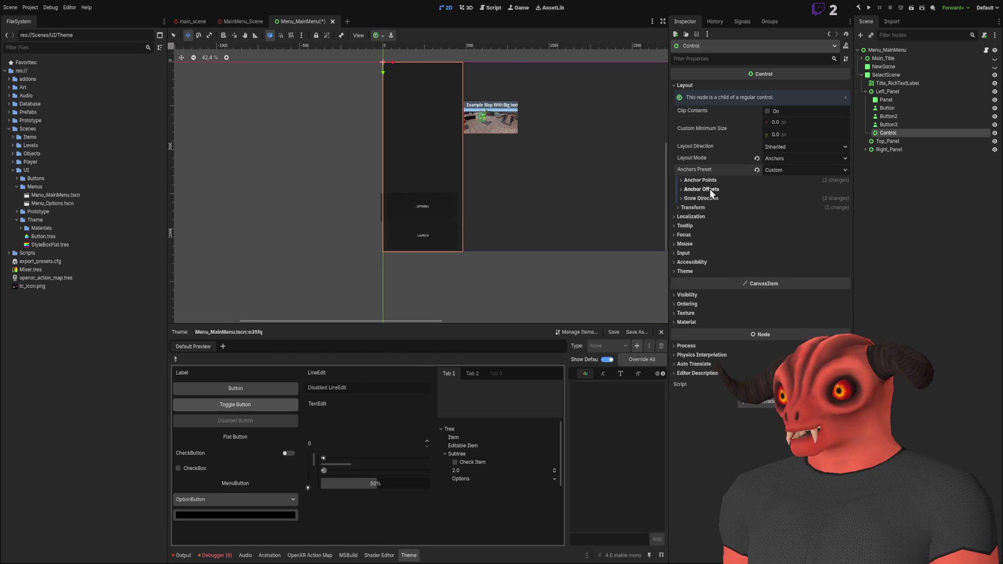
pyautogui.click(709, 181)
pyautogui.click(785, 201)
pyautogui.write('.2')
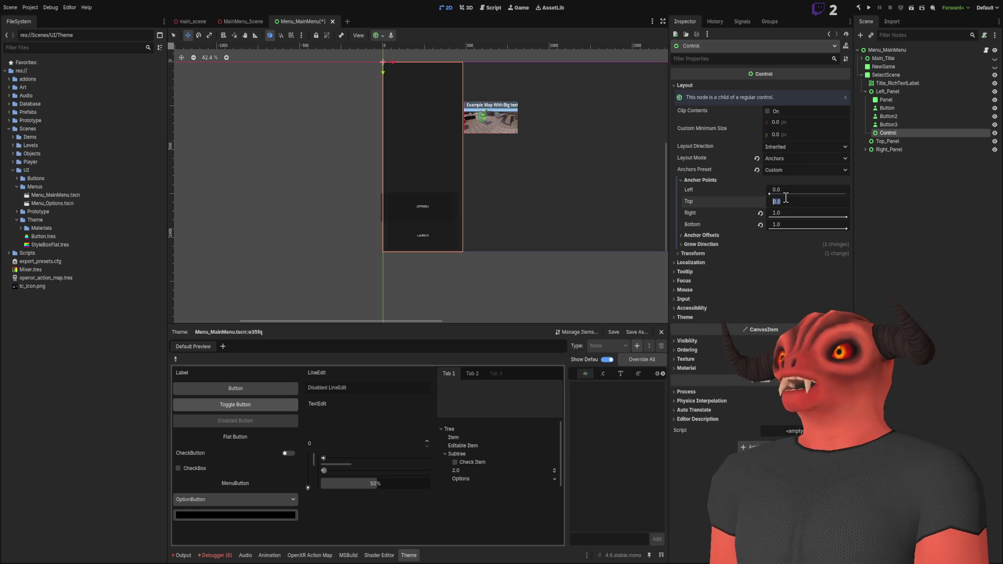
pyautogui.write('5')
pyautogui.press('Return')
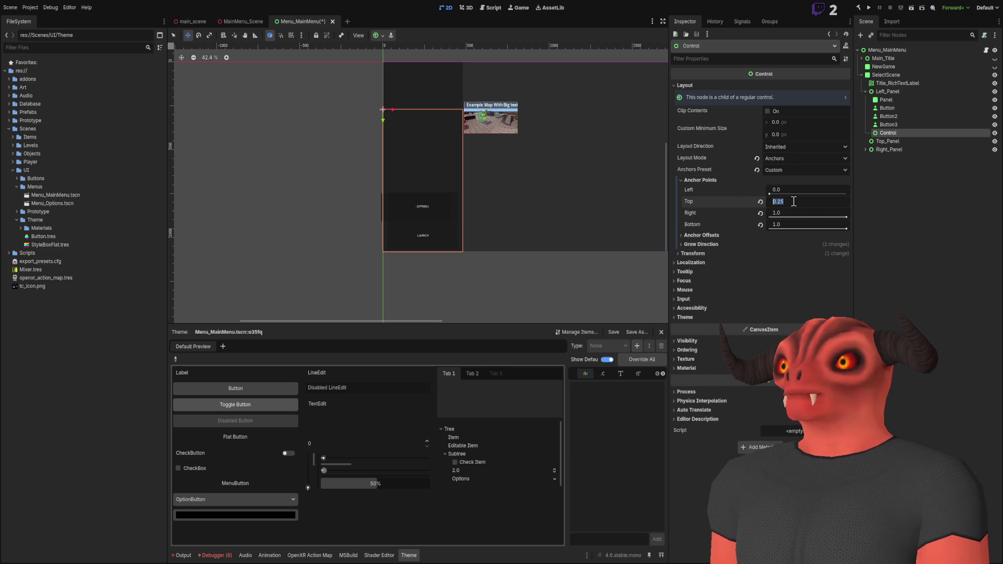
pyautogui.write('8')
pyautogui.press('Return')
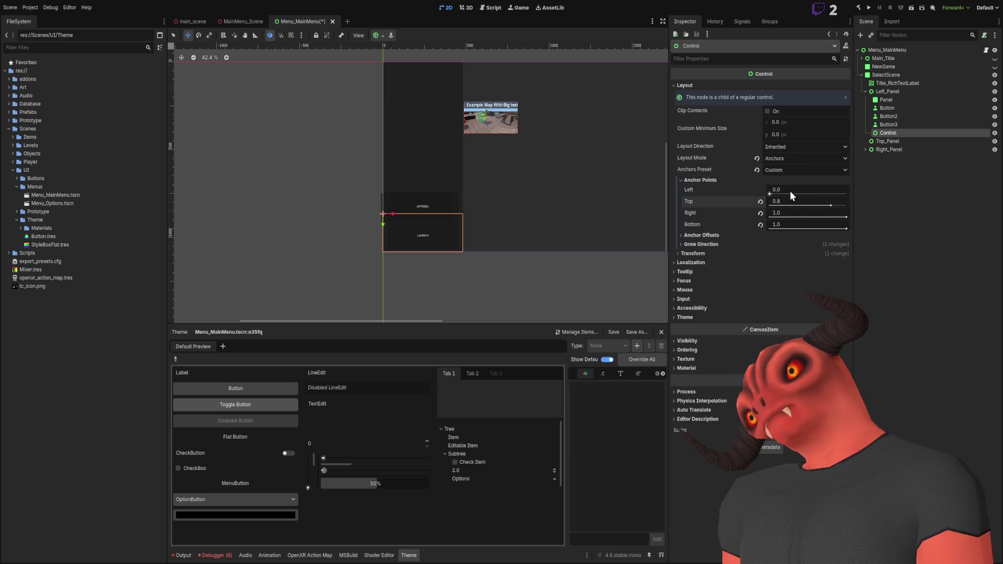
# Step: Correct the Top anchor to 0.75 so the Control covers the bottom quarter
pyautogui.scroll(2, 365, 246)
pyautogui.scroll(3, 365, 246)
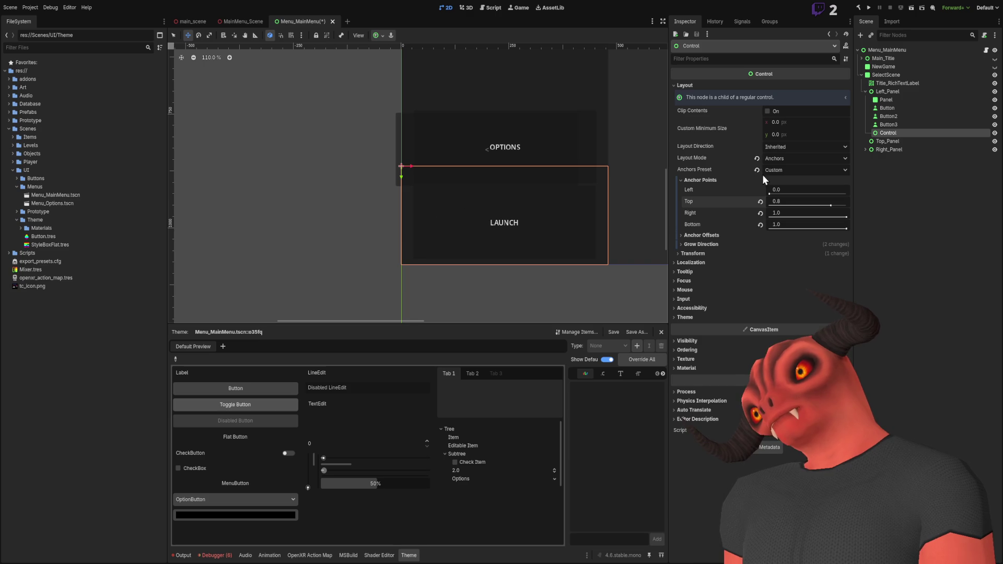
pyautogui.write('75')
pyautogui.press('Return')
pyautogui.click(791, 202)
pyautogui.press('BackSpace')
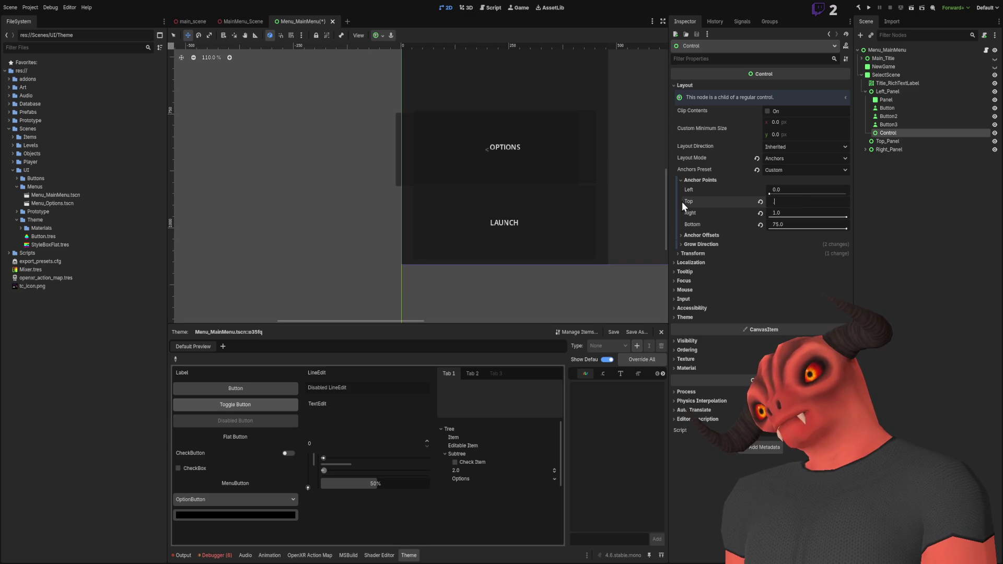
pyautogui.write('0.755')
pyautogui.click(794, 201)
pyautogui.write('.75')
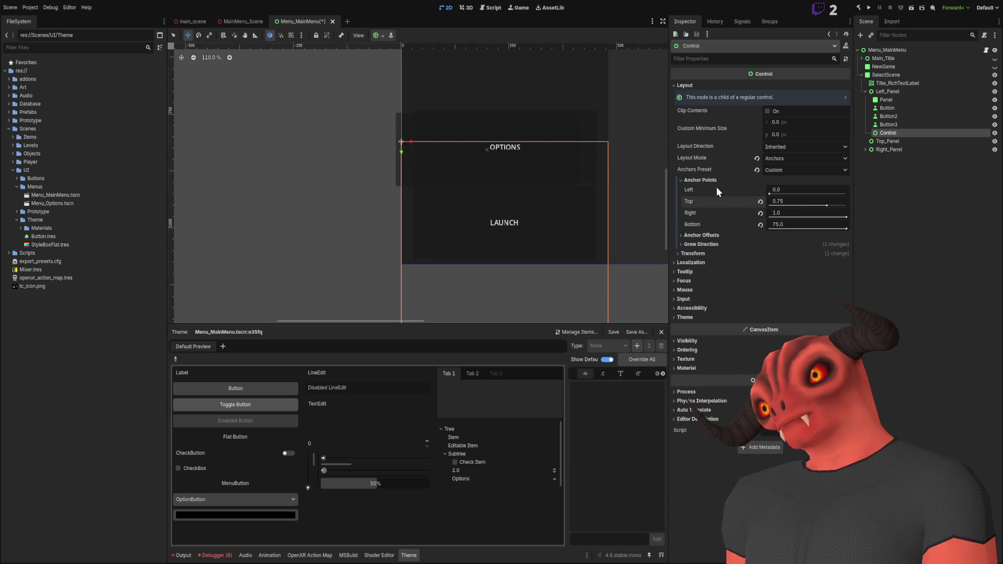
pyautogui.scroll(-4, 493, 137)
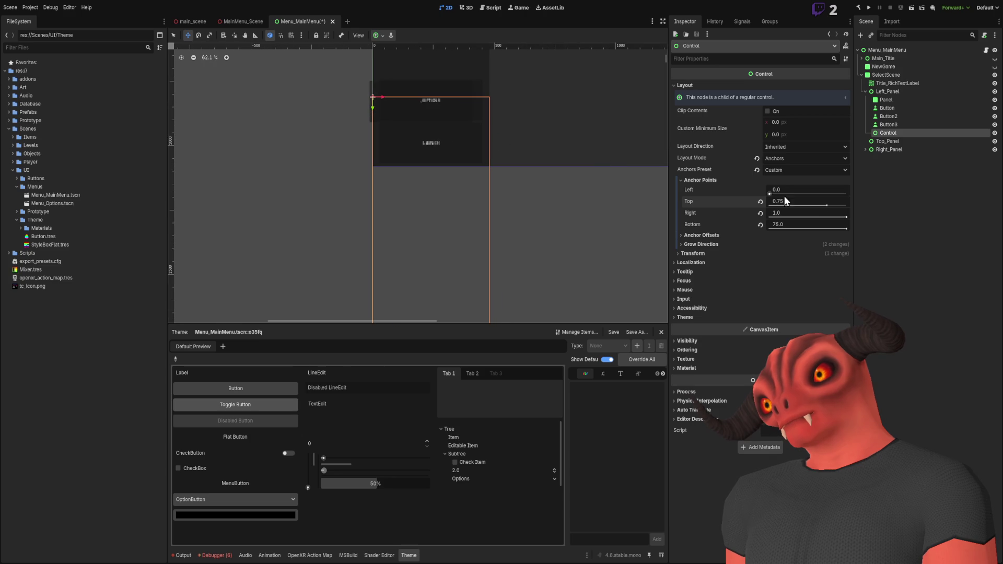
pyautogui.scroll(5, 519, 154)
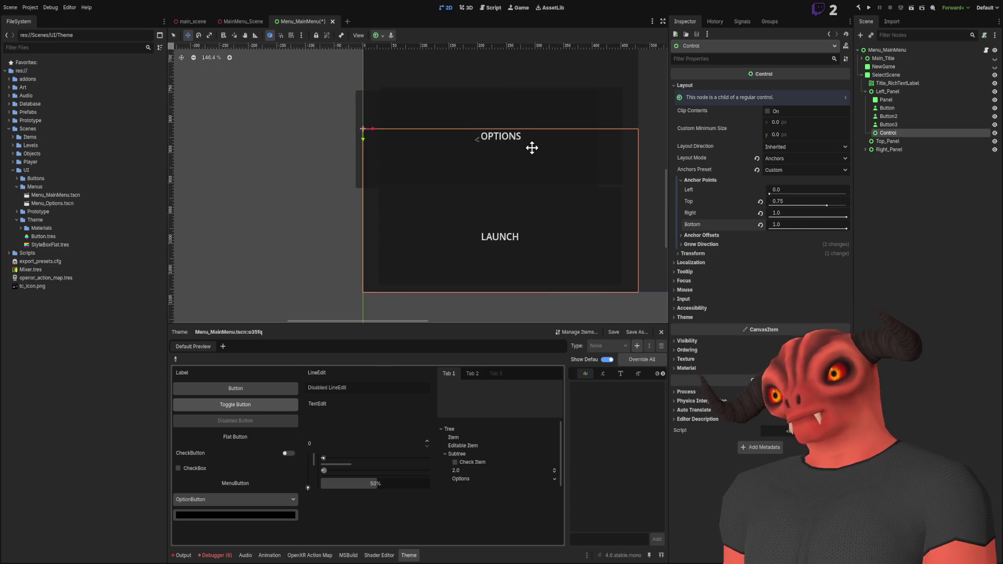
pyautogui.scroll(-2, 515, 136)
# Step: Move the three buttons inside the Control node
pyautogui.click(904, 125)
pyautogui.keyDown('shift'); pyautogui.click(896, 109); pyautogui.keyUp('shift')
pyautogui.moveTo(896, 109); pyautogui.dragTo(891, 133)
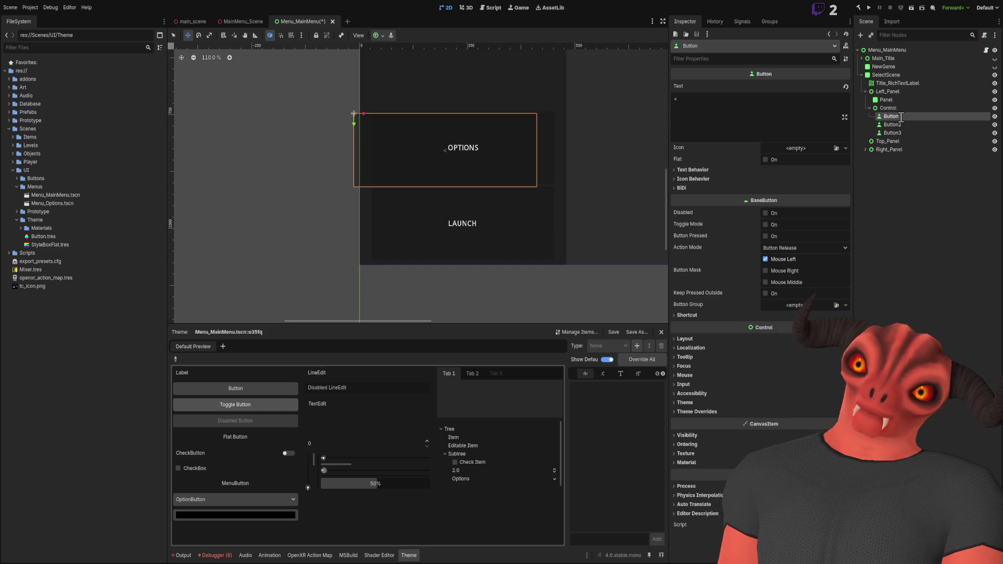
# Step: Rename the third button under Control to Options_Button
pyautogui.click(892, 125)
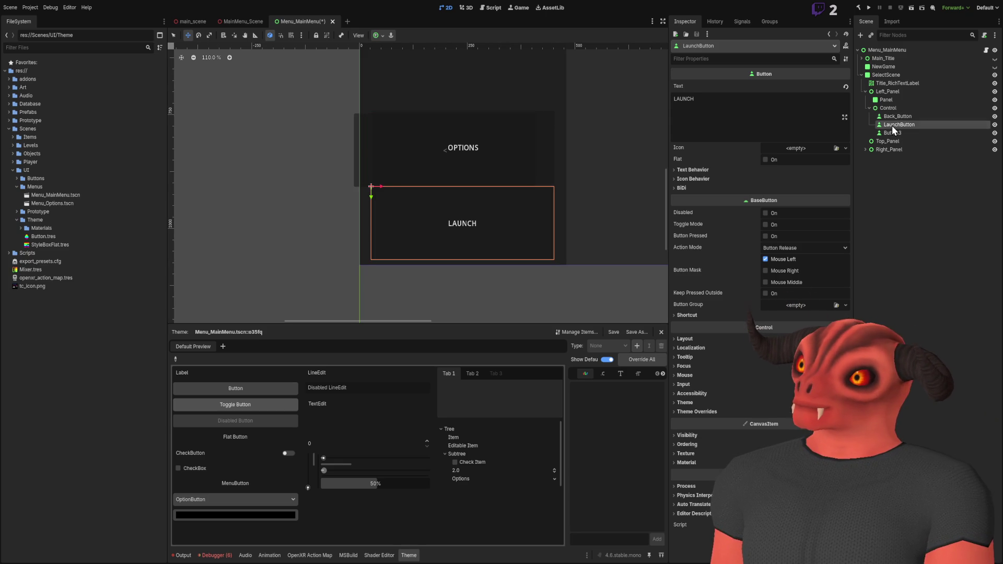
pyautogui.click(893, 132)
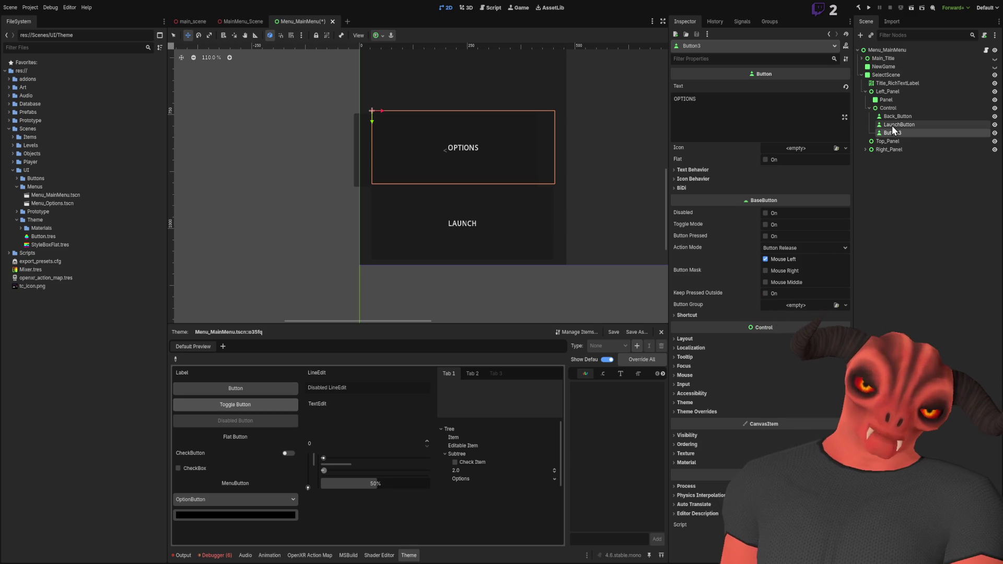
pyautogui.doubleClick(893, 132)
pyautogui.write('Options_Button')
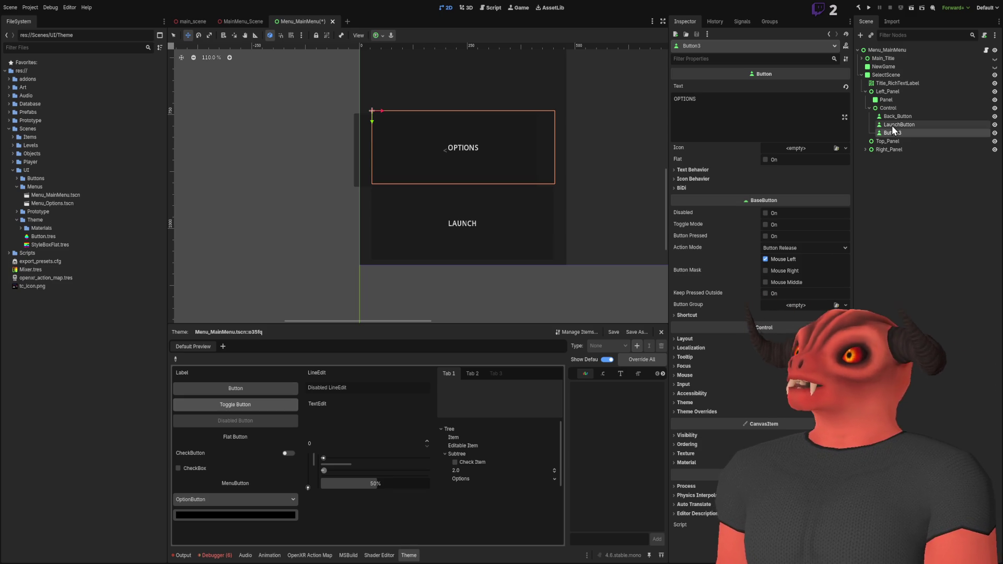
pyautogui.press('Return')
# Step: Move LaunchButton above Back_Button so it is first under Control
pyautogui.scroll(-3, 608, 173)
pyautogui.scroll(3, 539, 167)
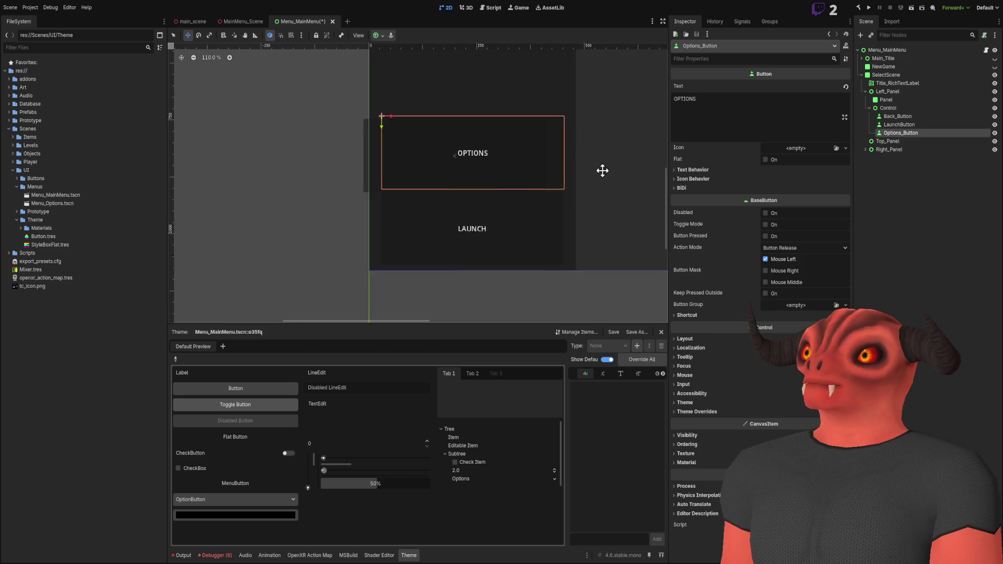
pyautogui.scroll(1, 602, 167)
pyautogui.click(935, 190)
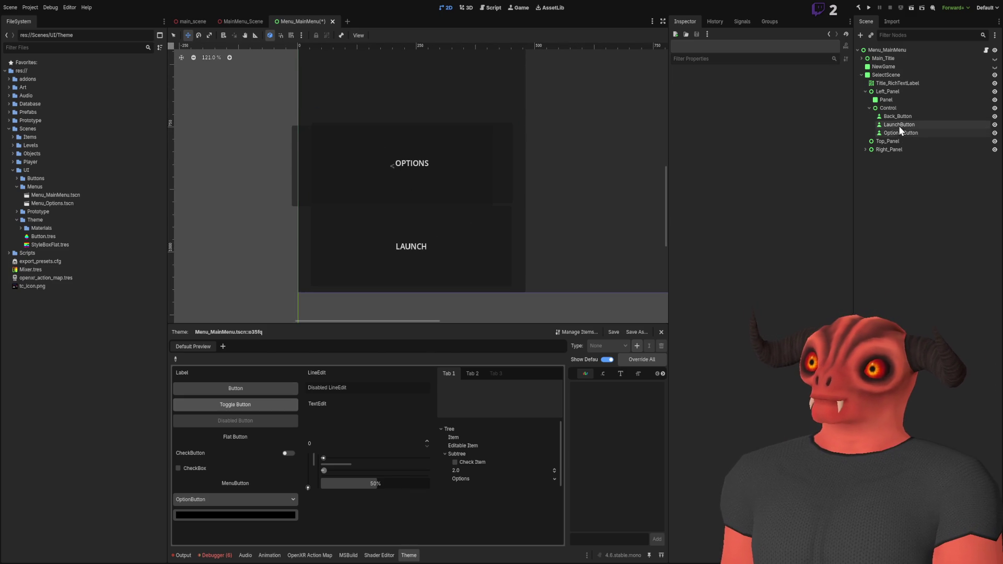
pyautogui.click(899, 116)
pyautogui.click(899, 126)
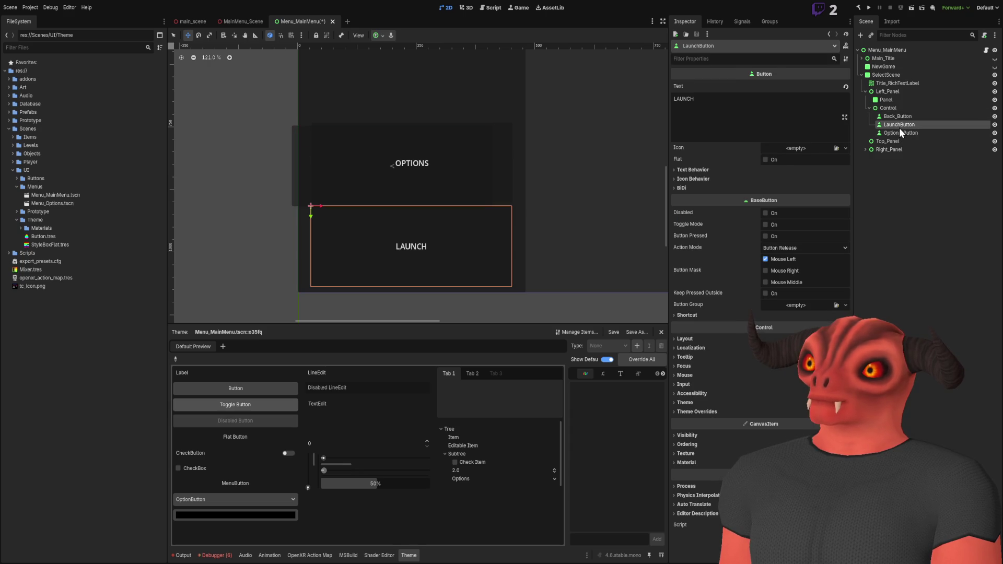
pyautogui.click(888, 107)
pyautogui.scroll(2, 359, 179)
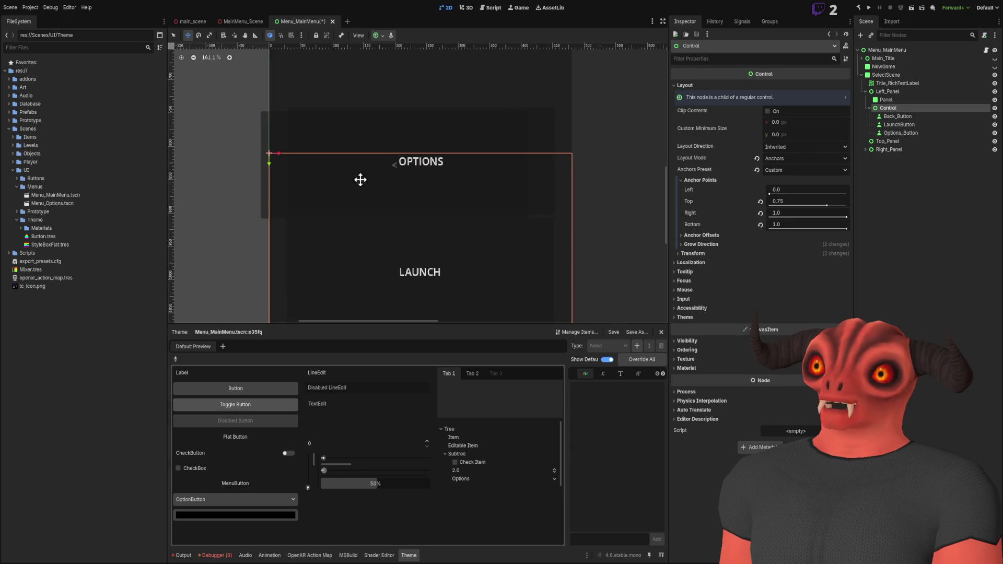
pyautogui.scroll(-7, 359, 182)
pyautogui.scroll(5, 400, 199)
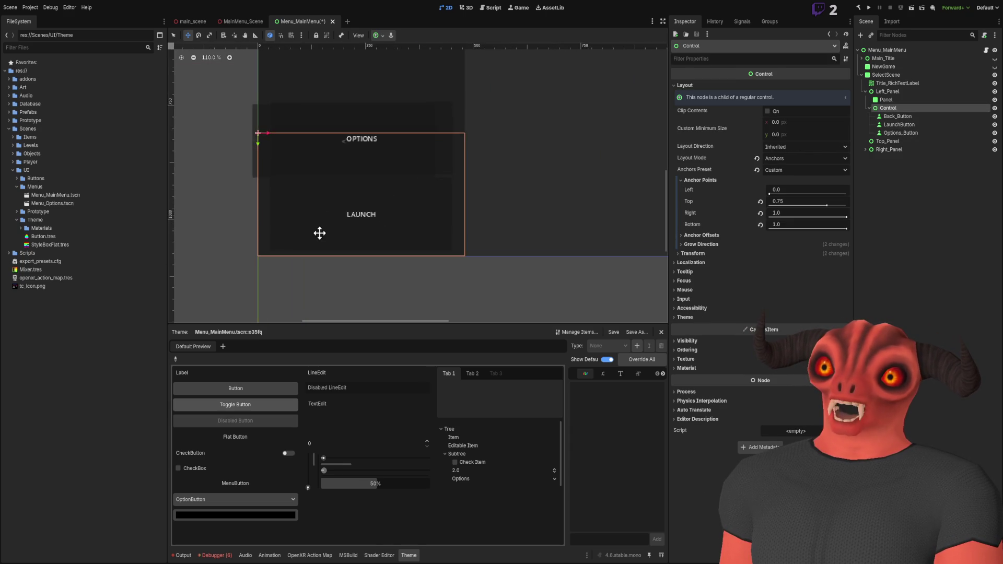
pyautogui.moveTo(898, 126); pyautogui.dragTo(897, 111)
pyautogui.click(704, 341)
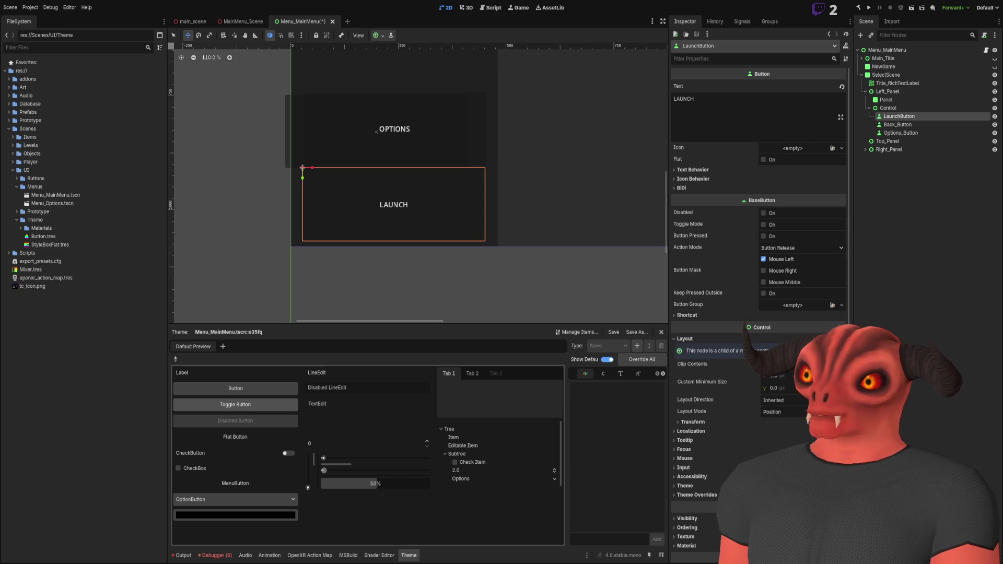
# Step: Switch LaunchButton to Anchors layout mode with the Custom anchors preset
pyautogui.click(779, 412)
pyautogui.click(776, 423)
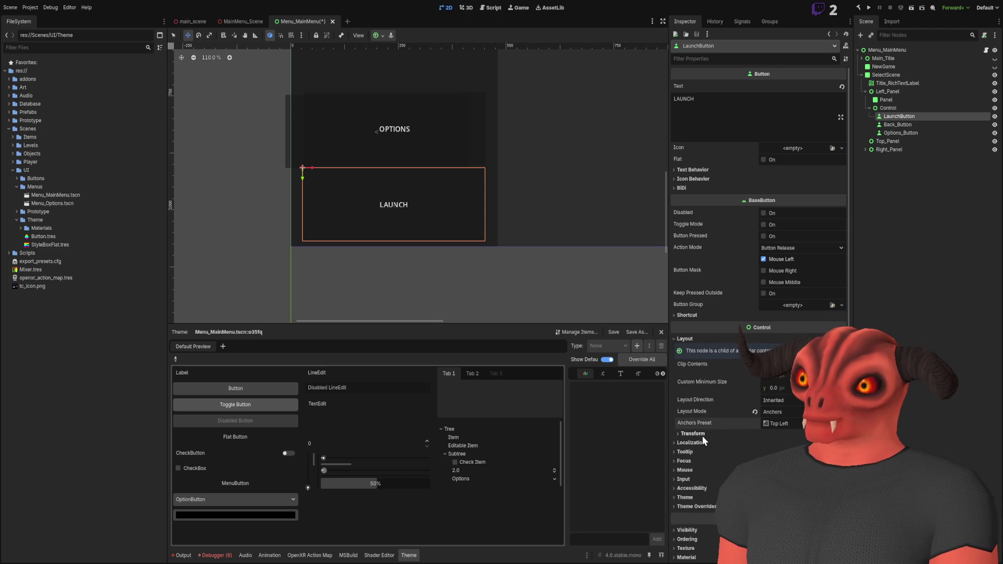
pyautogui.click(702, 436)
pyautogui.click(799, 434)
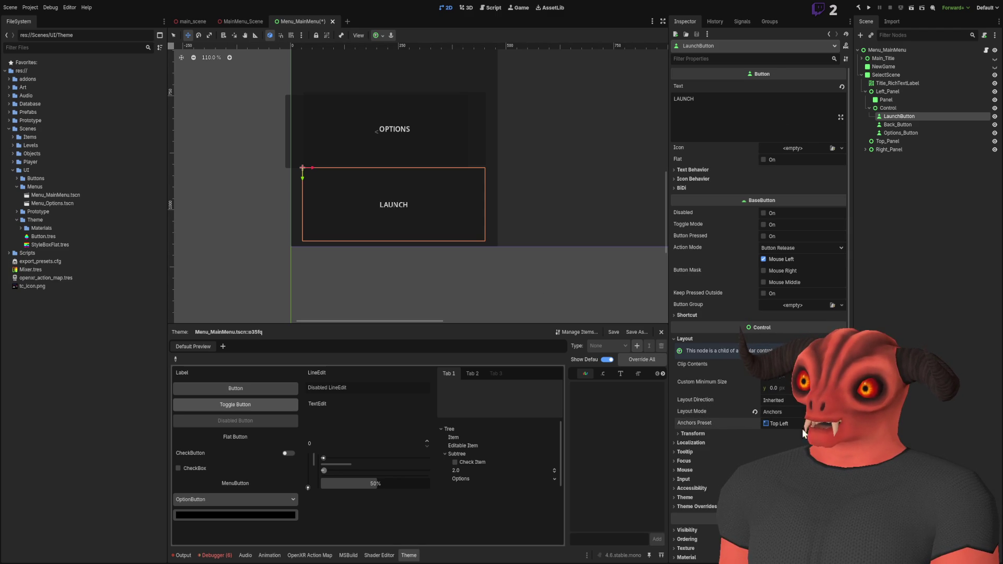
pyautogui.click(776, 423)
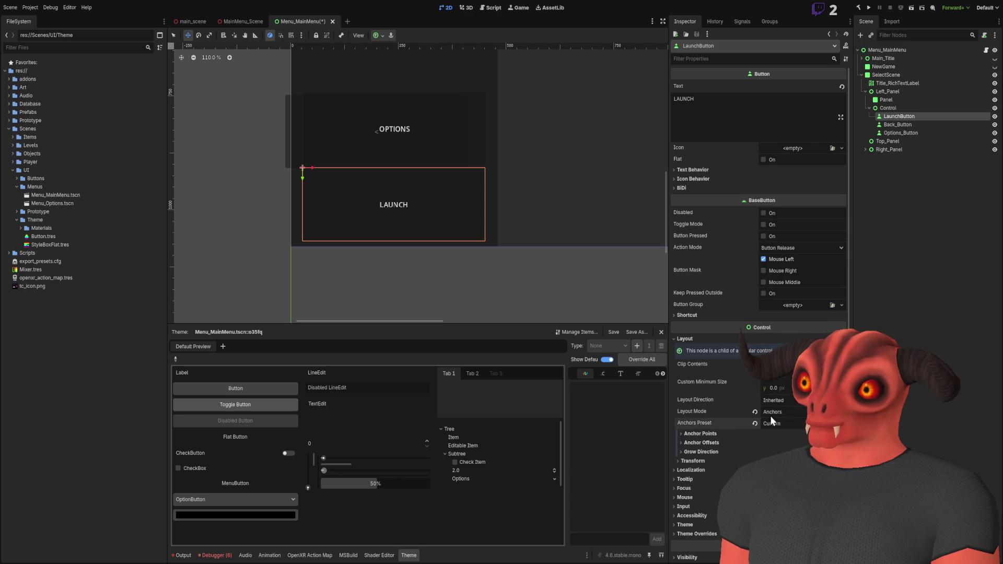
pyautogui.click(695, 538)
pyautogui.click(793, 428)
pyautogui.click(708, 436)
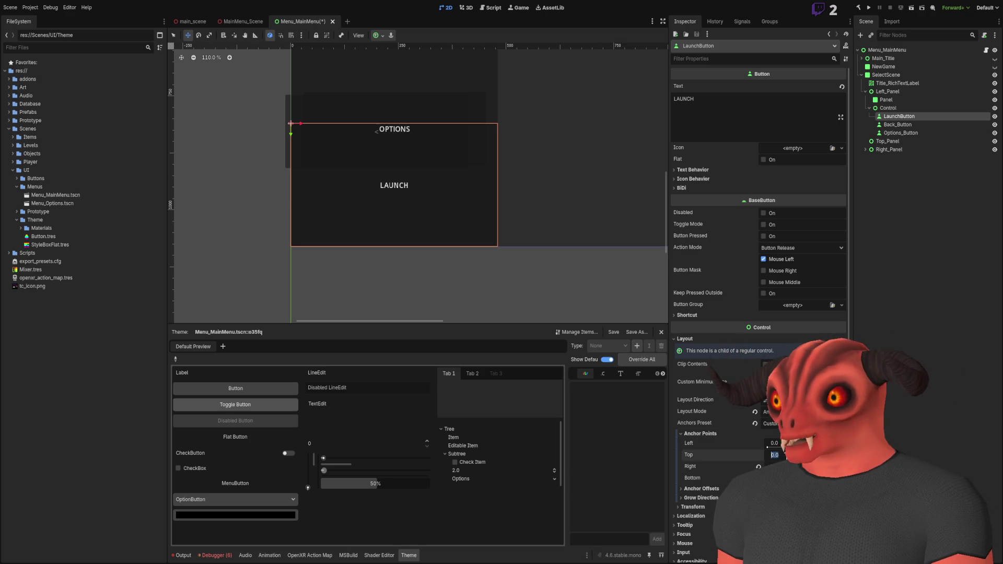
# Step: Set LaunchButton's anchor points to top 0.55, right 0.95 and left 0.05
pyautogui.press('Return')
pyautogui.scroll(7, 443, 182)
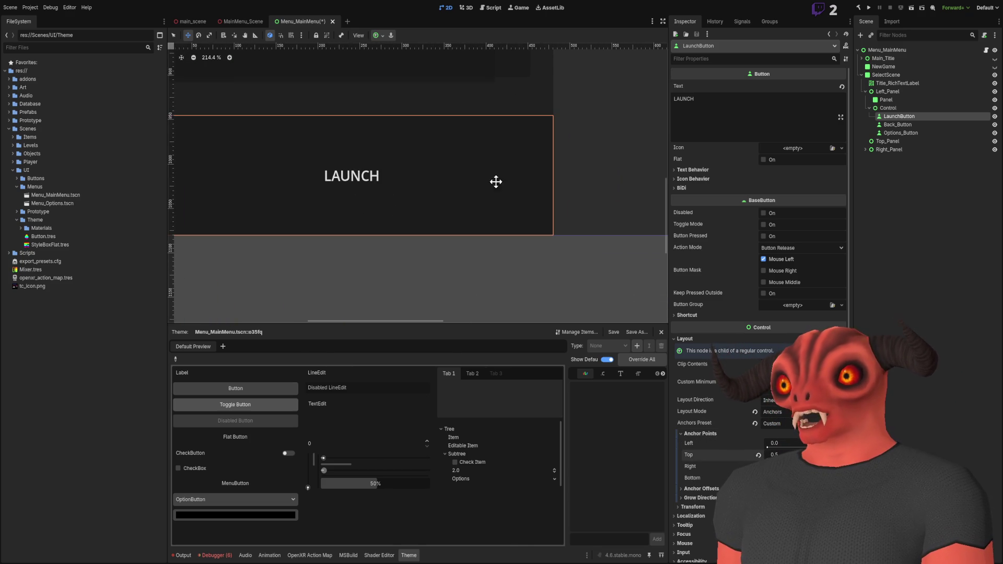
pyautogui.click(776, 455)
pyautogui.write('0.55')
pyautogui.press('Return')
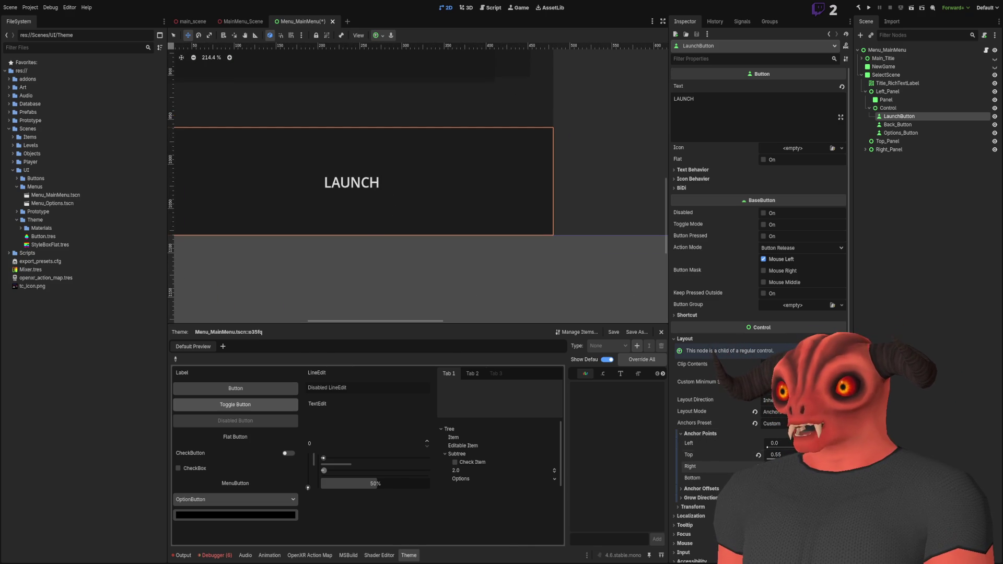
pyautogui.click(776, 466)
pyautogui.write('0.95')
pyautogui.press('Return')
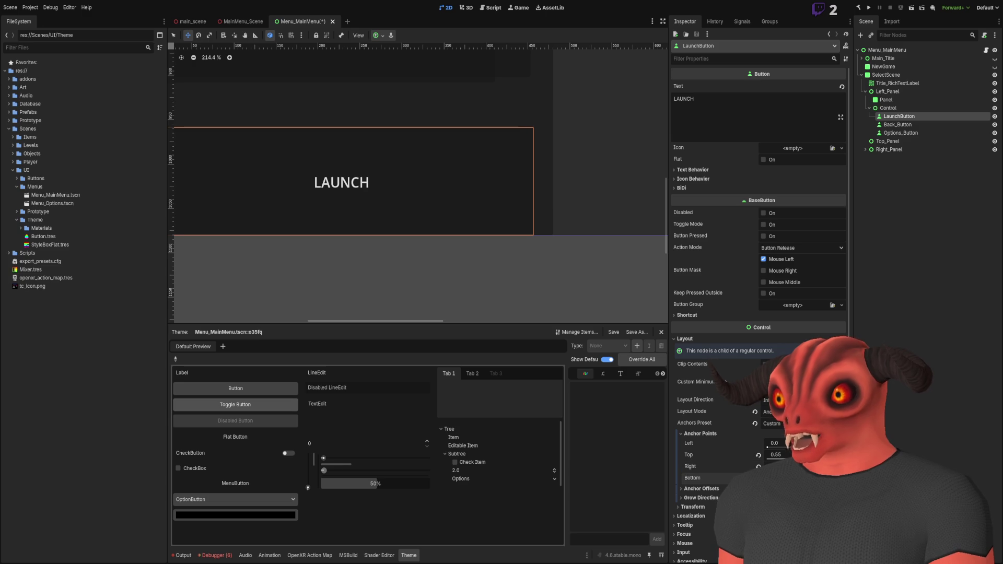
pyautogui.scroll(-5, 573, 260)
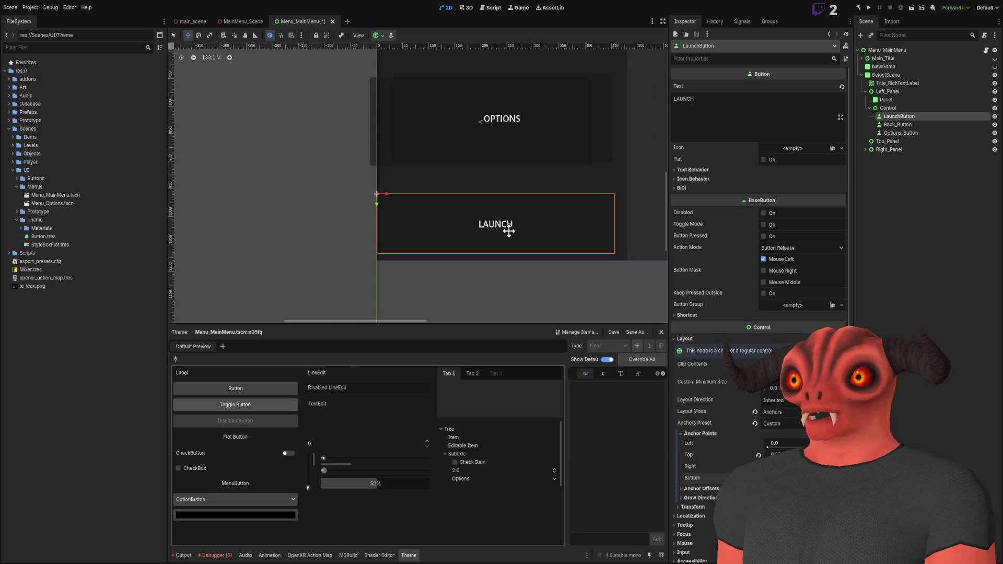
pyautogui.click(792, 443)
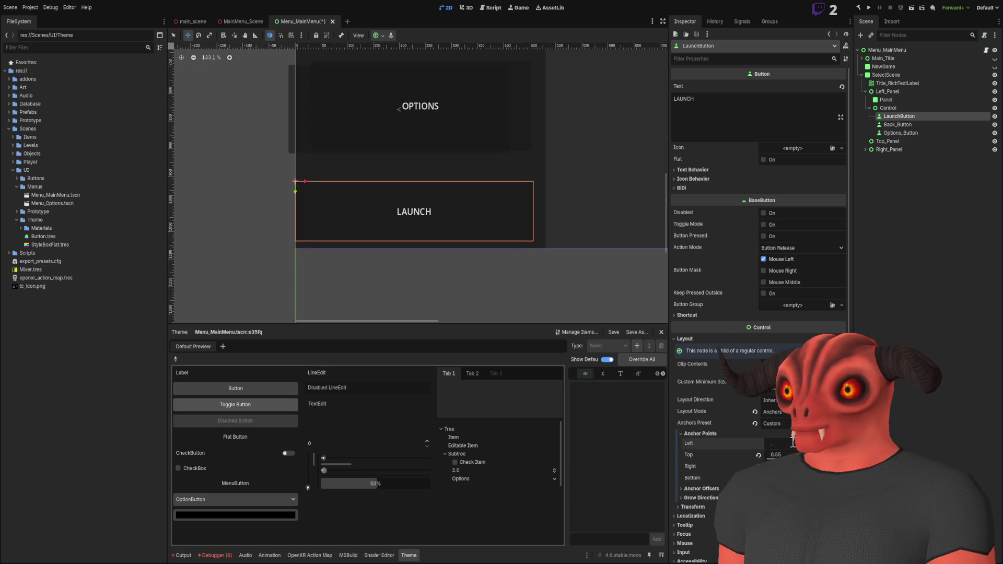
pyautogui.write('05')
pyautogui.press('Return')
pyautogui.scroll(1, 384, 146)
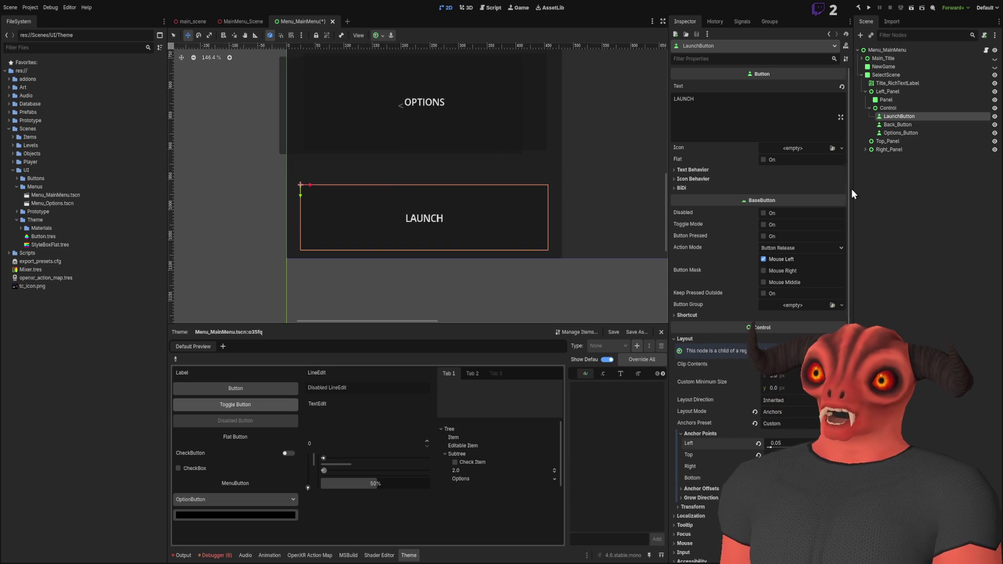
pyautogui.click(901, 132)
# Step: Replace the back button's text, typing 'RETU'
pyautogui.scroll(3, 434, 123)
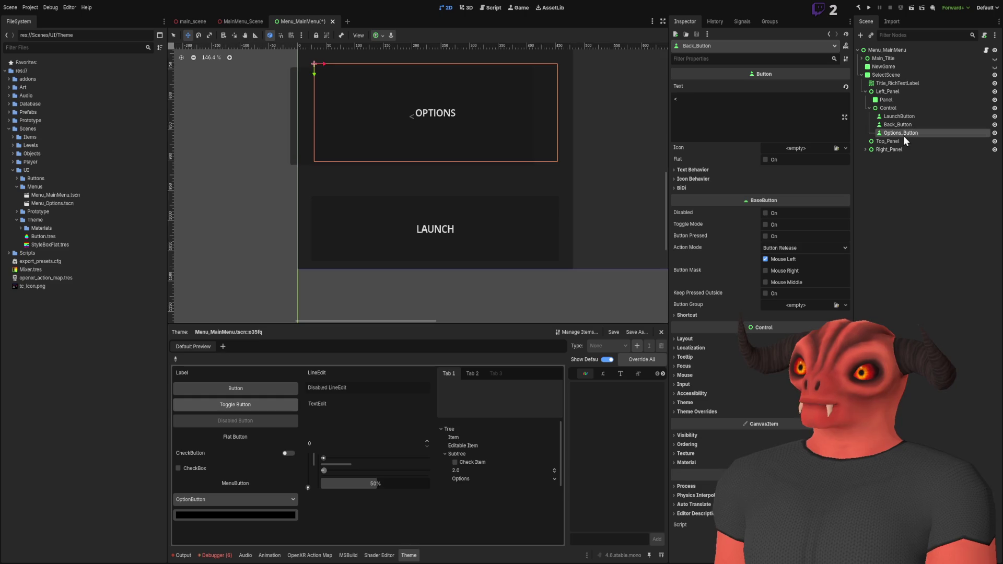
pyautogui.scroll(-3, 456, 136)
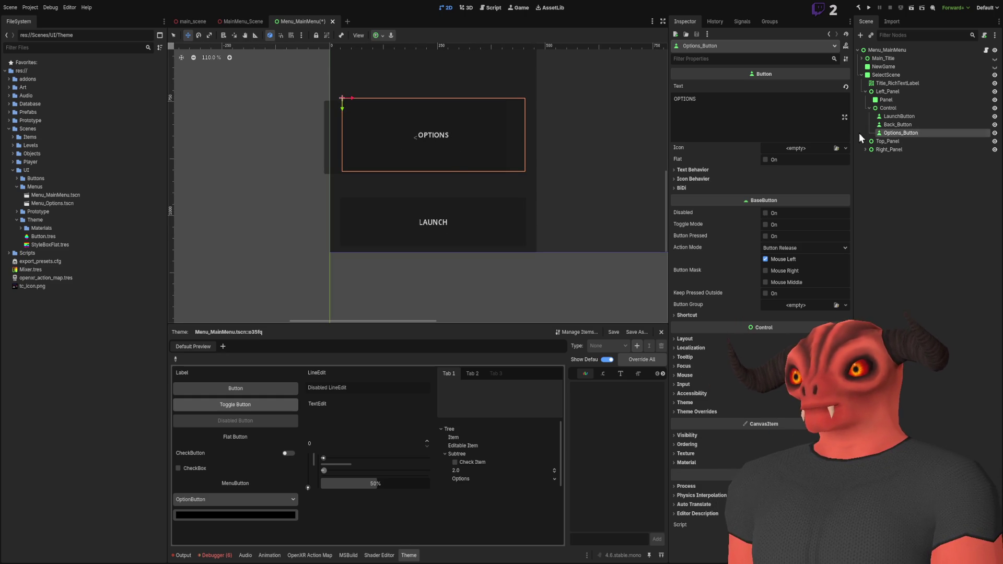
pyautogui.click(898, 125)
pyautogui.click(724, 108)
pyautogui.hotkey('ctrl', 'a')
pyautogui.write('RETU')
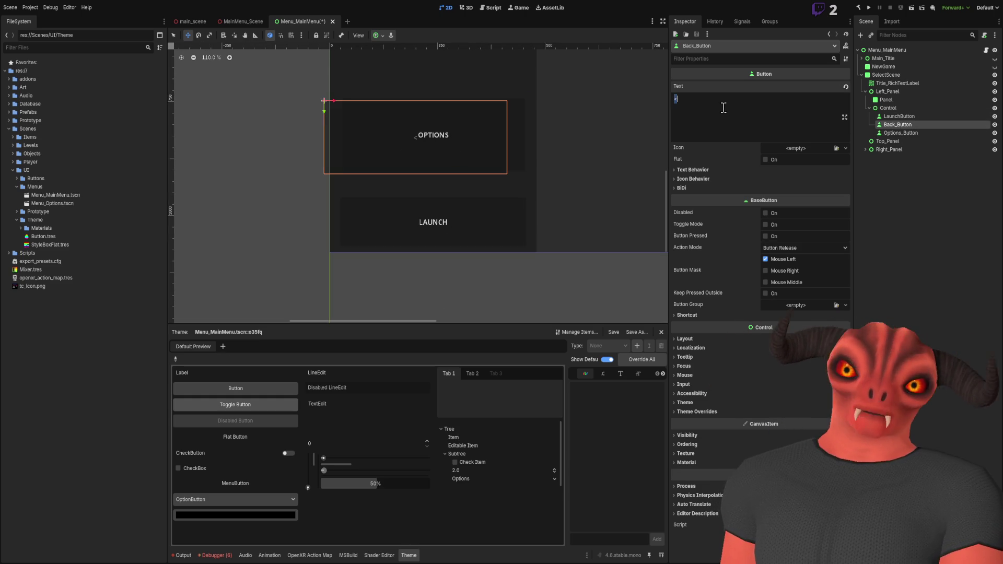
# Step: Put Options_Button and Back_Button on Anchors layout with the Custom anchors preset
pyautogui.click(339, 126)
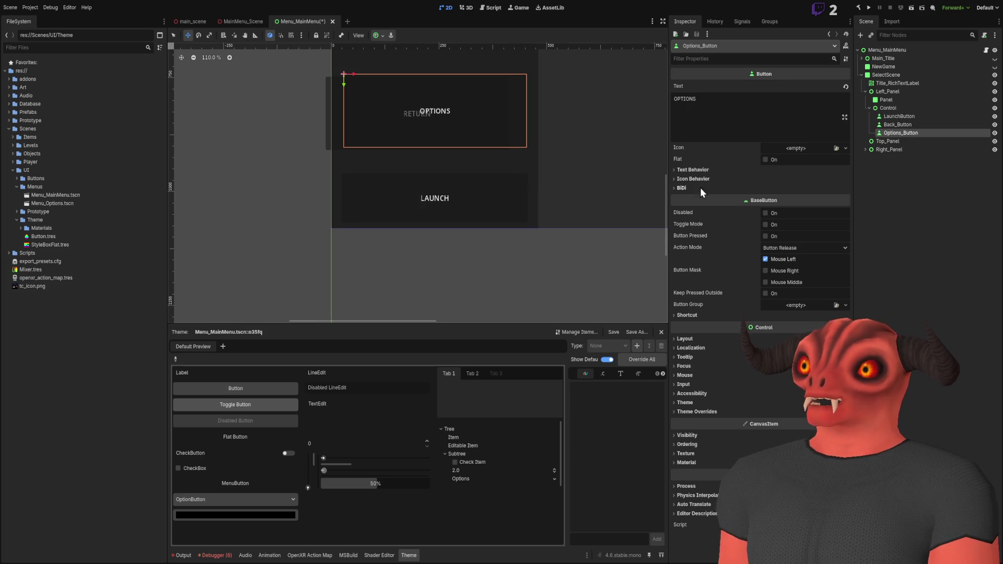
pyautogui.keyDown('ctrl'); pyautogui.click(915, 125); pyautogui.keyUp('ctrl')
pyautogui.click(710, 339)
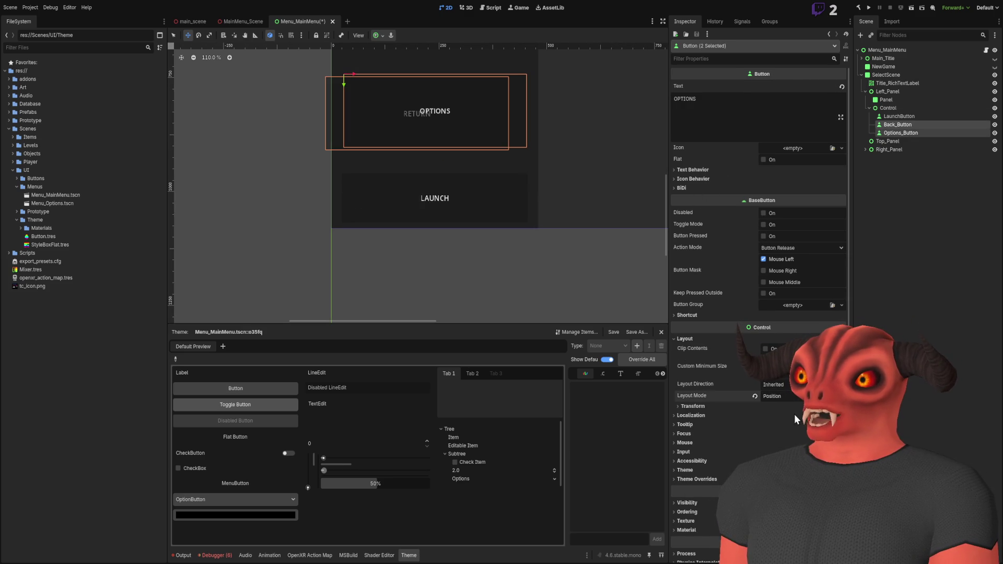
pyautogui.click(781, 396)
pyautogui.click(782, 413)
pyautogui.click(794, 424)
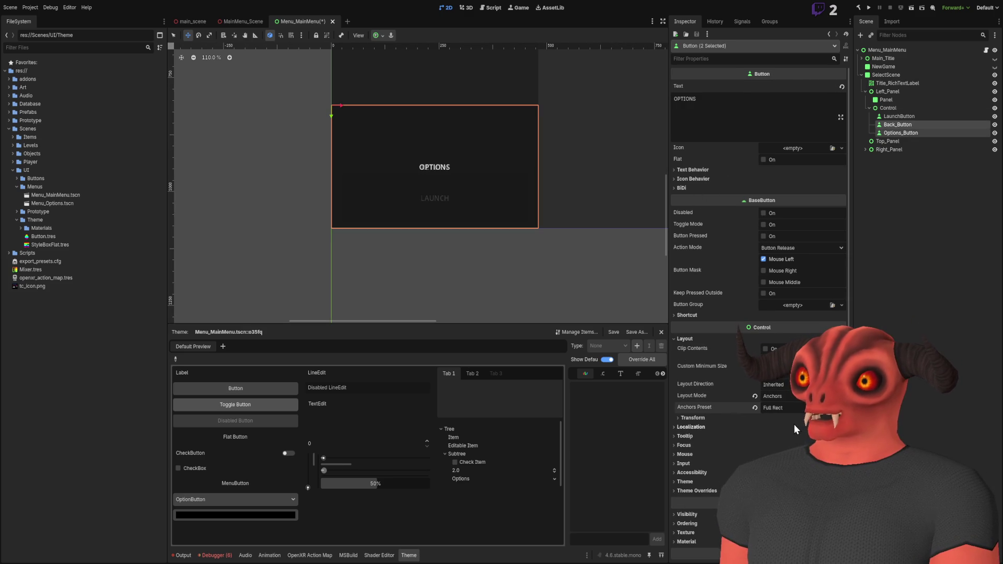
pyautogui.click(781, 411)
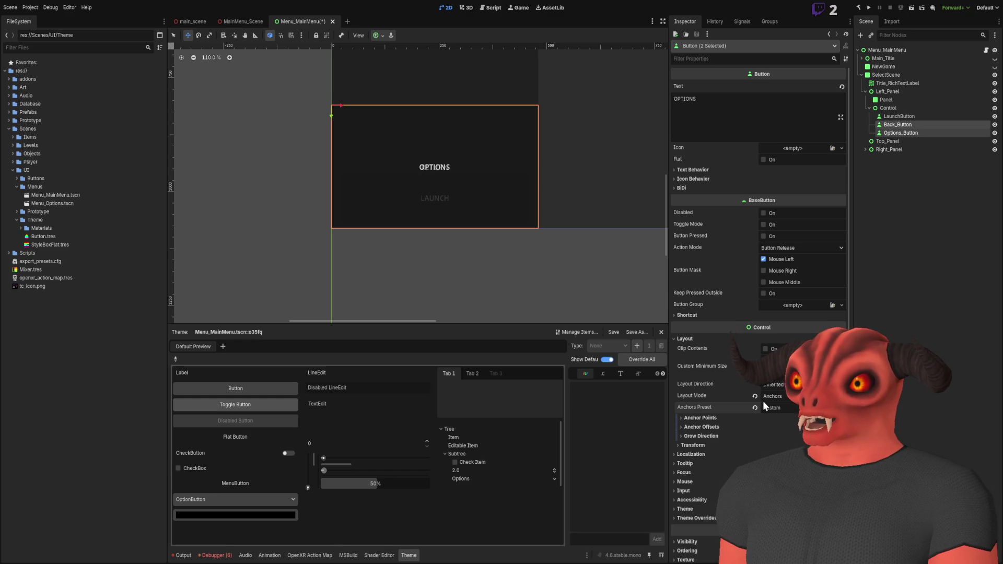
pyautogui.click(700, 473)
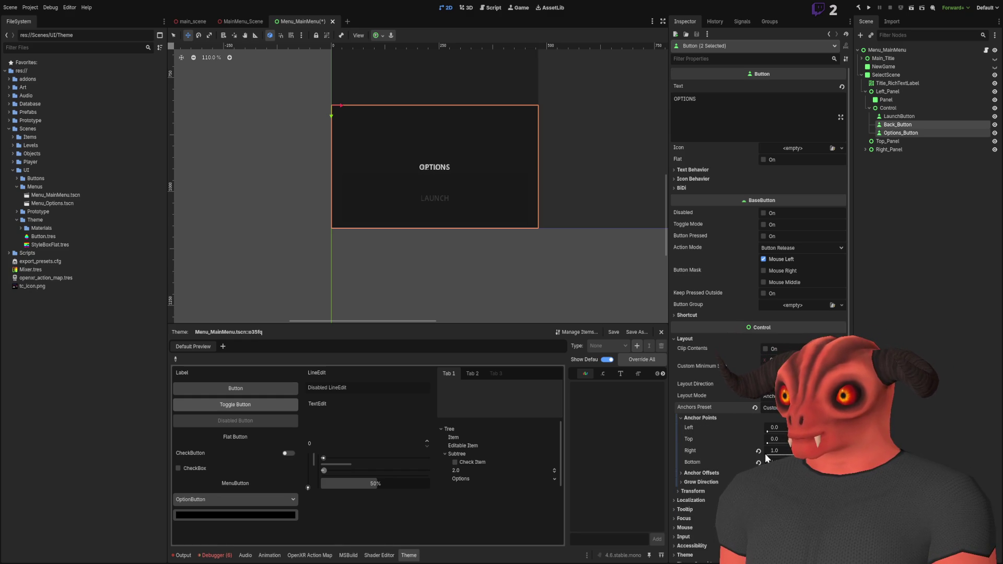
# Step: Set both buttons' bottom anchor to 0.45
pyautogui.click(779, 463)
pyautogui.write('0.5')
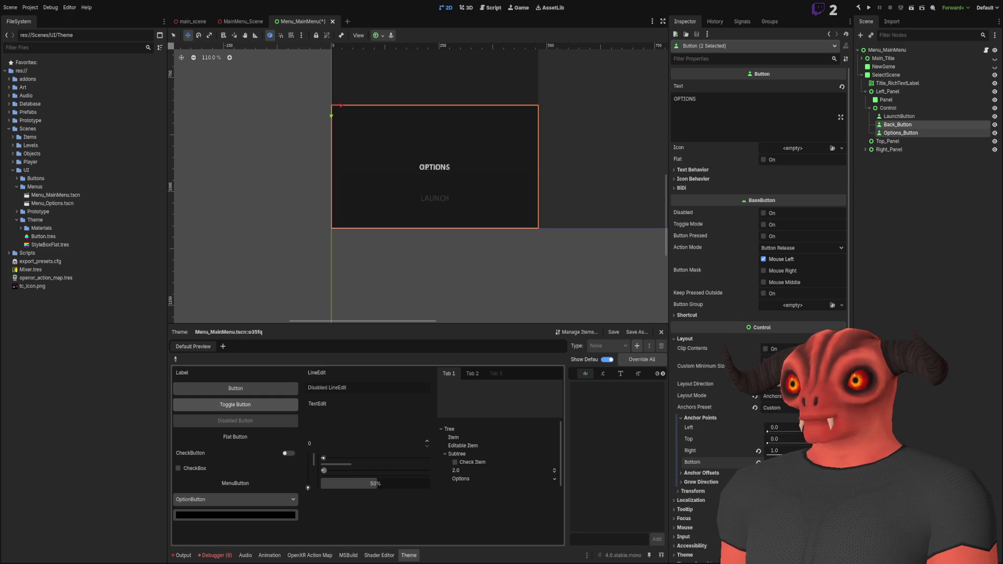
pyautogui.press('Return')
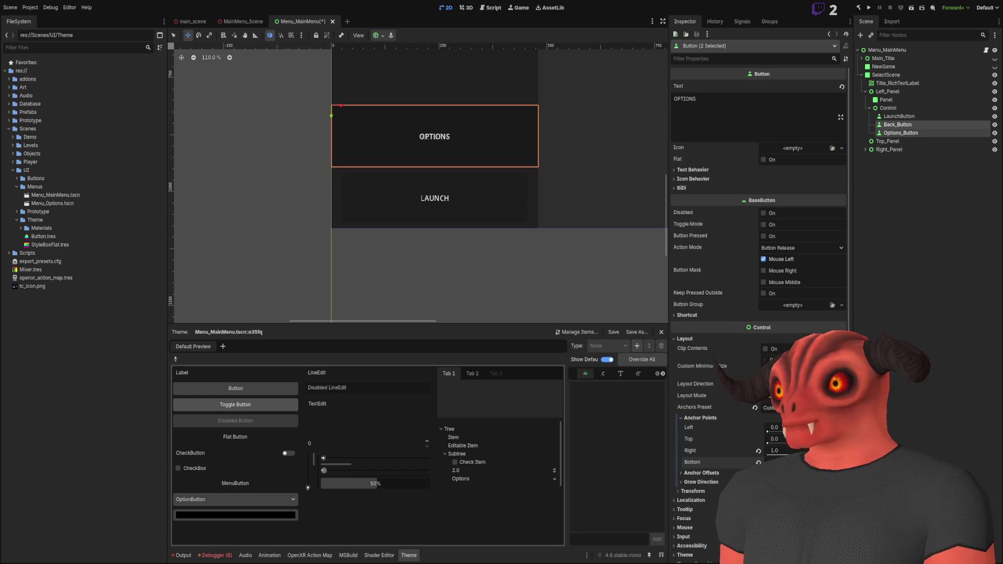
pyautogui.press('Return')
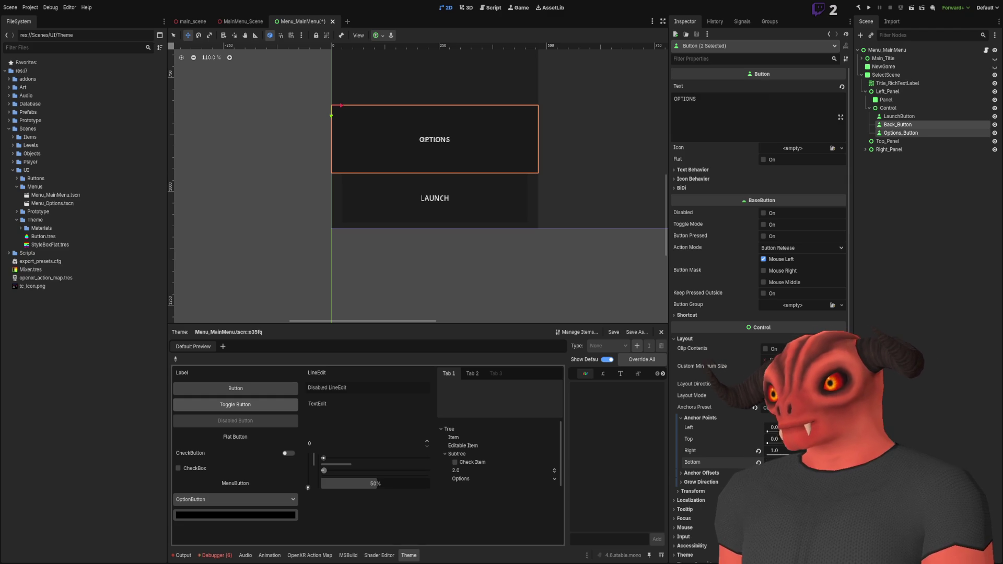
pyautogui.write('0.45')
pyautogui.press('Return')
pyautogui.scroll(7, 499, 233)
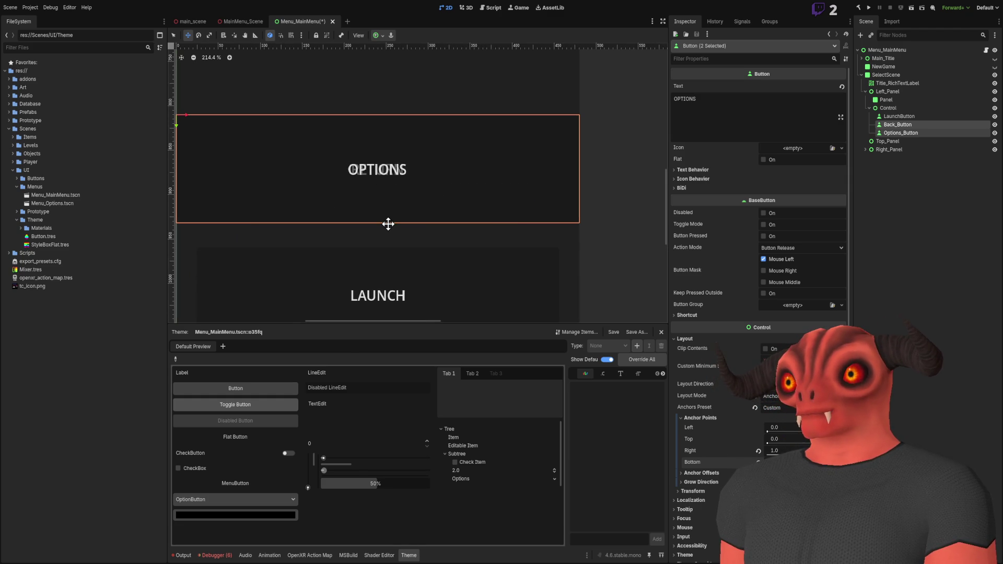
pyautogui.scroll(-5, 387, 224)
pyautogui.scroll(2, 495, 290)
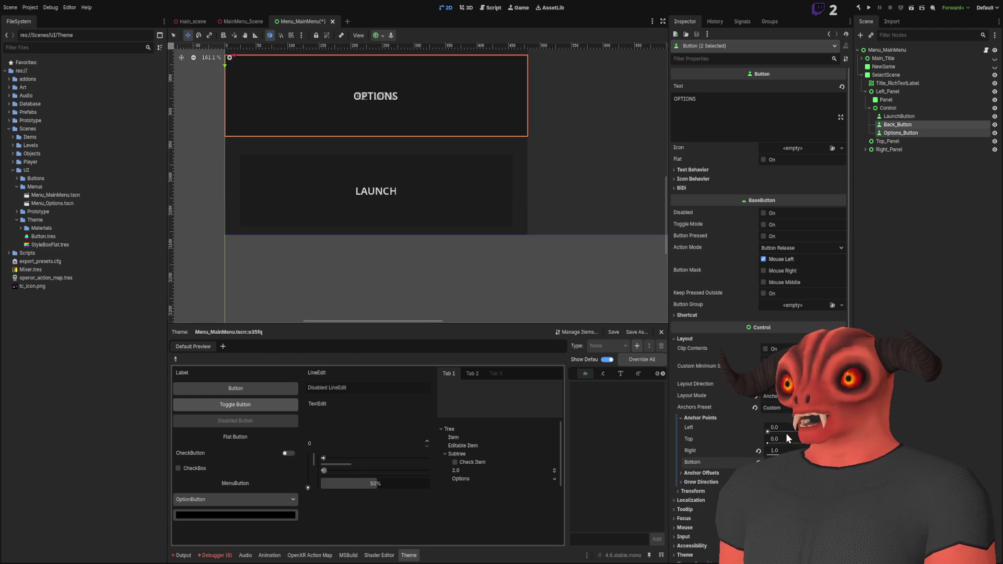
# Step: Select LaunchButton, try then undo a top anchor change, and frame it in the canvas
pyautogui.moveTo(529, 144)
pyautogui.mouseDown()
pyautogui.moveTo(556, 175)
pyautogui.moveTo(598, 177)
pyautogui.mouseUp()
pyautogui.click(898, 116)
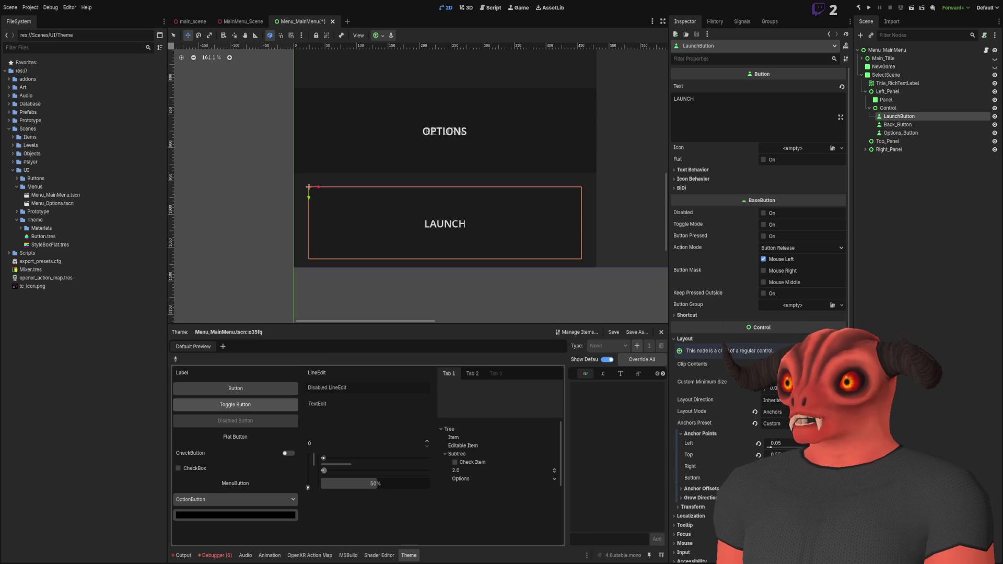
pyautogui.moveTo(792, 450); pyautogui.dragTo(791, 450)
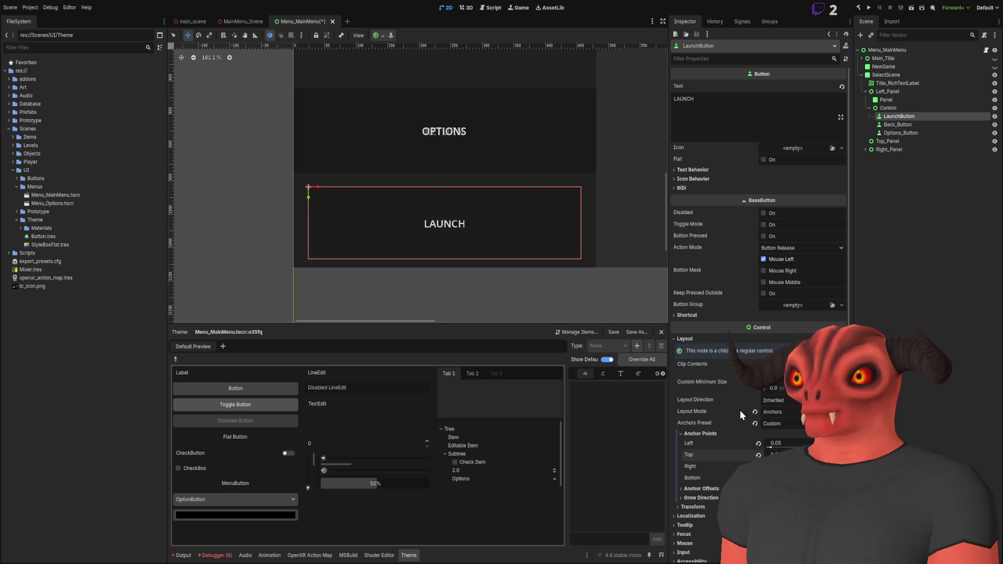
pyautogui.hotkey('ctrl', 'z')
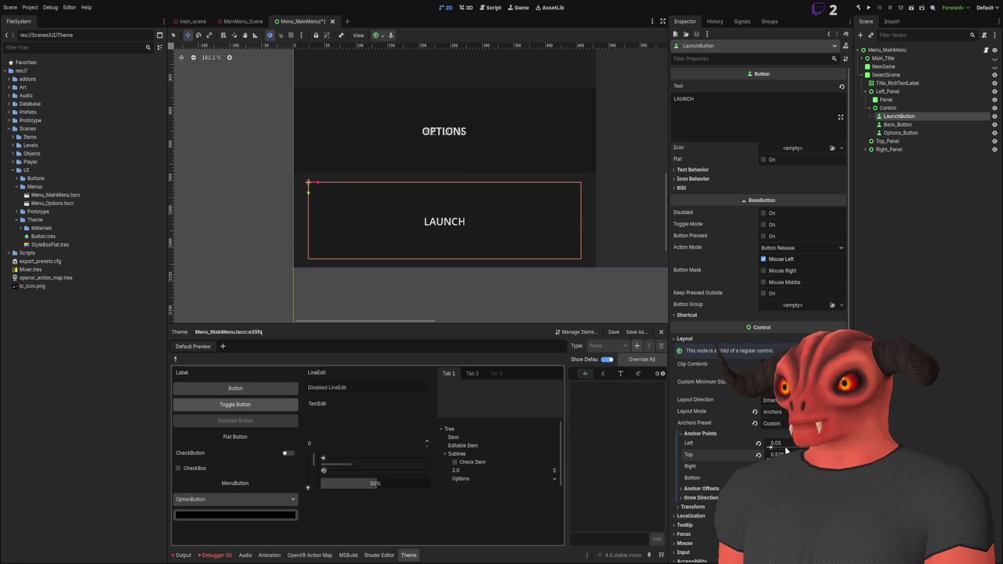
pyautogui.press('f')
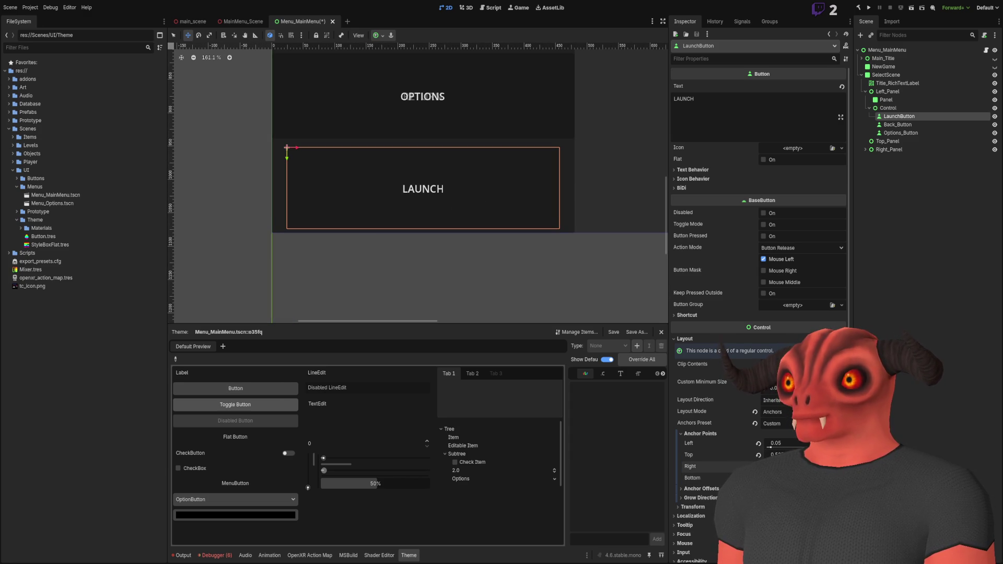
pyautogui.scroll(4, 538, 233)
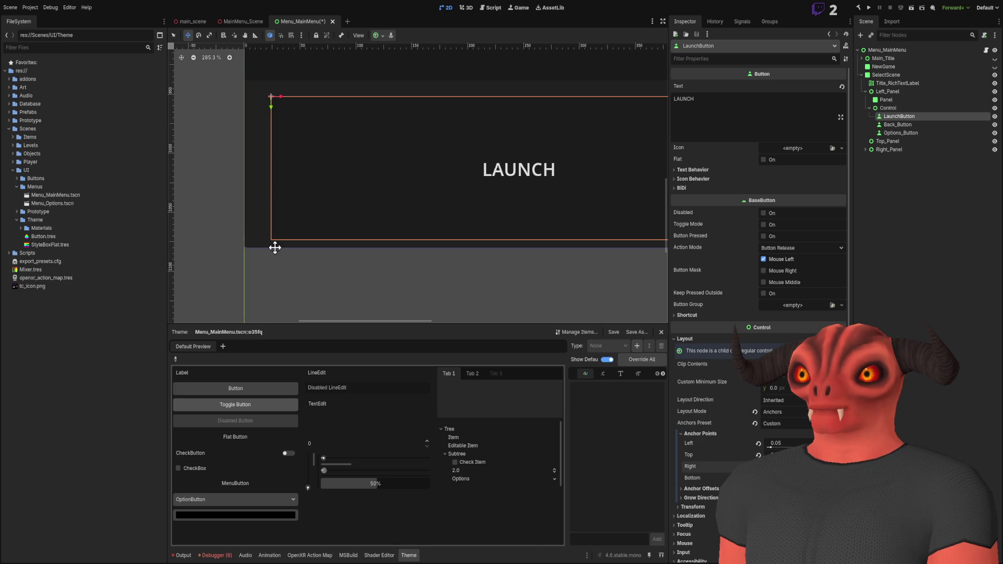
# Step: Set LaunchButton's left anchor to 0.025 and deselect it
pyautogui.click(792, 443)
pyautogui.press('BackSpace')
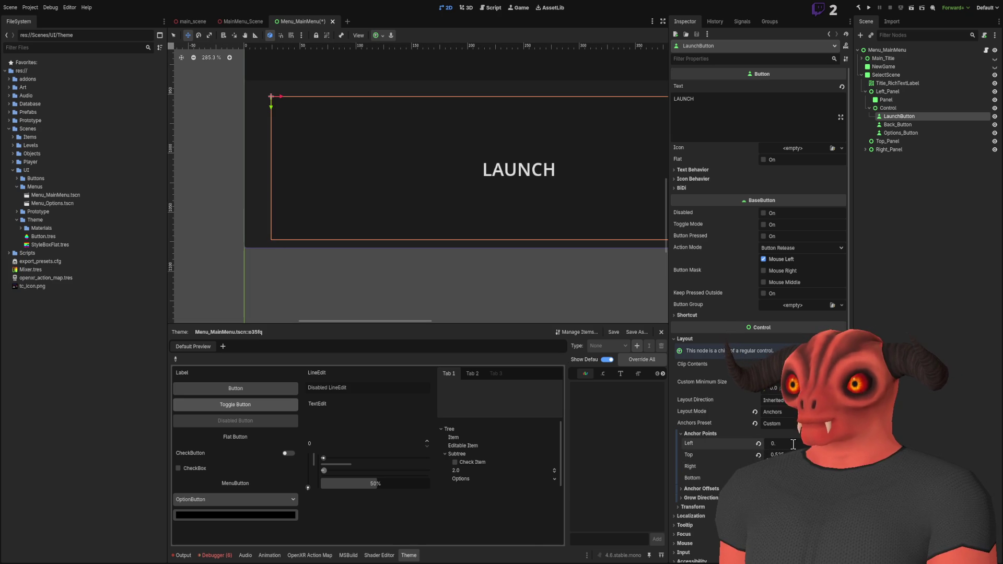
pyautogui.write('075')
pyautogui.press('Return')
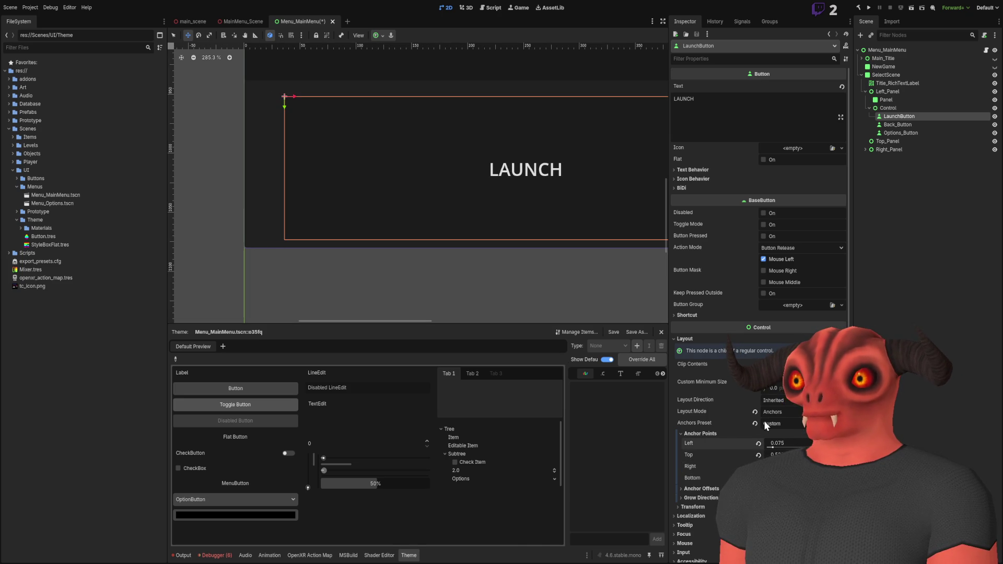
pyautogui.click(792, 443)
pyautogui.write('0')
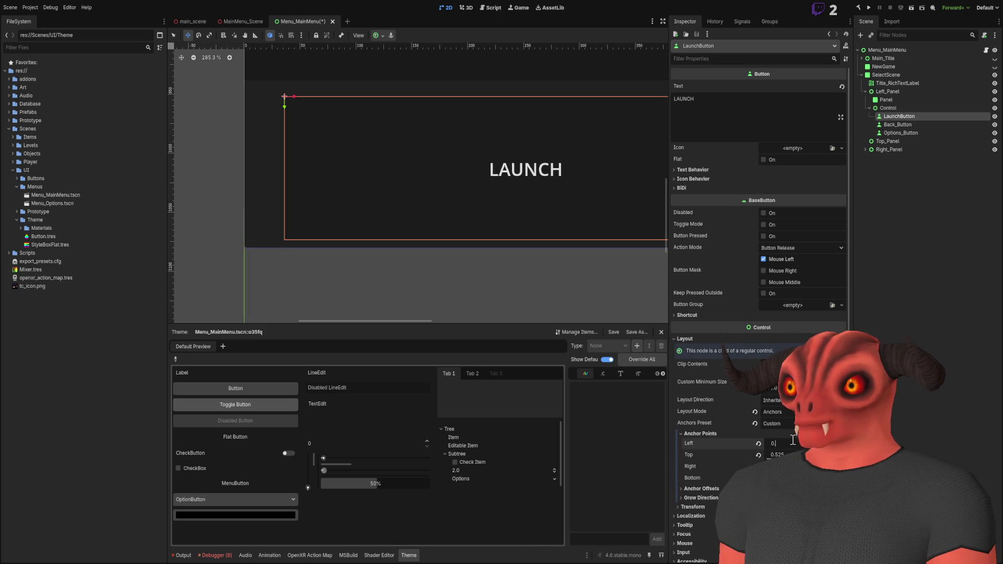
pyautogui.write('.5')
pyautogui.press('Return')
pyautogui.scroll(-3, 496, 125)
pyautogui.scroll(2, 497, 126)
pyautogui.scroll(-1, 437, 144)
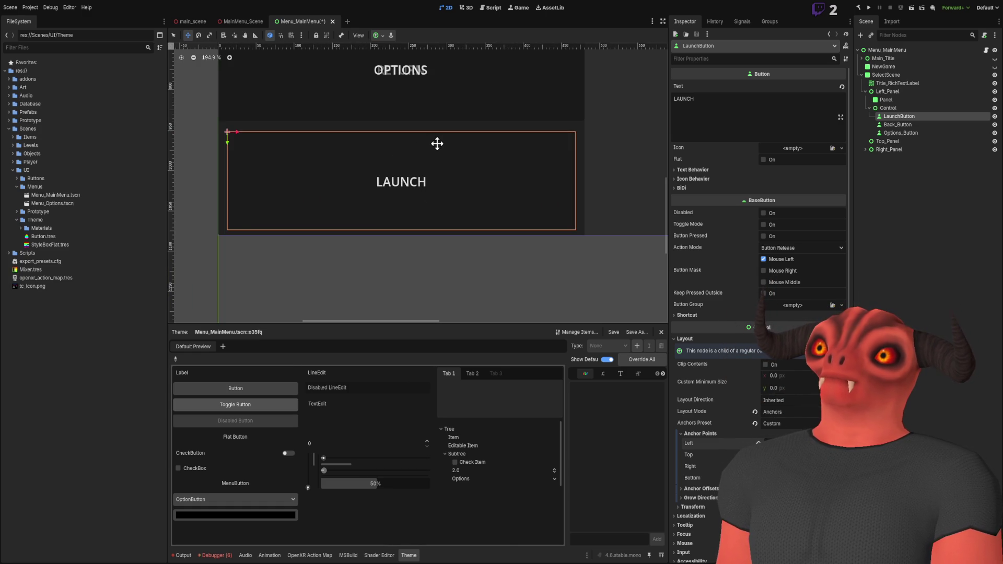
pyautogui.press('Escape')
pyautogui.scroll(-8, 522, 163)
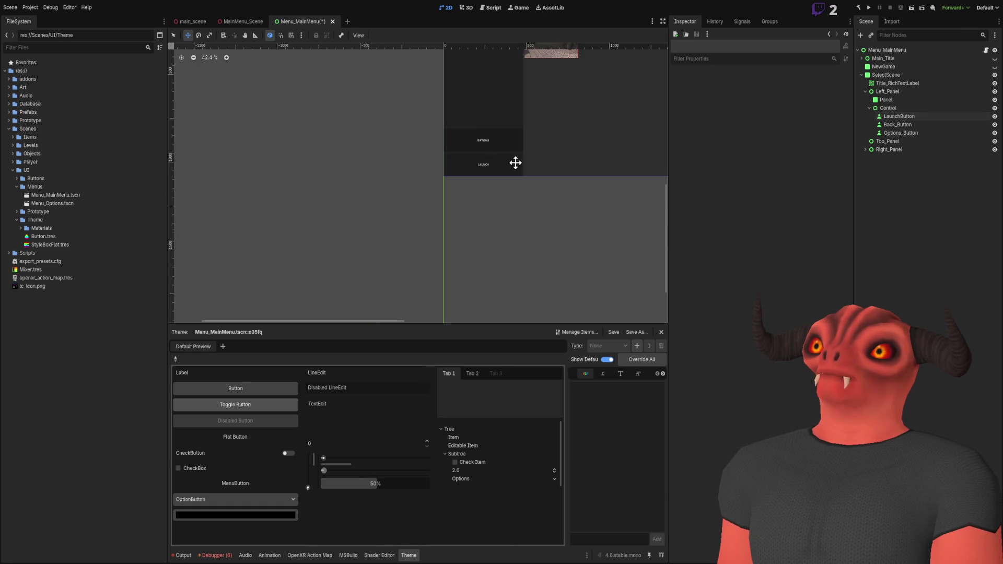
# Step: Set Back_Button's right anchor to 0.5, halving the RETURN button's width
pyautogui.scroll(8, 516, 163)
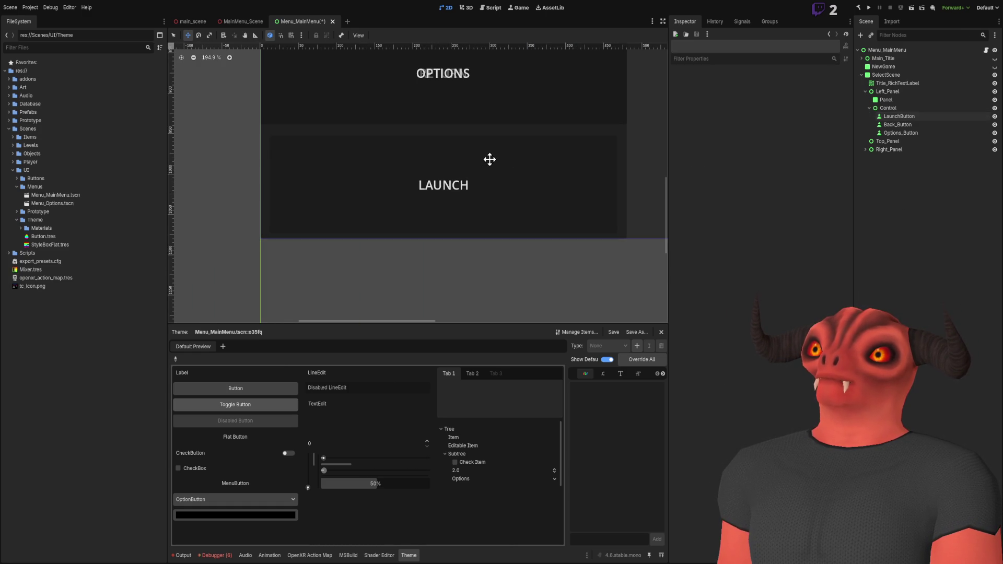
pyautogui.click(912, 132)
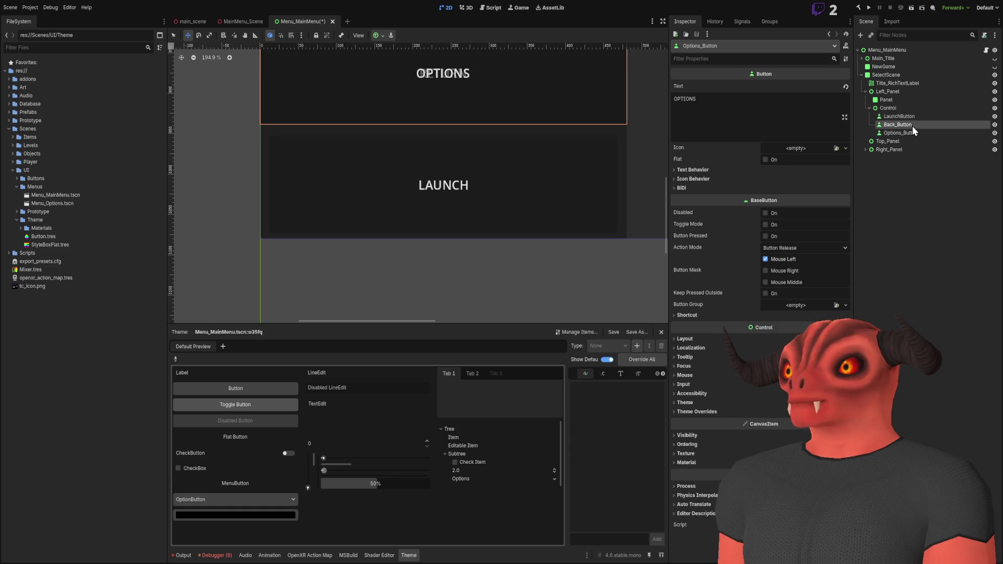
pyautogui.click(909, 126)
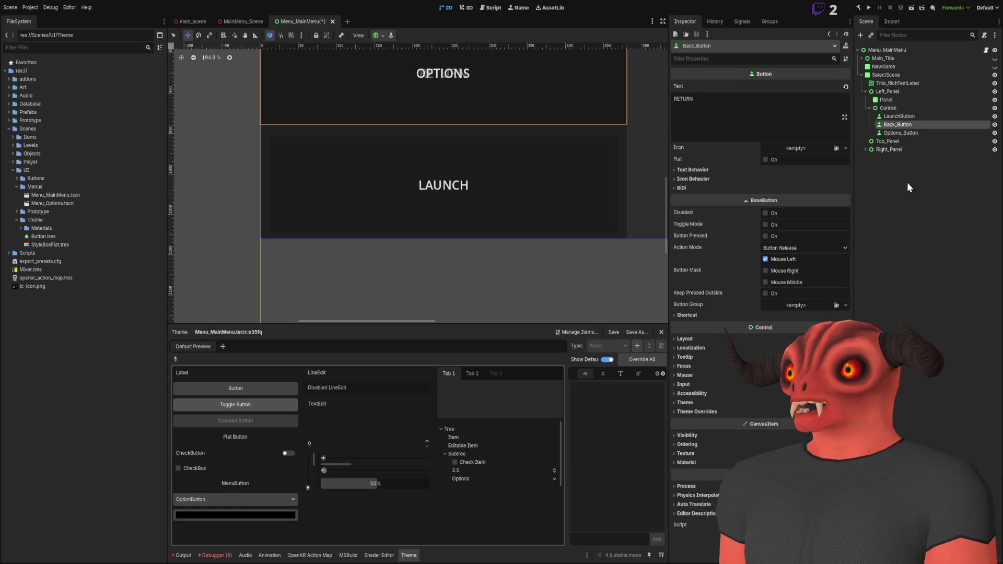
pyautogui.click(907, 133)
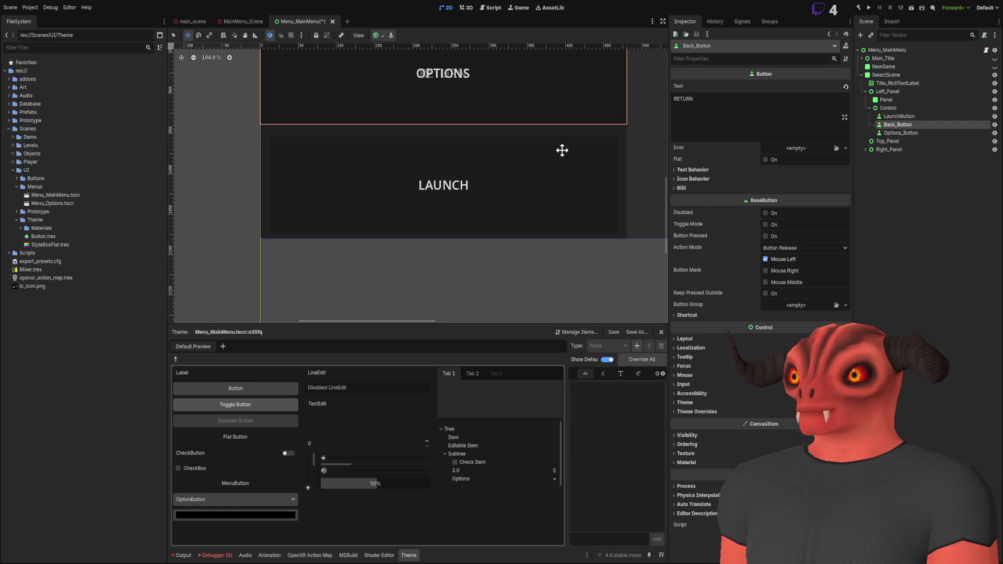
pyautogui.scroll(2, 562, 150)
pyautogui.click(732, 338)
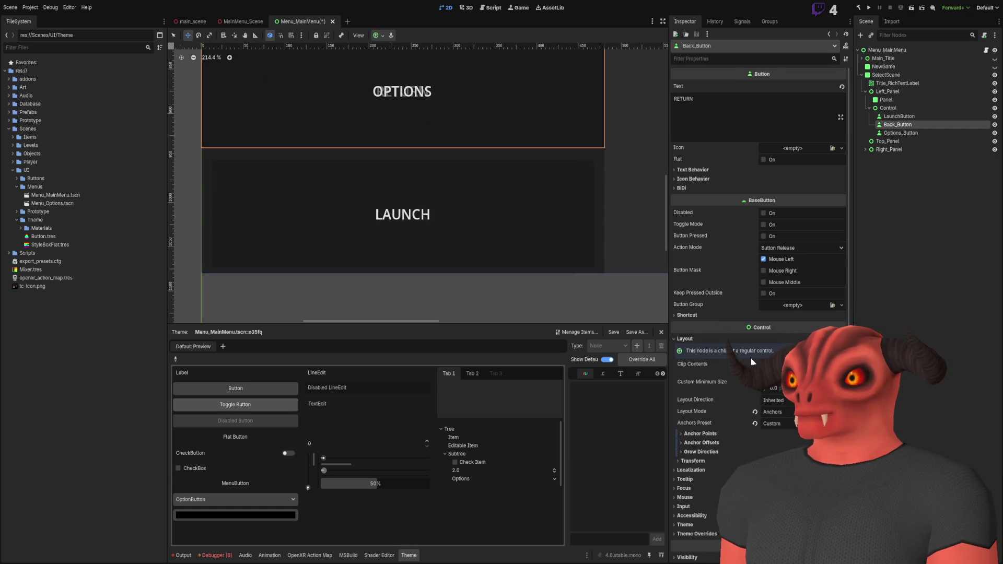
pyautogui.click(708, 436)
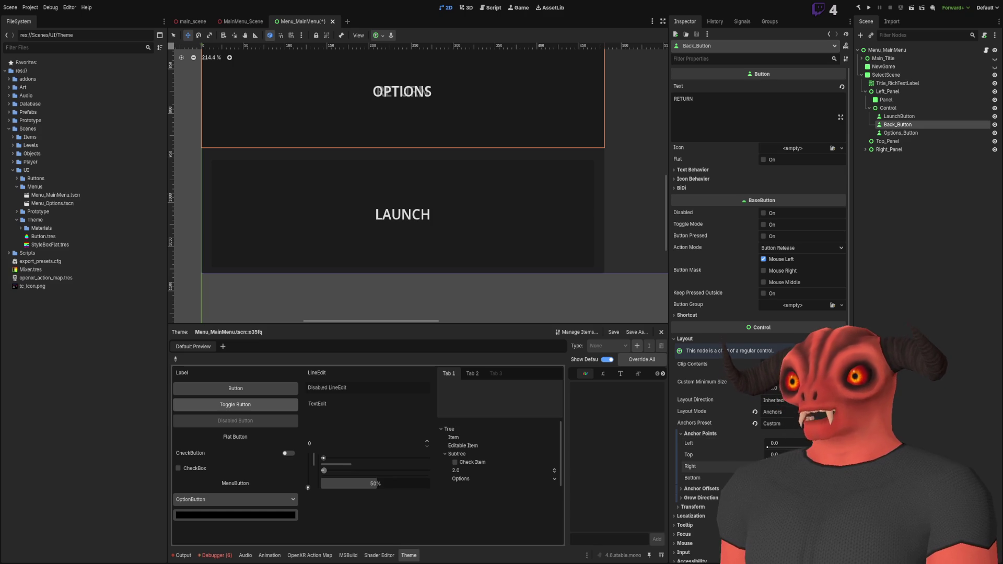
pyautogui.write('0.5')
pyautogui.press('Return')
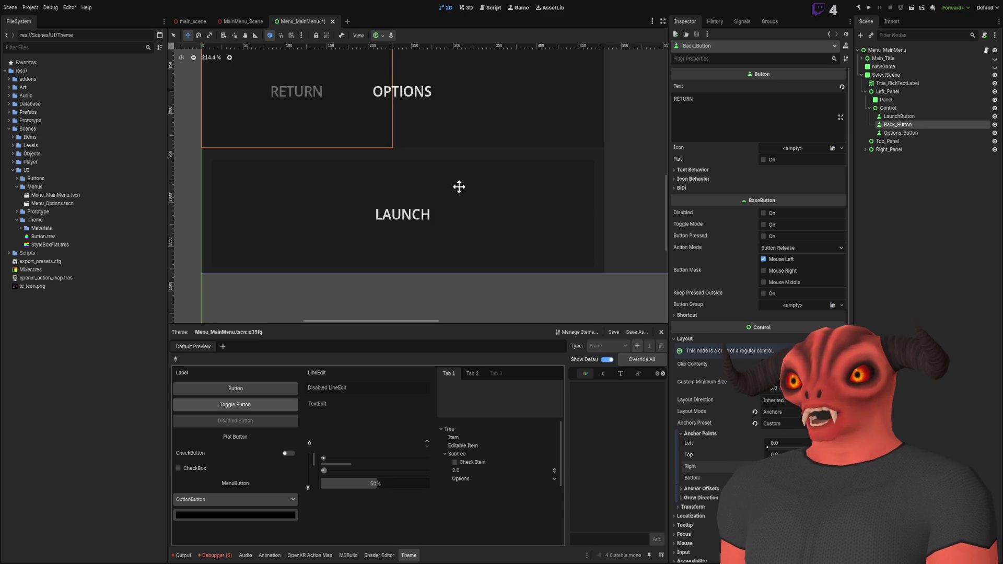
pyautogui.scroll(-3, 459, 187)
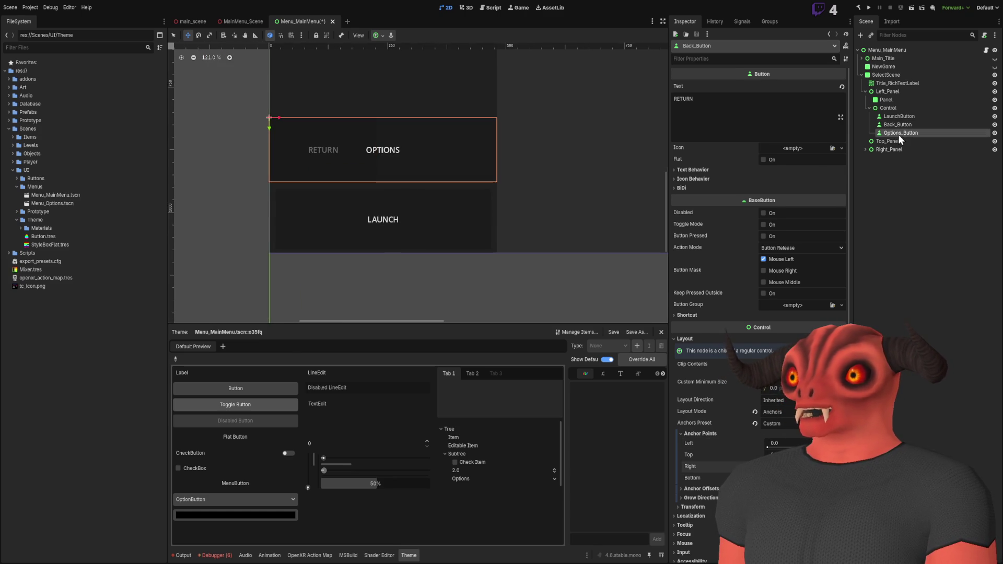
# Step: Set Options_Button's left anchor to 0.475 so it sits beside RETURN
pyautogui.click(898, 133)
pyautogui.click(679, 434)
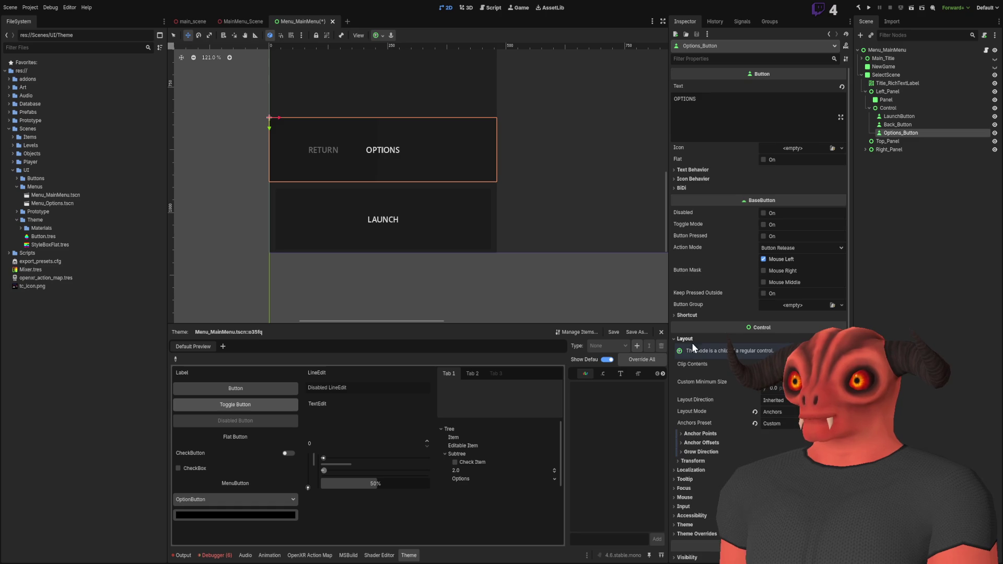
pyautogui.click(700, 433)
pyautogui.click(792, 443)
pyautogui.write('.775')
pyautogui.press('Return')
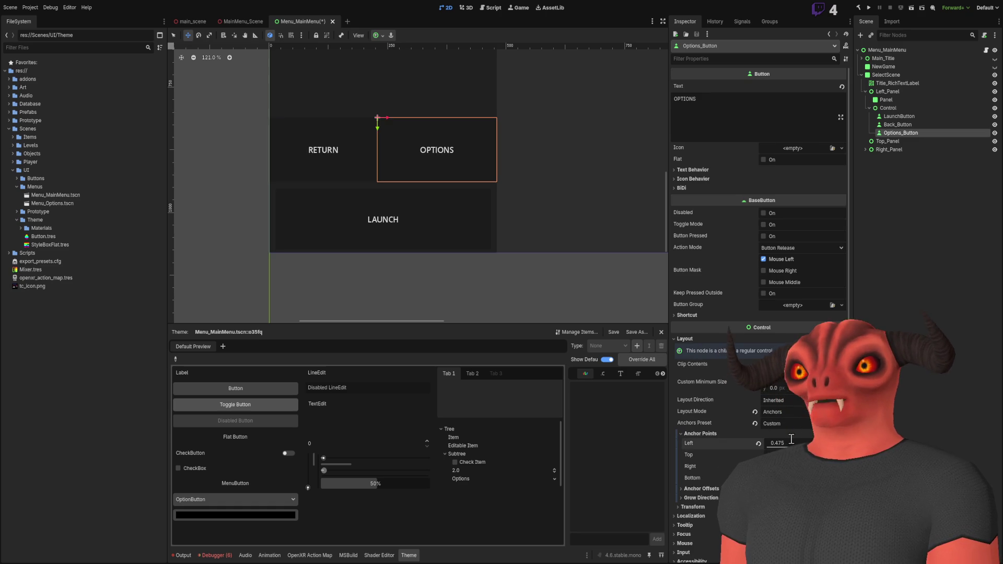
pyautogui.scroll(8, 511, 265)
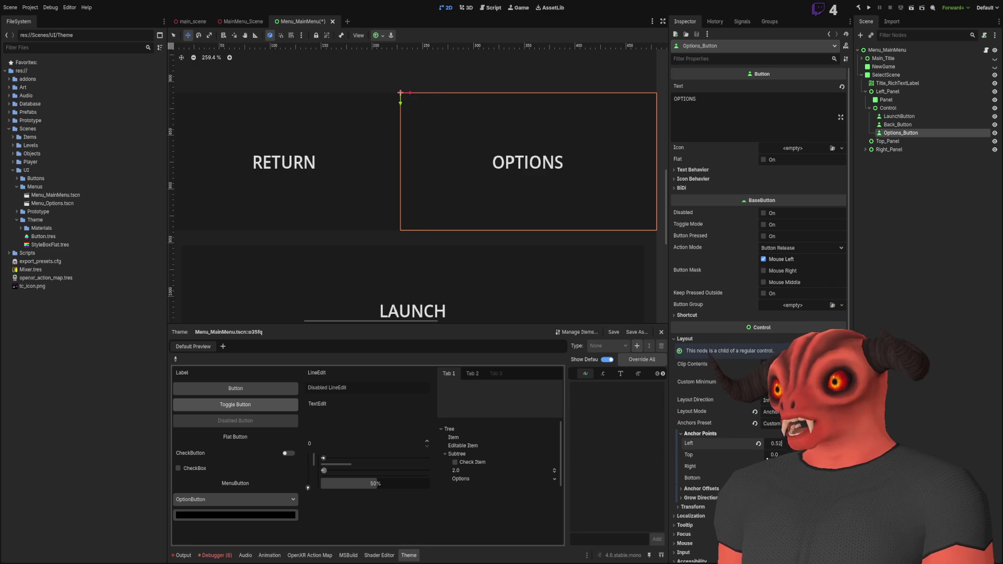
pyautogui.scroll(-6, 564, 233)
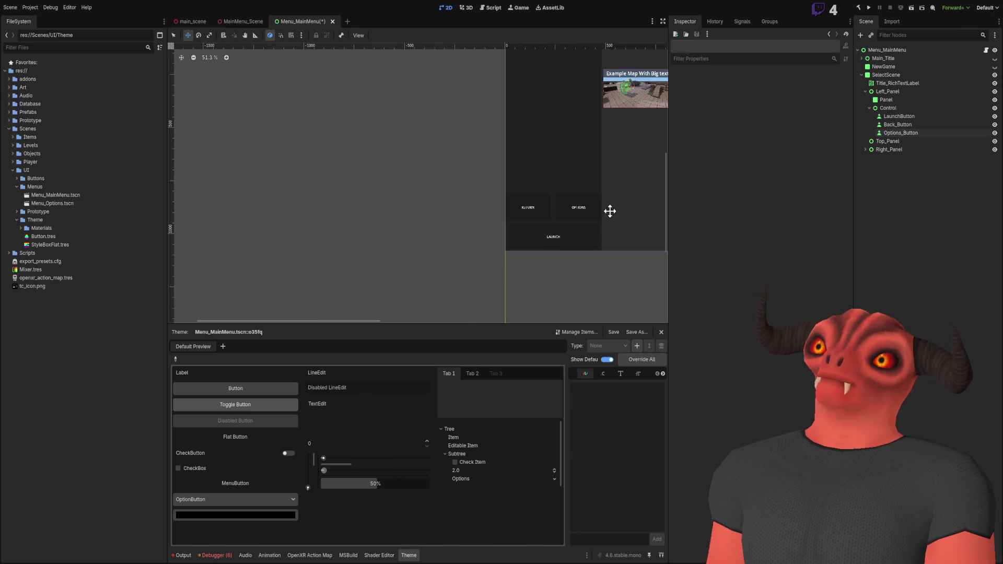
# Step: Give the Control holding RETURN, OPTIONS and LAUNCH a top anchor of 0.8
pyautogui.scroll(-3, 448, 183)
pyautogui.scroll(-1, 477, 183)
pyautogui.scroll(3, 441, 188)
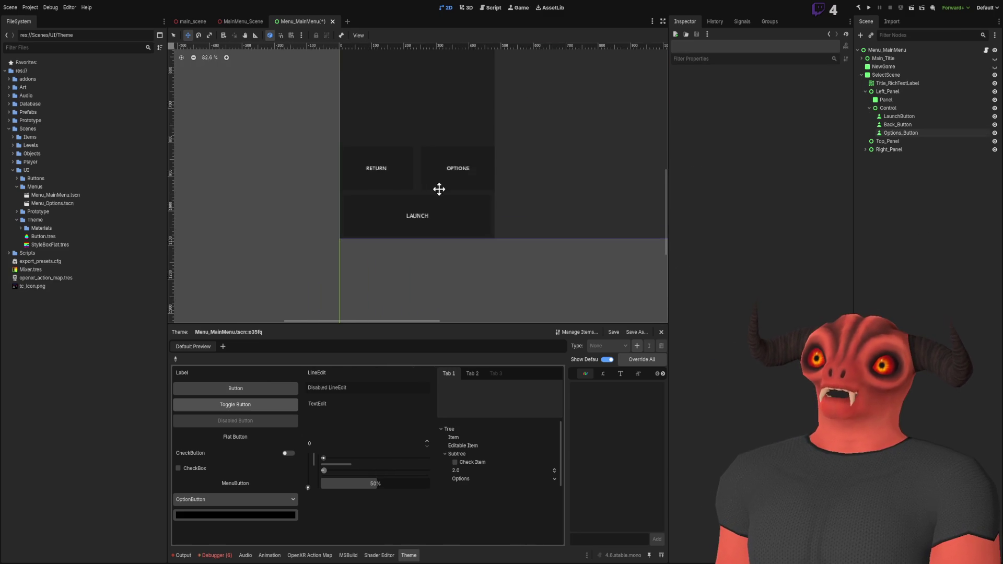
pyautogui.scroll(-3, 486, 99)
pyautogui.scroll(-2, 481, 190)
pyautogui.scroll(5, 515, 177)
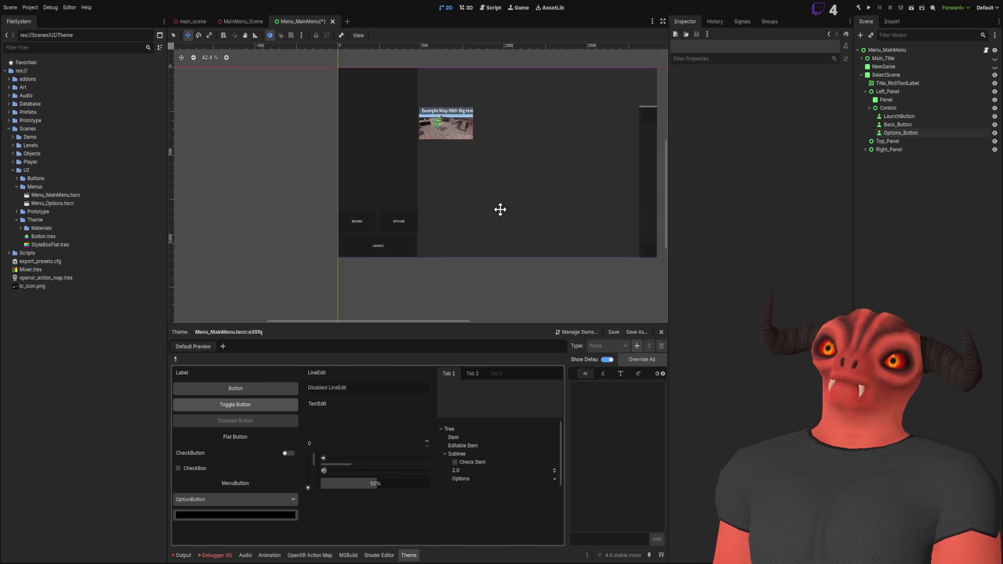
pyautogui.scroll(5, 456, 174)
pyautogui.scroll(-3, 405, 178)
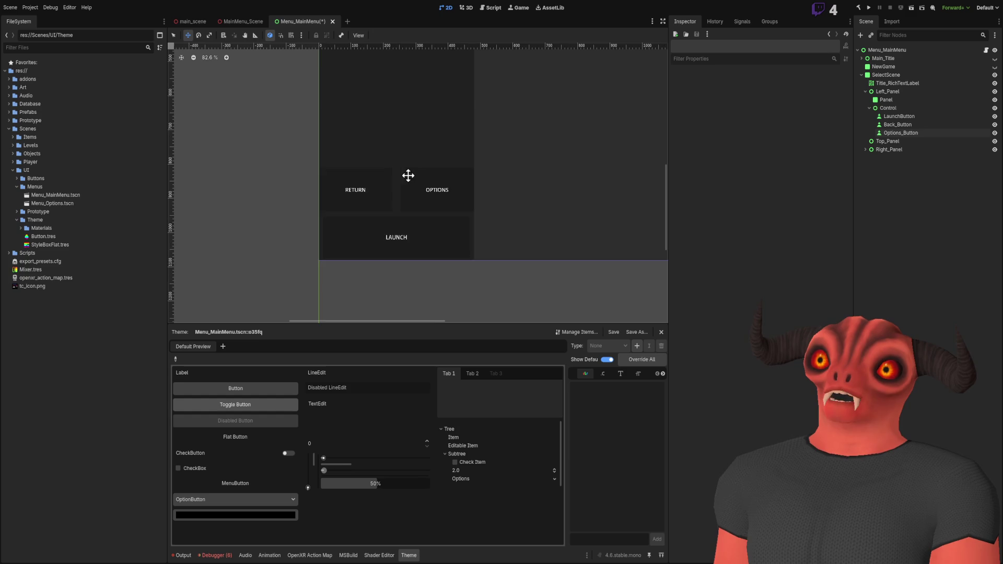
pyautogui.scroll(2, 430, 165)
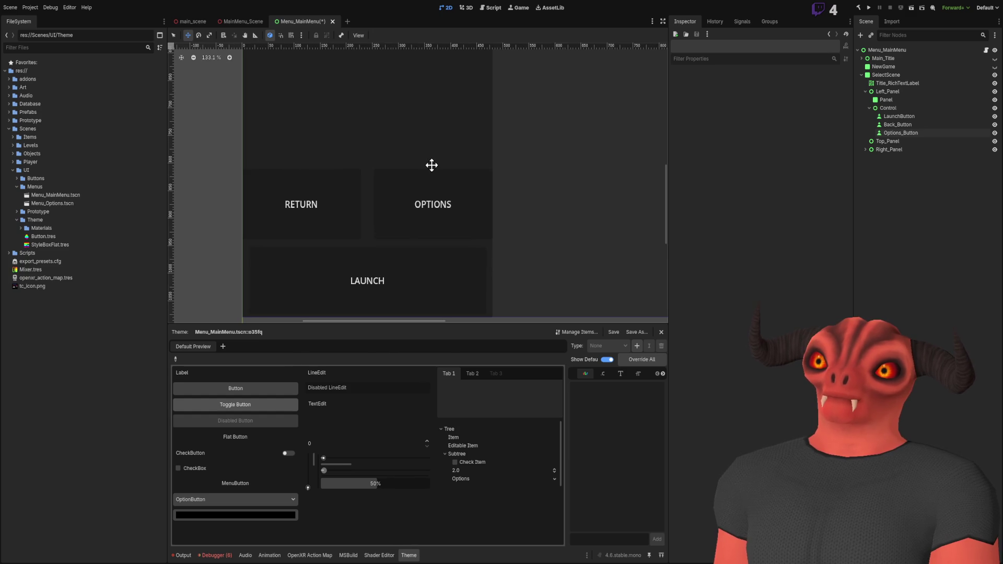
pyautogui.click(888, 107)
pyautogui.scroll(-3, 423, 157)
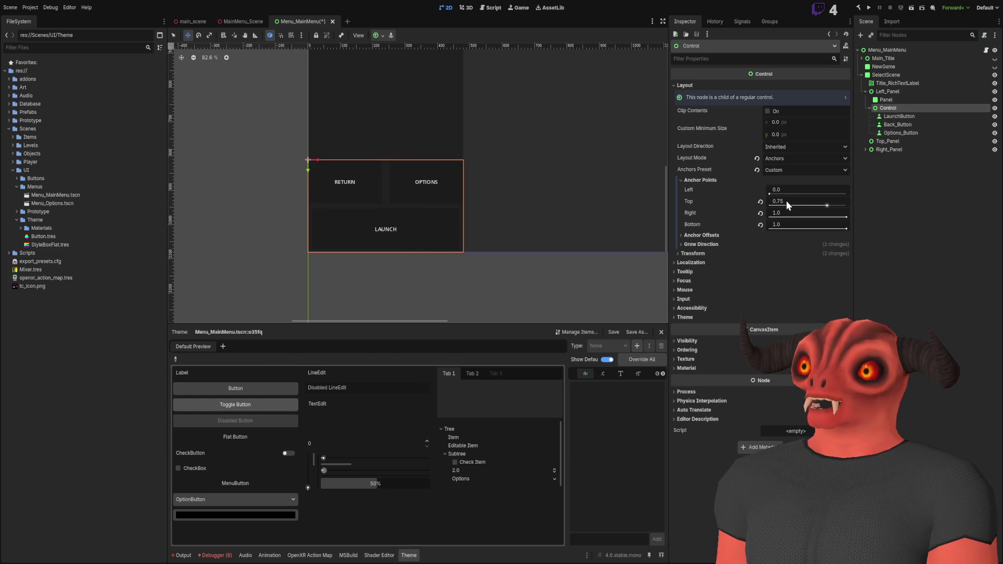
pyautogui.scroll(4, 361, 199)
pyautogui.scroll(-2, 361, 199)
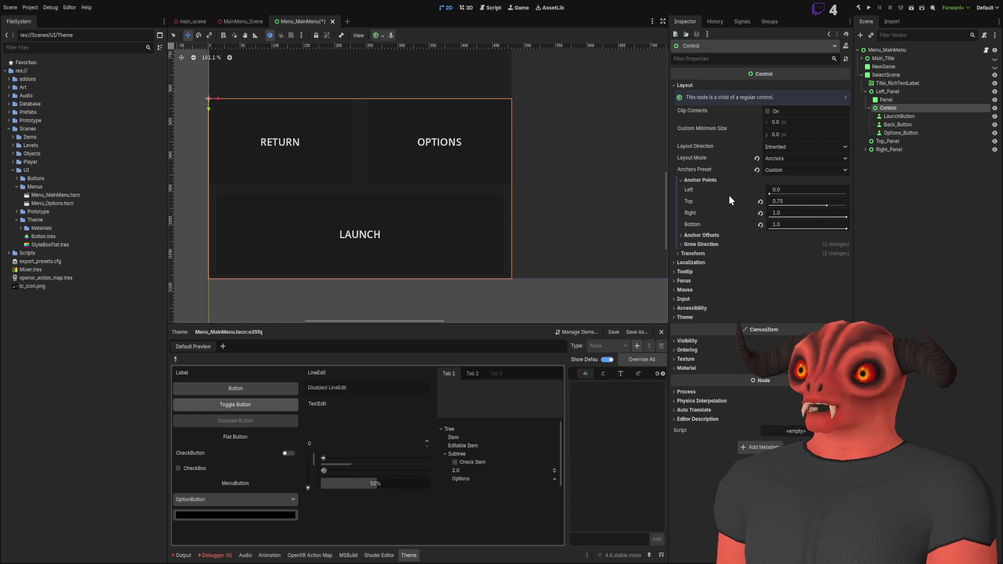
pyautogui.click(816, 200)
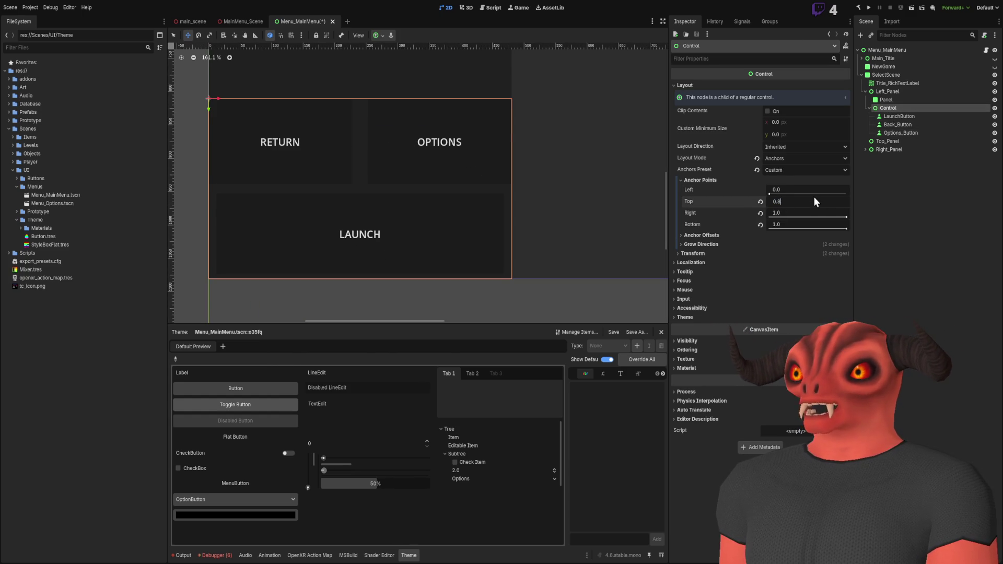
pyautogui.write('8')
pyautogui.press('Return')
pyautogui.scroll(-4, 453, 170)
pyautogui.scroll(-3, 454, 170)
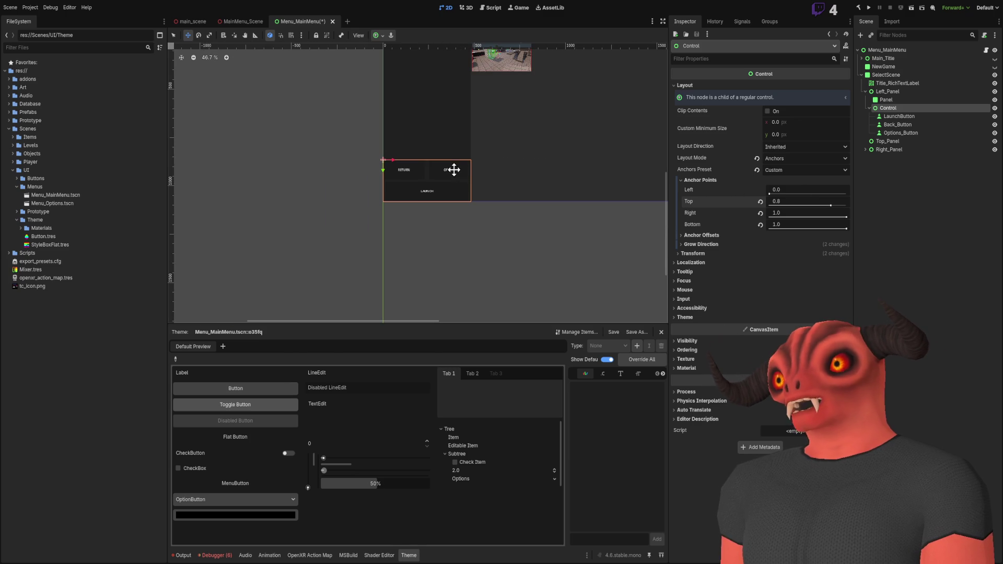
pyautogui.scroll(4, 454, 160)
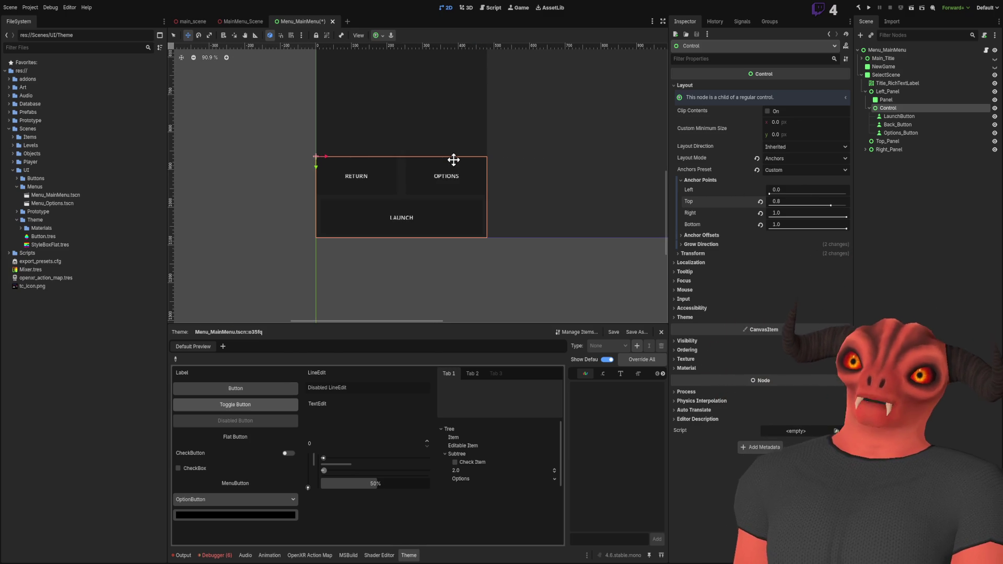
# Step: Lower Back_Button's bottom anchor to 0.425, making RETURN slightly shorter than OPTIONS
pyautogui.scroll(5, 453, 160)
pyautogui.scroll(-10, 440, 175)
pyautogui.scroll(18, 489, 187)
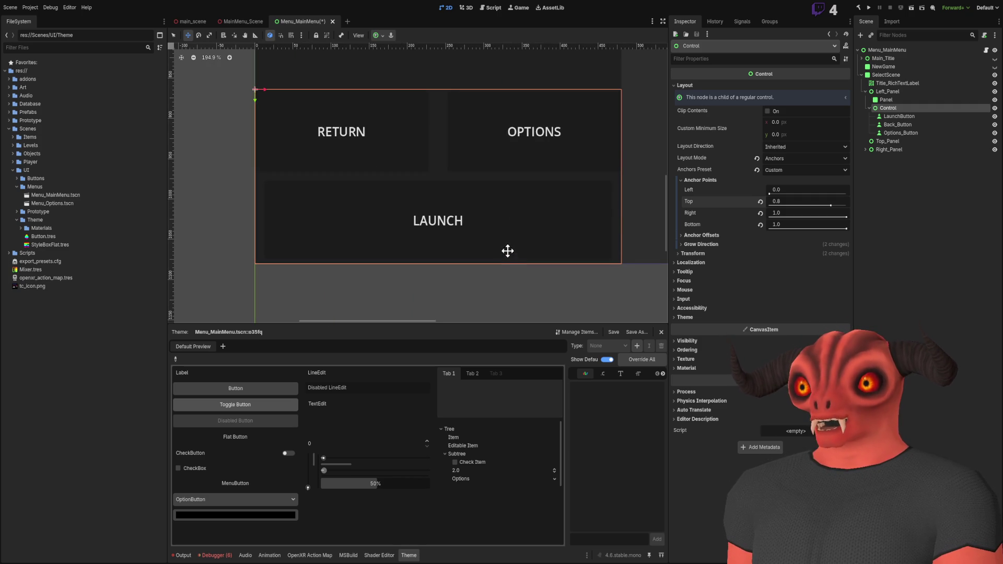
pyautogui.click(908, 124)
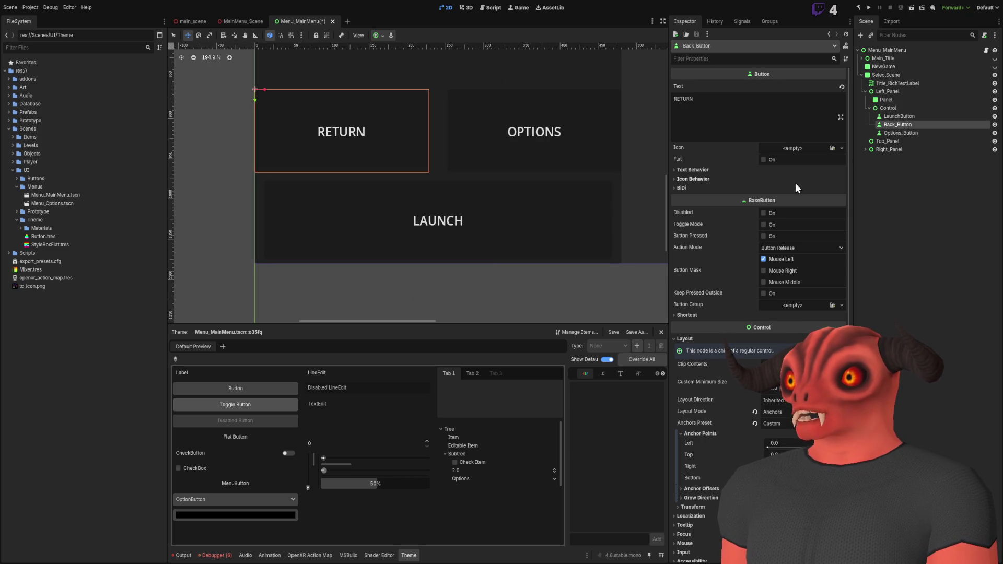
pyautogui.scroll(-5, 726, 397)
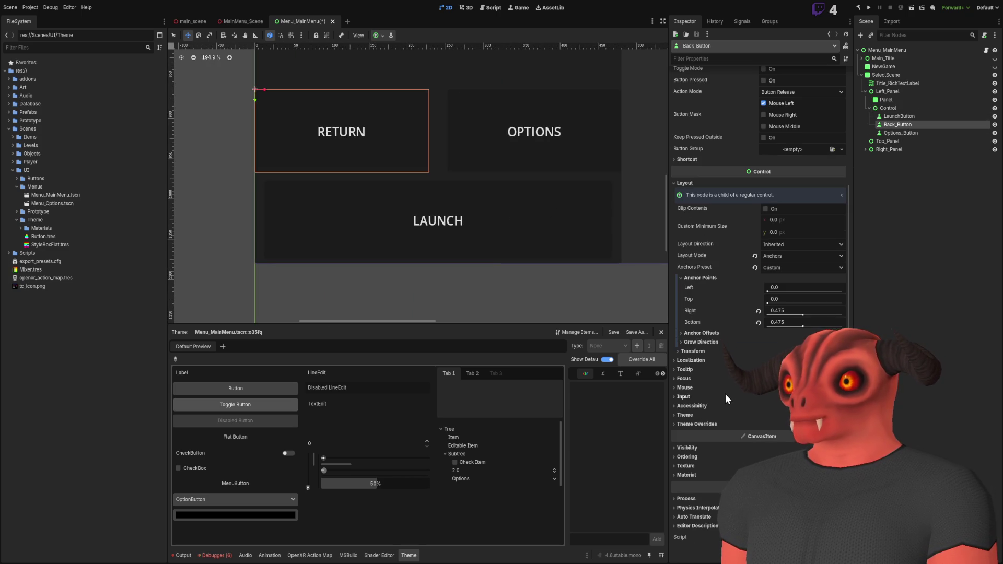
pyautogui.doubleClick(798, 323)
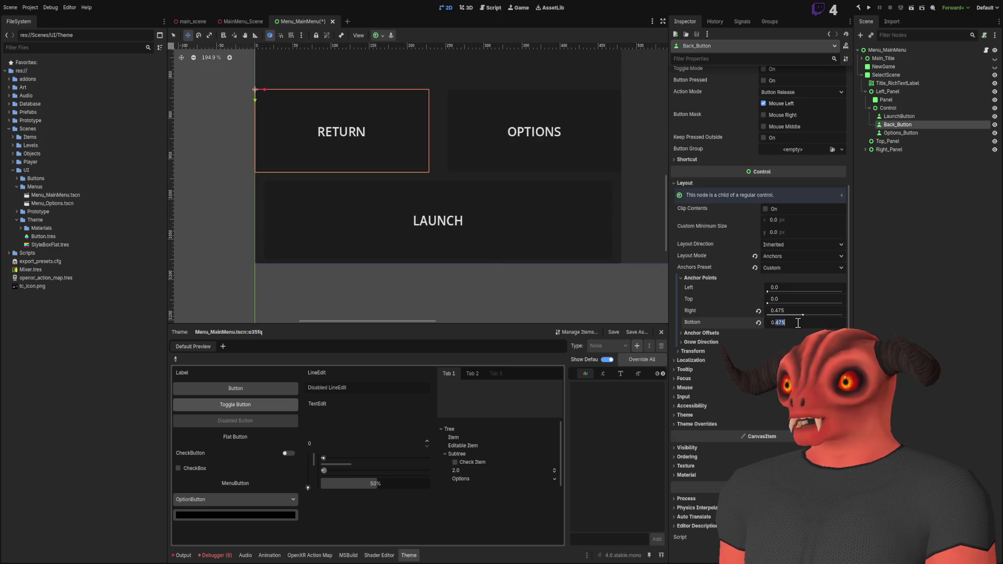
pyautogui.press('BackSpace')
pyautogui.press('BackSpace')
pyautogui.write('25')
pyautogui.press('Return')
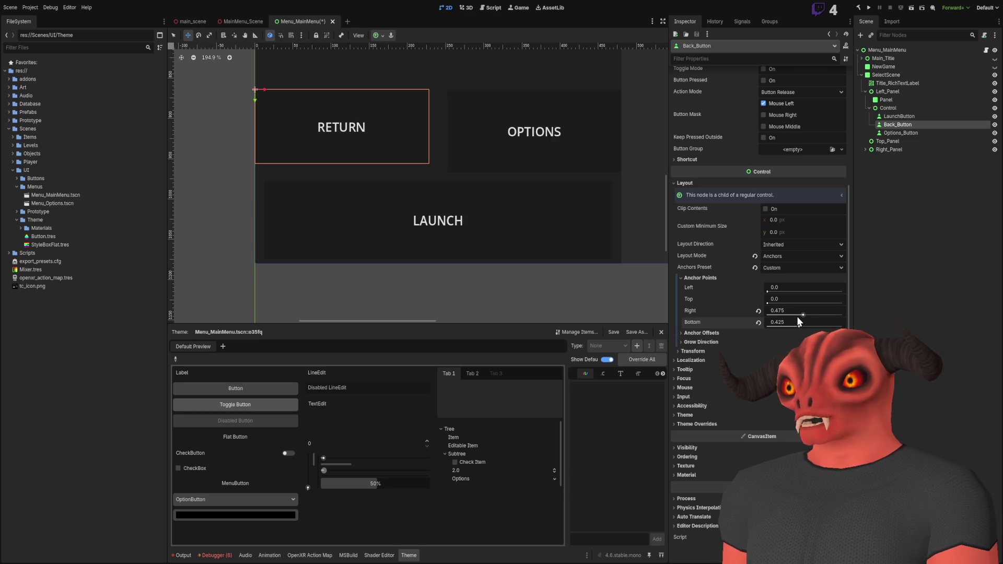
pyautogui.click(926, 133)
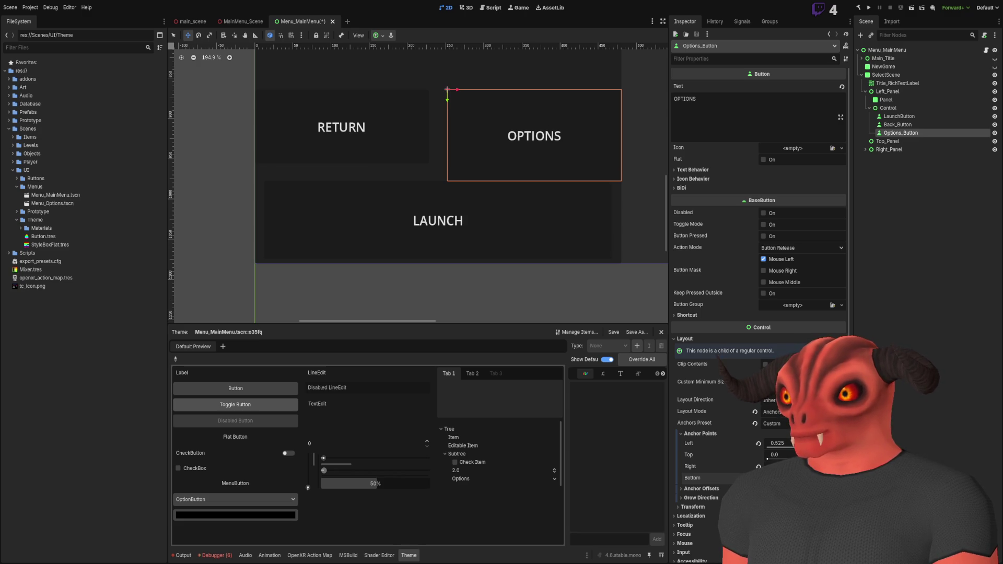
pyautogui.moveTo(594, 219); pyautogui.dragTo(604, 239)
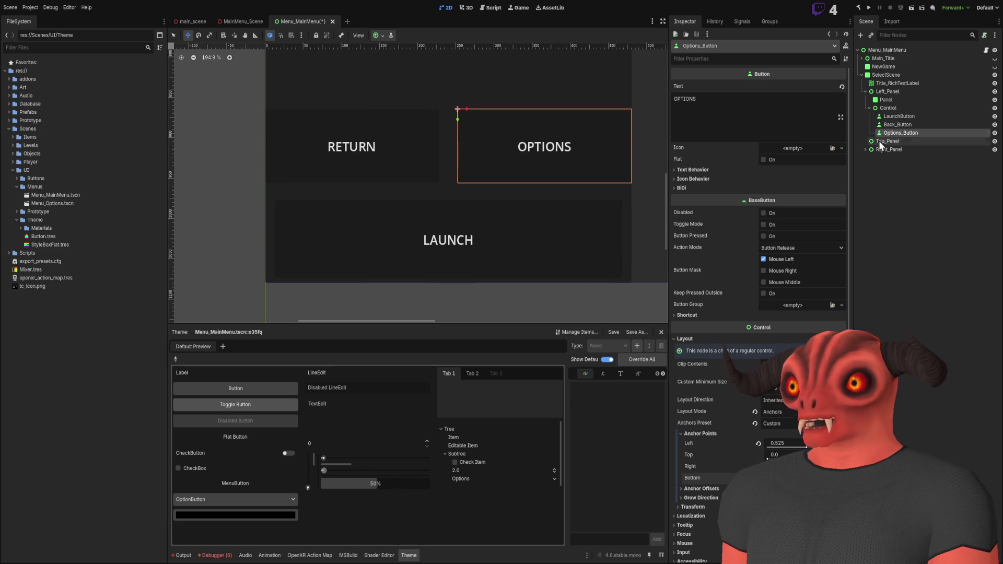
# Step: Try a top anchor of 0.75 on LaunchButton, then undo the change
pyautogui.click(904, 119)
pyautogui.click(793, 453)
pyautogui.write('75')
pyautogui.press('Return')
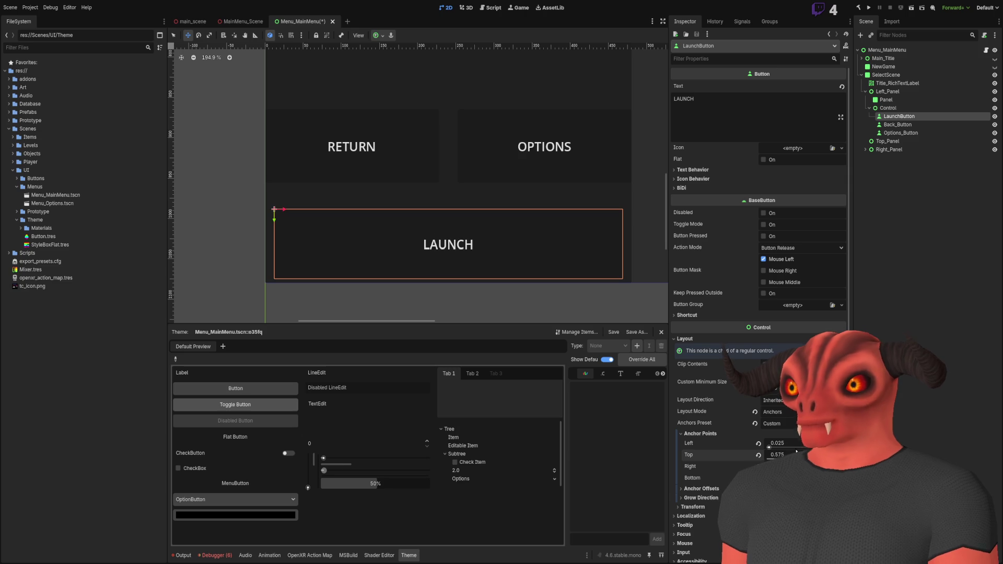
pyautogui.hotkey('ctrl', 'z')
pyautogui.hotkey('ctrl', 'z')
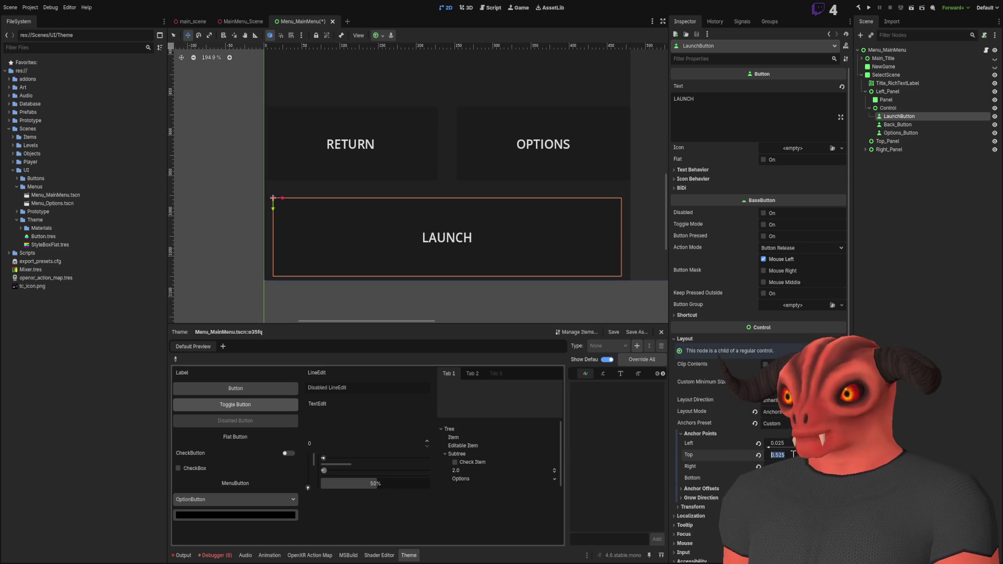
# Step: Inspect the Options_Button and Back_Button anchor settings for comparison
pyautogui.click(881, 205)
pyautogui.scroll(-5, 575, 206)
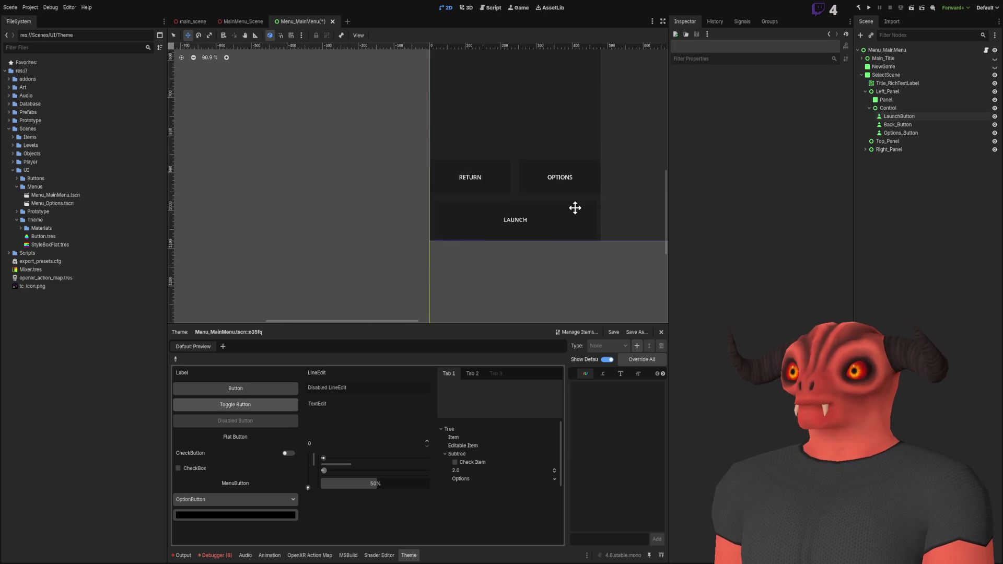
pyautogui.scroll(3, 530, 204)
pyautogui.scroll(5, 530, 204)
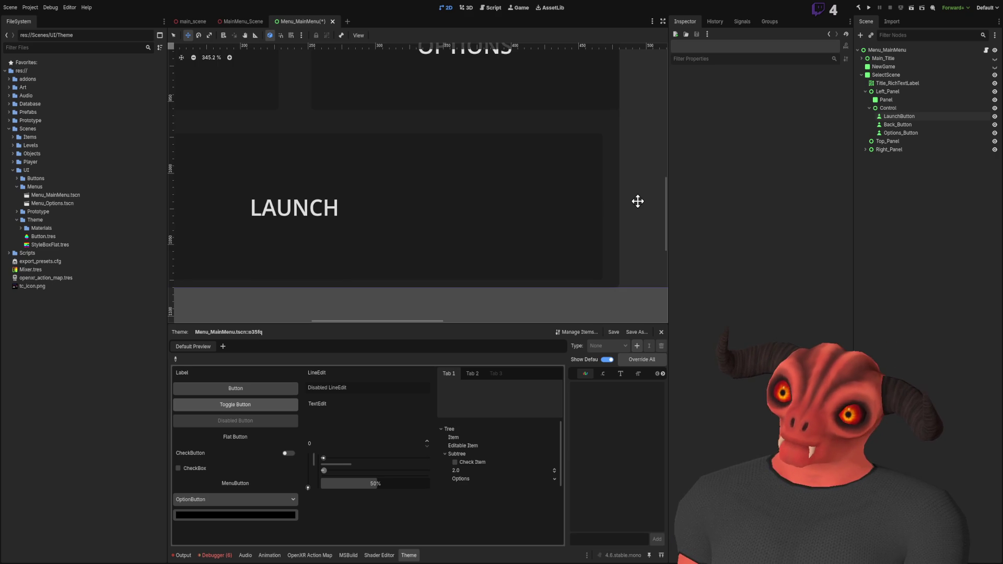
pyautogui.click(900, 133)
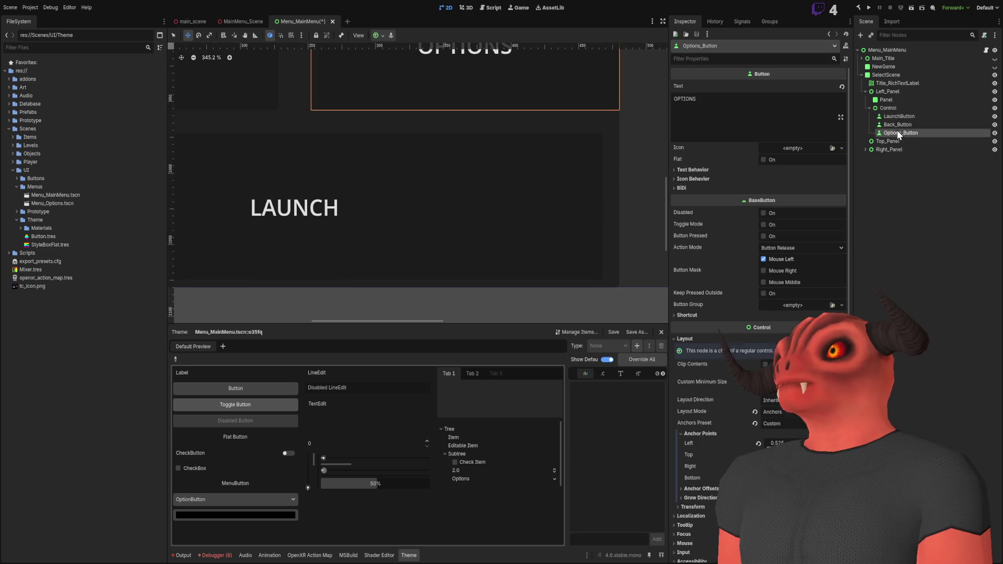
pyautogui.scroll(-3, 423, 116)
pyautogui.scroll(1, 501, 171)
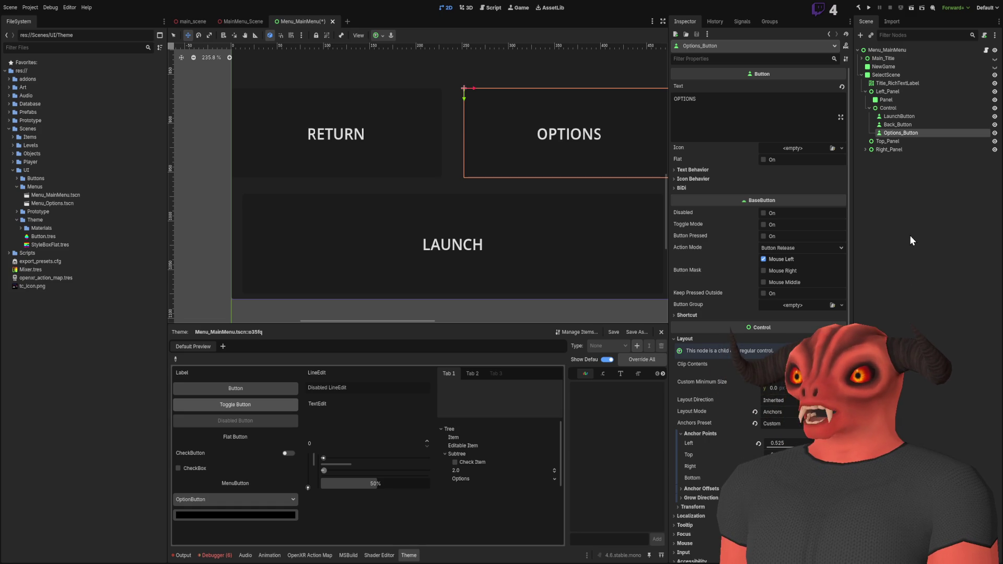
pyautogui.click(894, 123)
# Step: Set LaunchButton's top anchor to 0.475 so it sits just below RETURN and OPTIONS
pyautogui.click(896, 116)
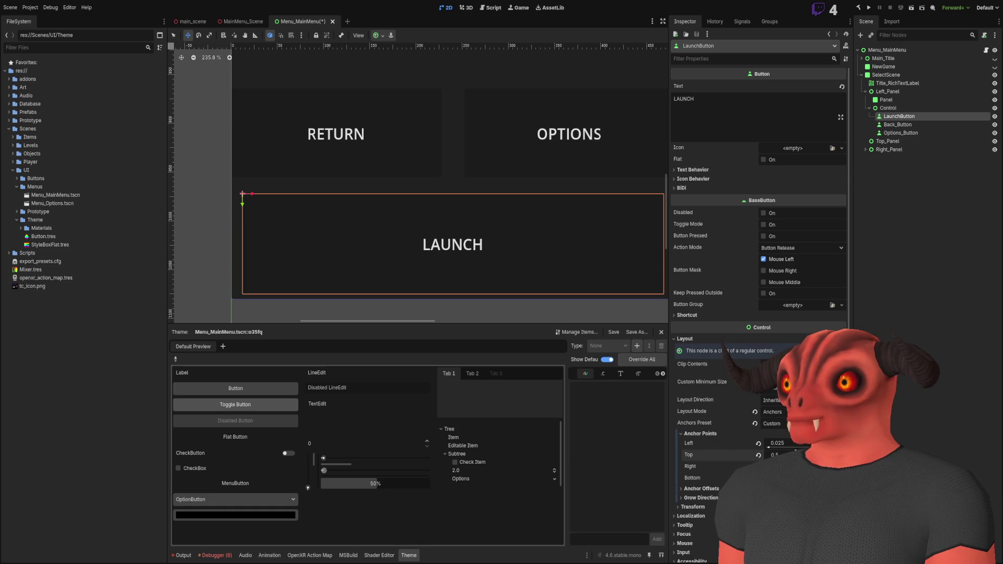
pyautogui.moveTo(778, 454); pyautogui.dragTo(784, 455)
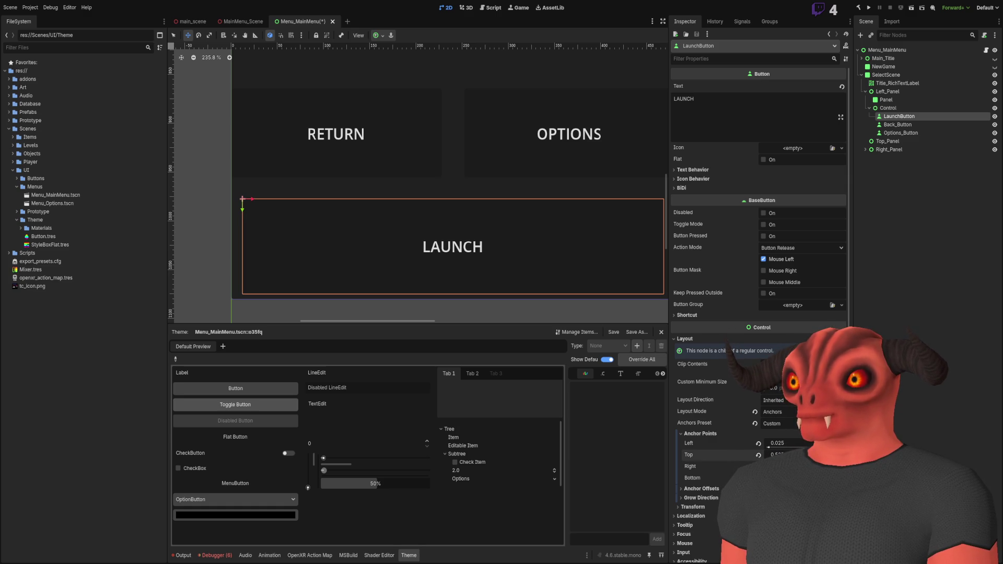
pyautogui.write('252')
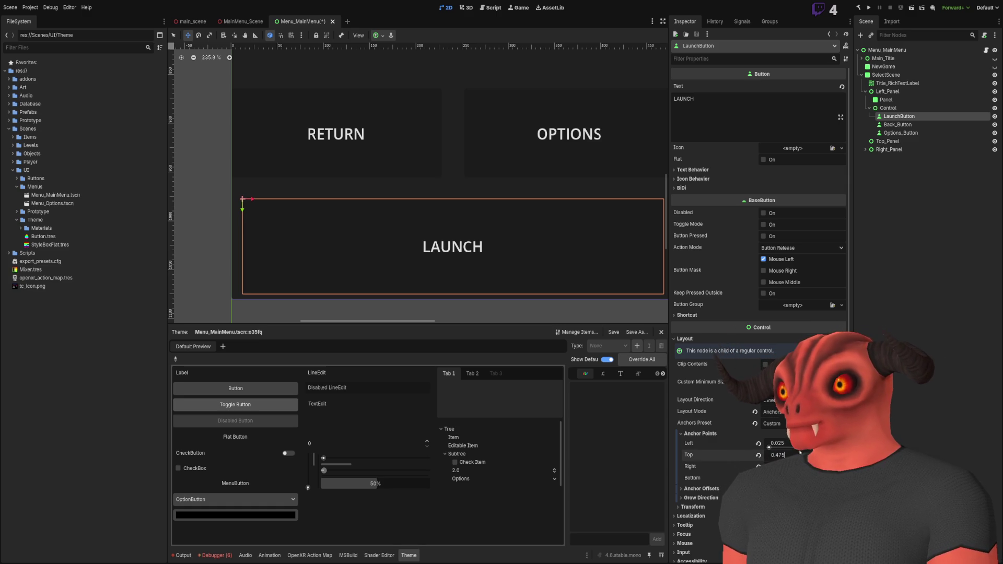
pyautogui.press('Return')
pyautogui.click(864, 217)
pyautogui.scroll(-4, 557, 206)
pyautogui.scroll(3, 544, 206)
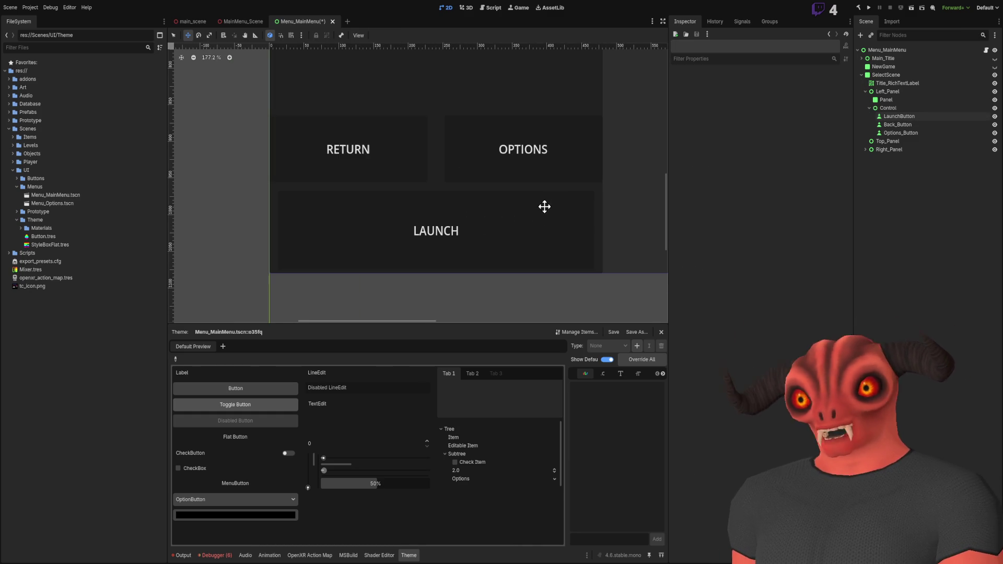
pyautogui.click(920, 133)
# Step: Set Options_Button's top anchor to 0.025 and reduce its right anchor
pyautogui.hscroll(2, 467, 184)
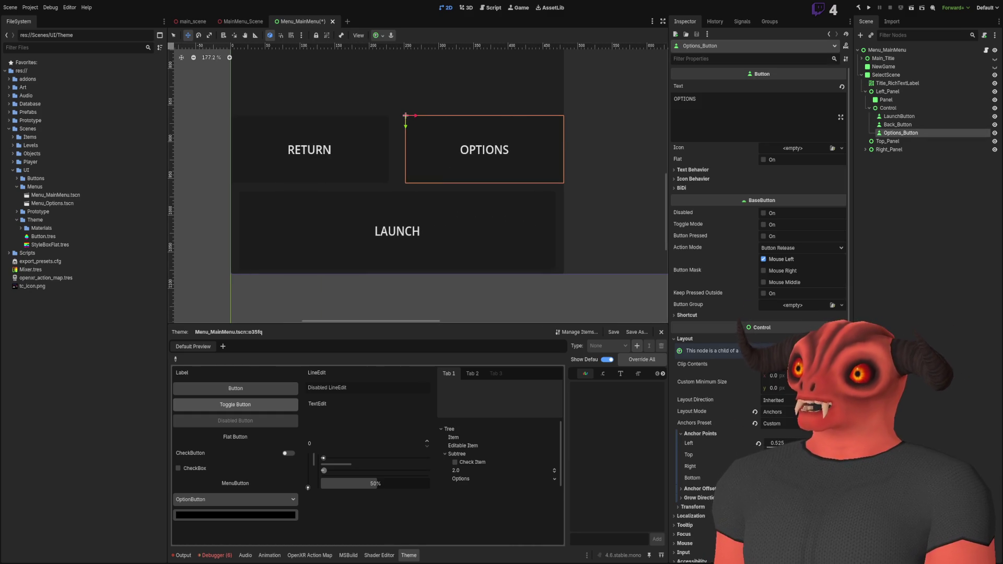
pyautogui.write('0')
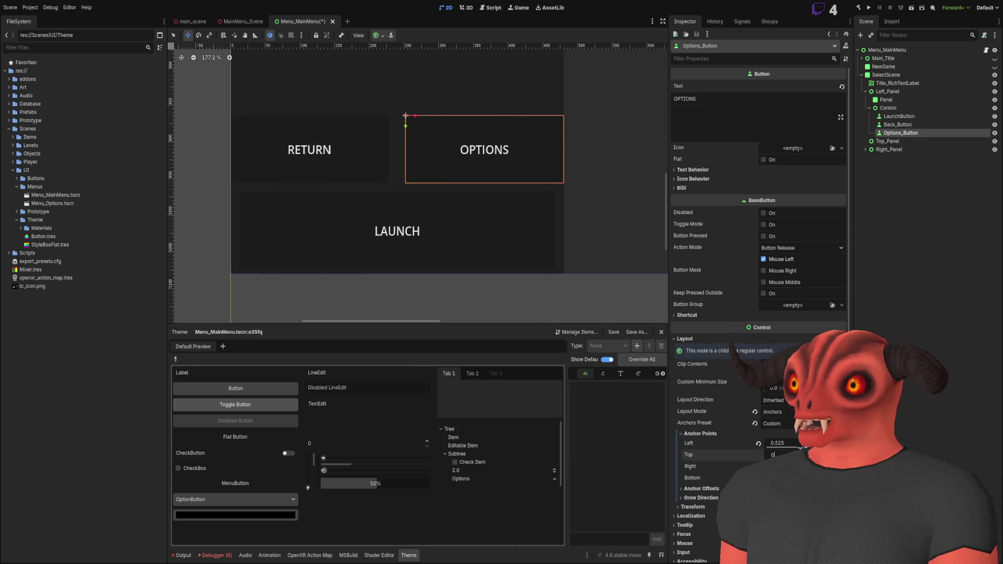
pyautogui.write('.025')
pyautogui.press('Return')
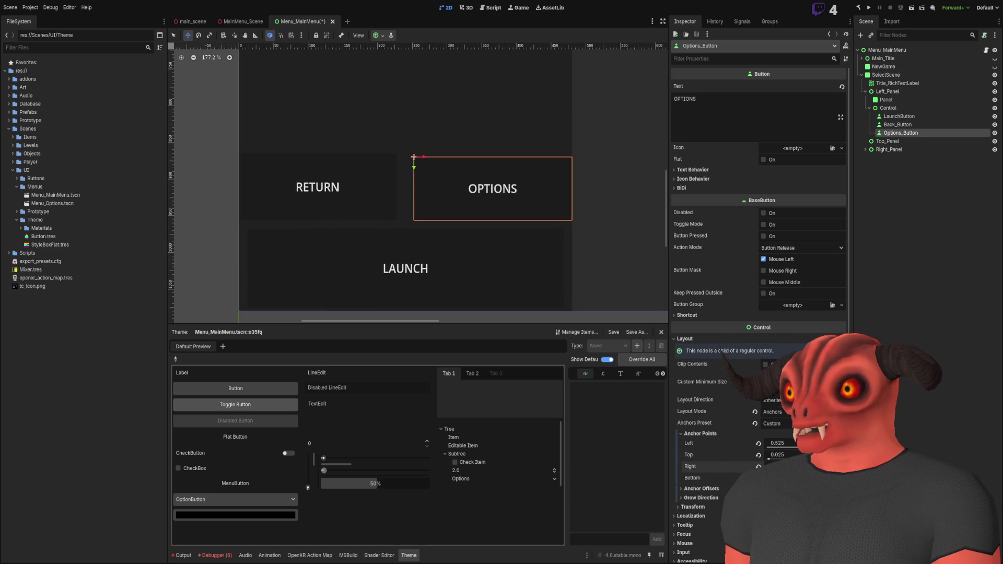
pyautogui.press('Return')
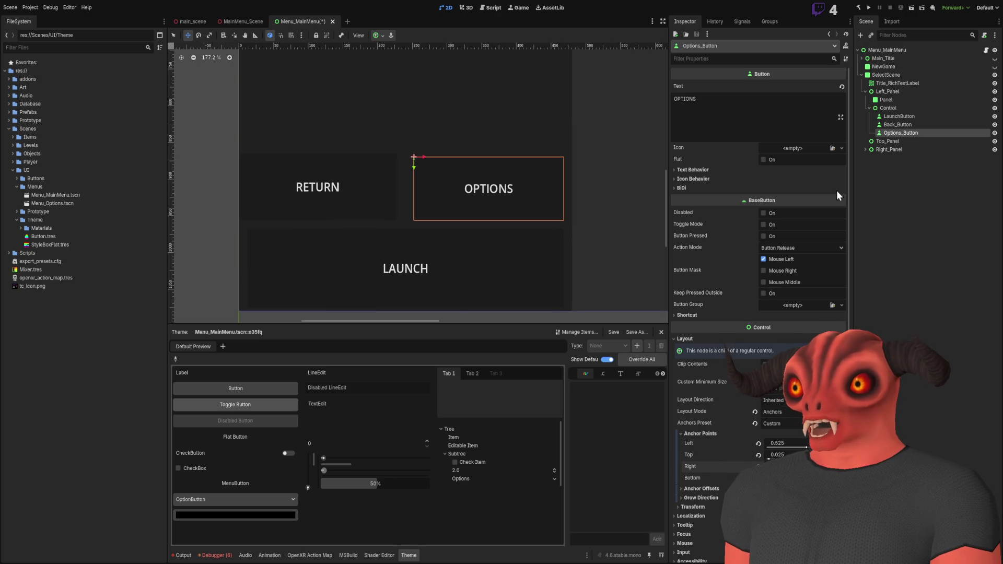
# Step: Give Back_Button top and left anchors of 0.025 and adjust its right anchor
pyautogui.click(905, 125)
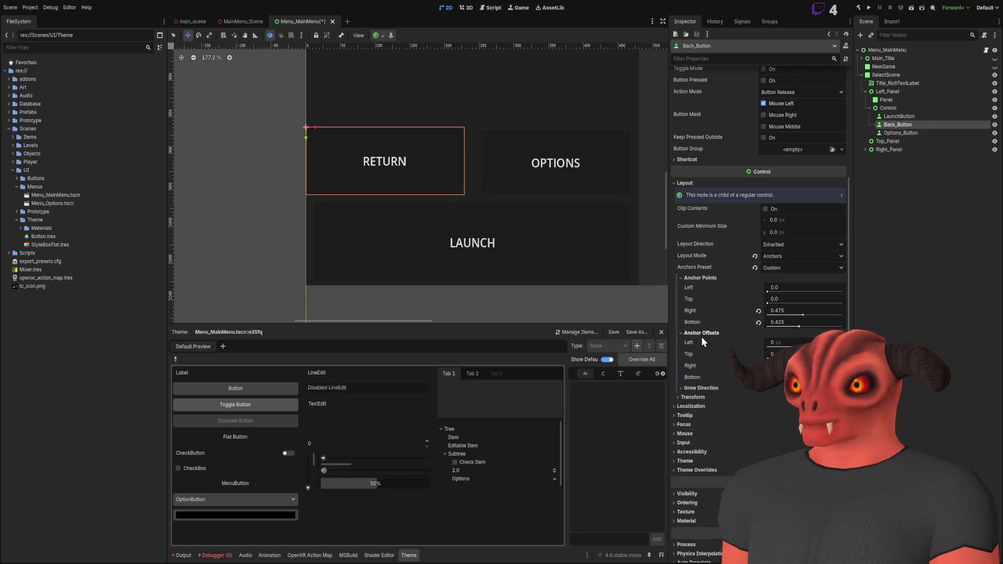
pyautogui.click(790, 298)
pyautogui.write('0.025')
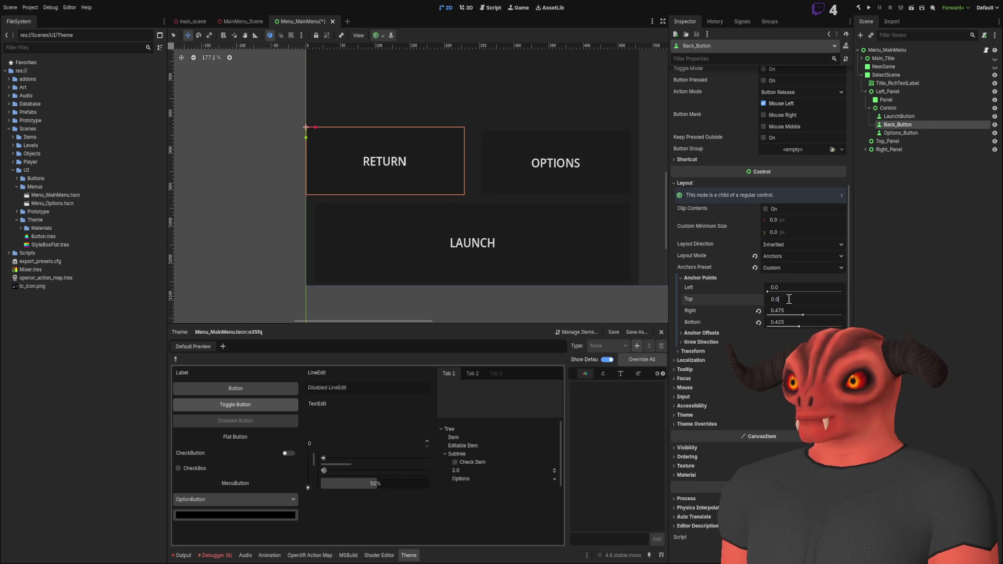
pyautogui.click(798, 286)
pyautogui.write('5')
pyautogui.press('Return')
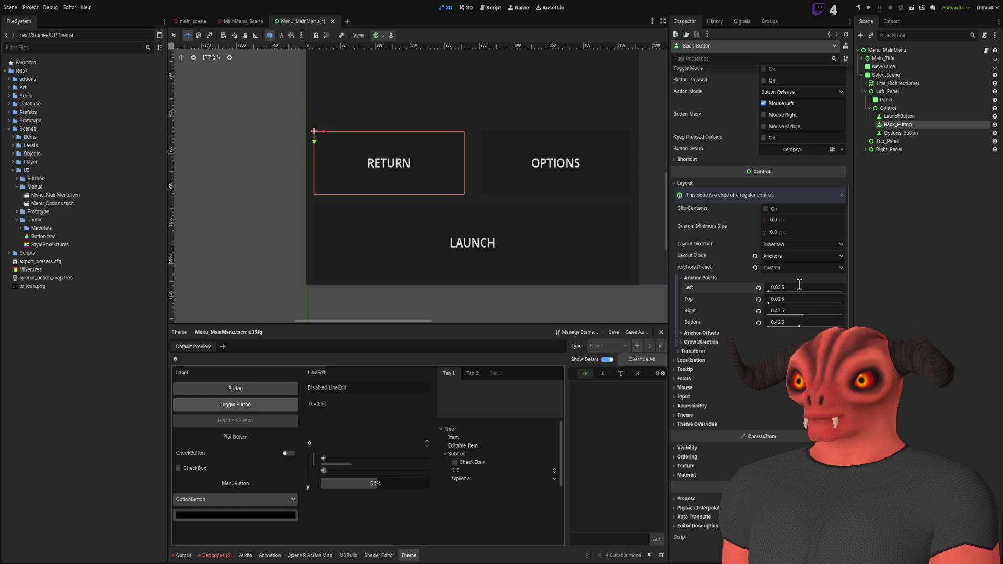
pyautogui.moveTo(497, 183); pyautogui.dragTo(503, 193)
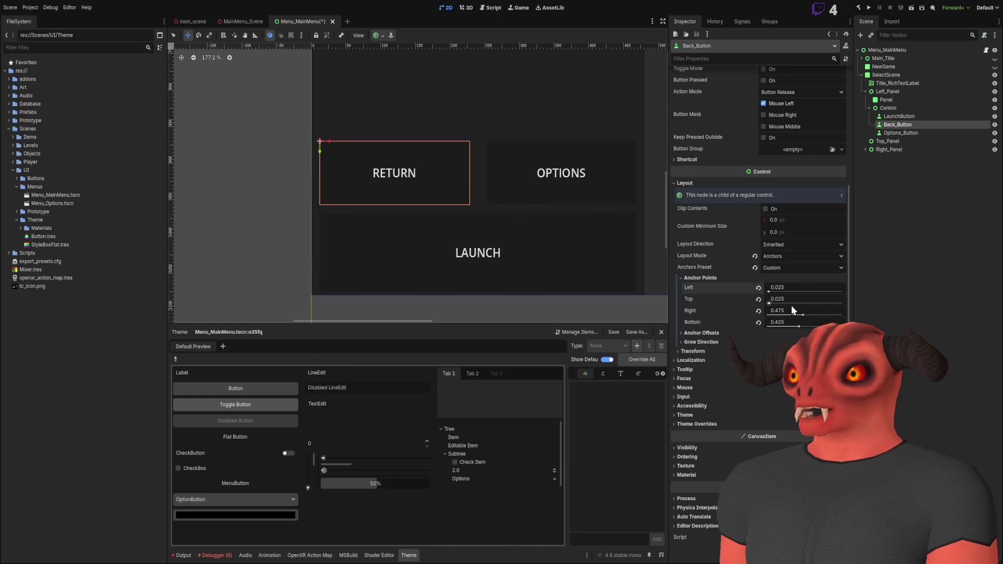
pyautogui.moveTo(803, 315); pyautogui.dragTo(805, 316)
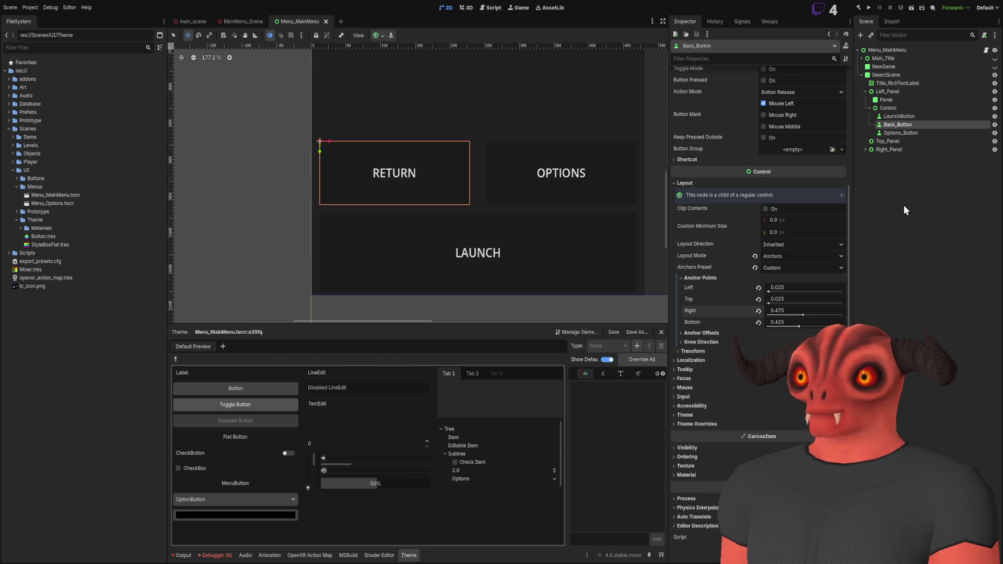
pyautogui.click(905, 210)
pyautogui.scroll(-7, 542, 206)
pyautogui.scroll(5, 505, 206)
pyautogui.scroll(-2, 504, 207)
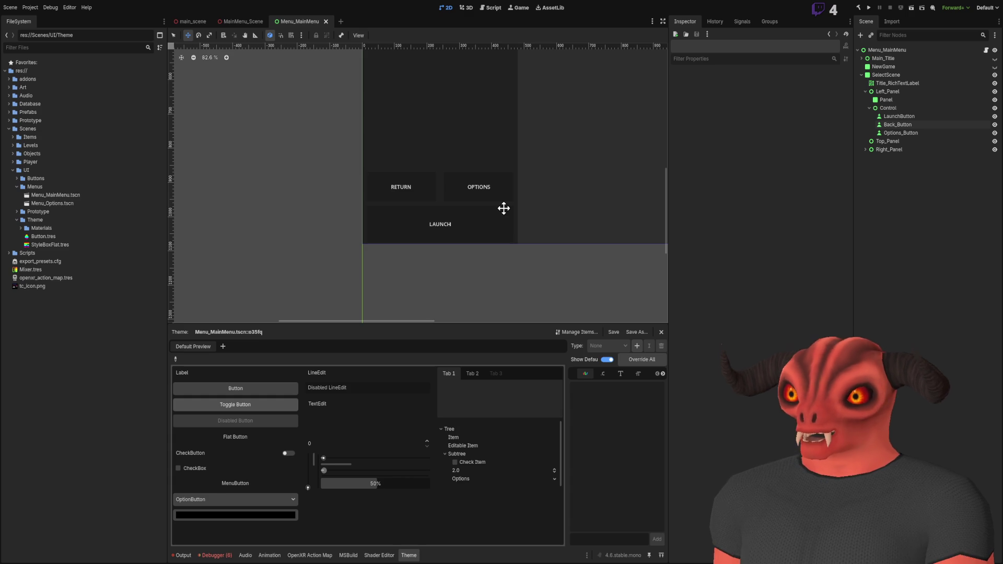
# Step: Undo the last change to LaunchButton's bottom edge
pyautogui.scroll(5, 463, 222)
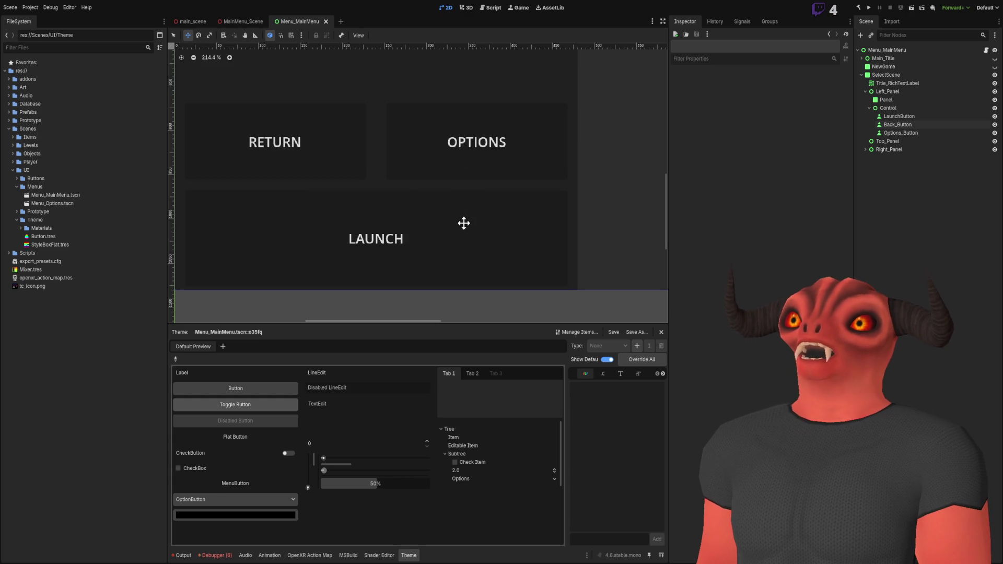
pyautogui.click(463, 222)
pyautogui.scroll(-2, 577, 238)
pyautogui.hscroll(-2, 578, 237)
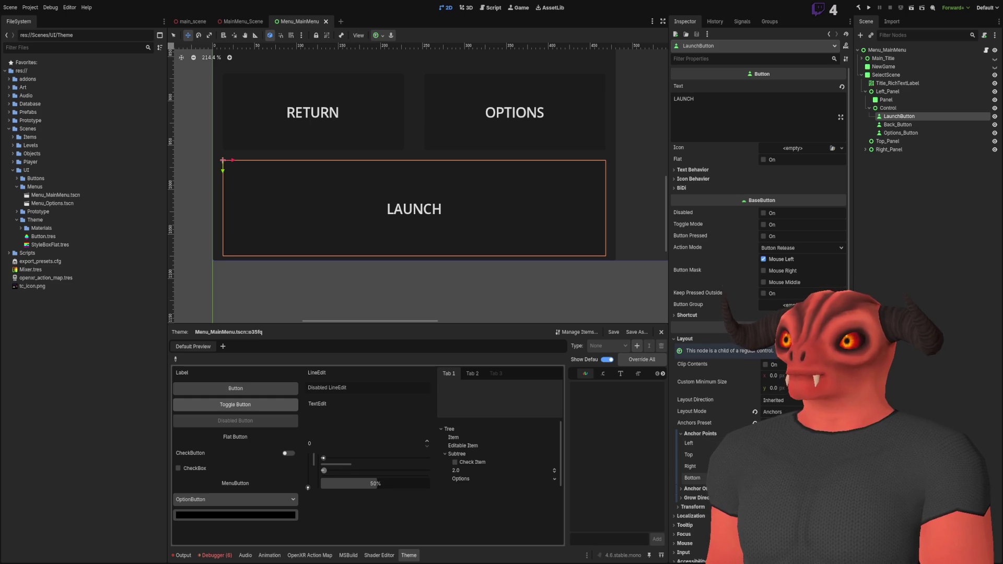
pyautogui.hotkey('ctrl', 'z')
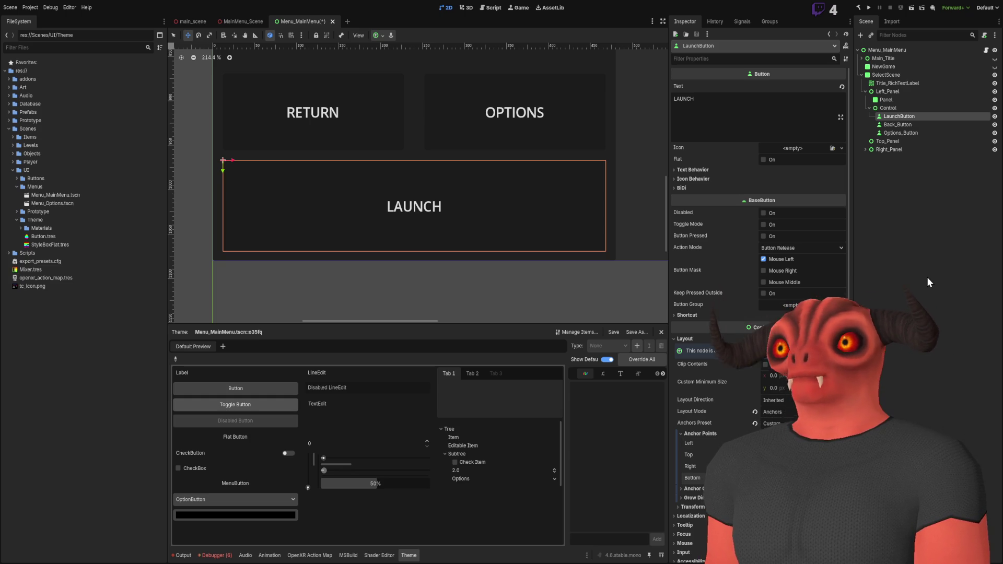
pyautogui.hscroll(-3, 456, 249)
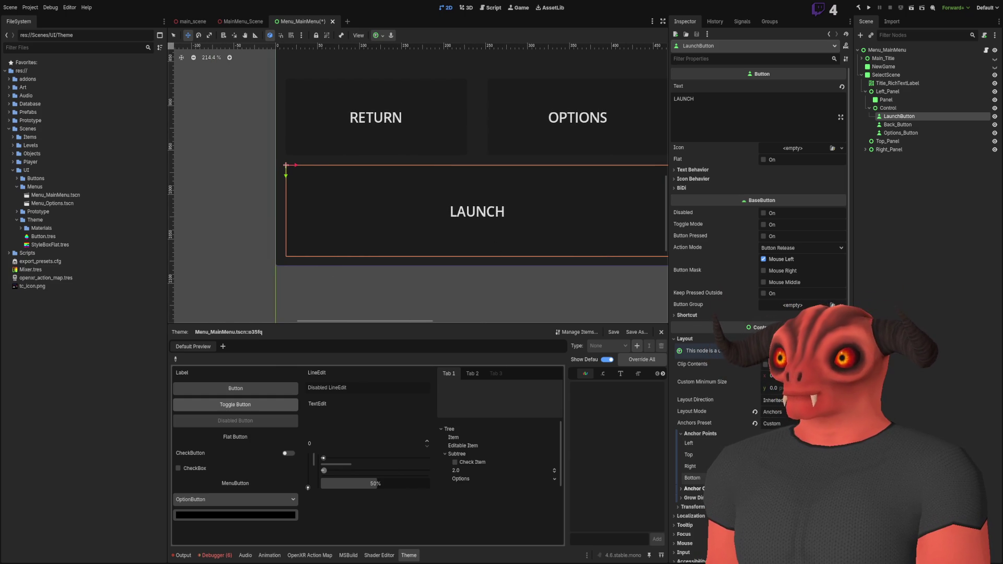
pyautogui.click(911, 285)
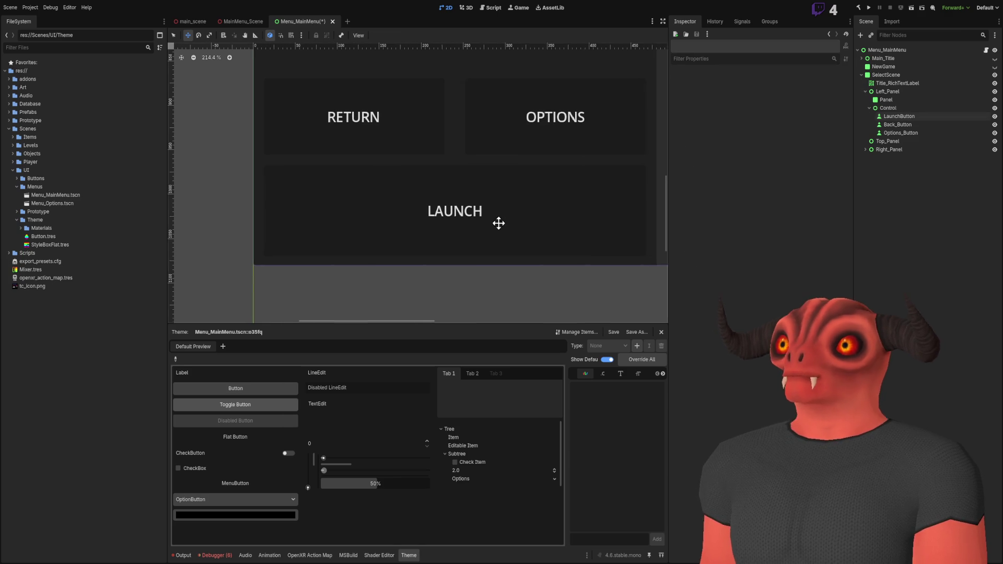
# Step: Save the main menu scene
pyautogui.scroll(-4, 497, 222)
pyautogui.hotkey('ctrl', 's')
pyautogui.scroll(1, 511, 216)
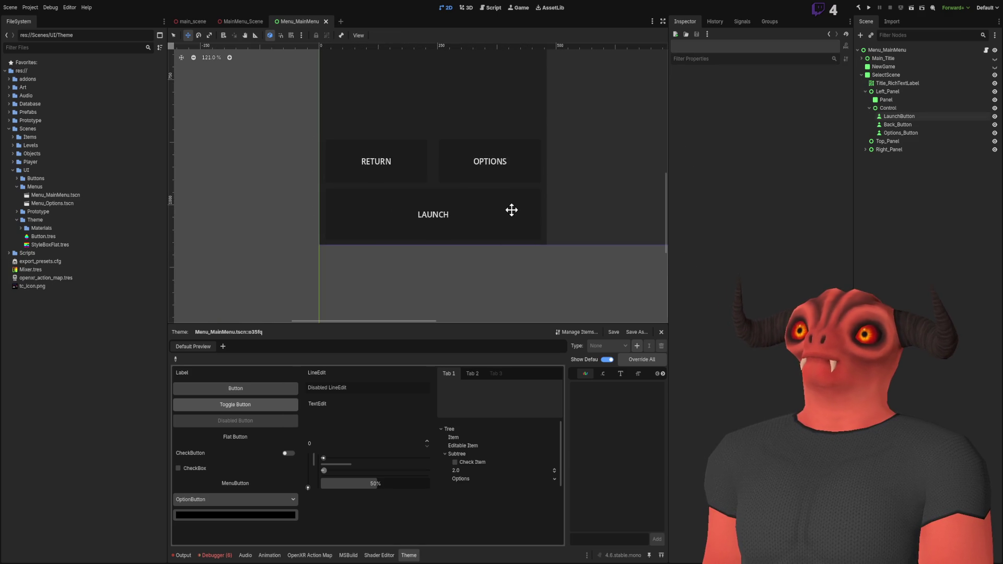
pyautogui.scroll(-8, 402, 179)
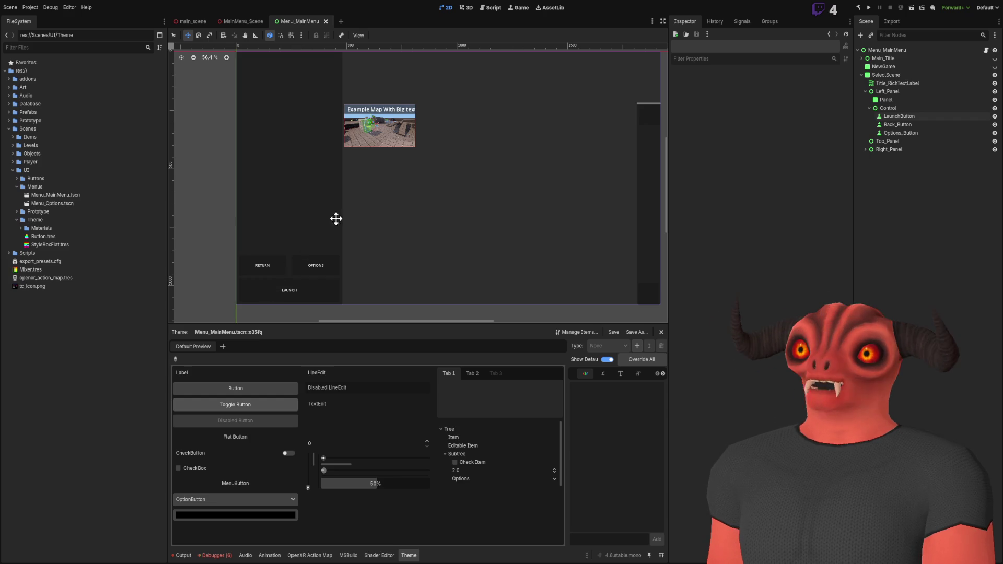
# Step: Zoom out over the whole menu and select the Control node holding the buttons
pyautogui.scroll(5, 417, 143)
pyautogui.scroll(1, 532, 194)
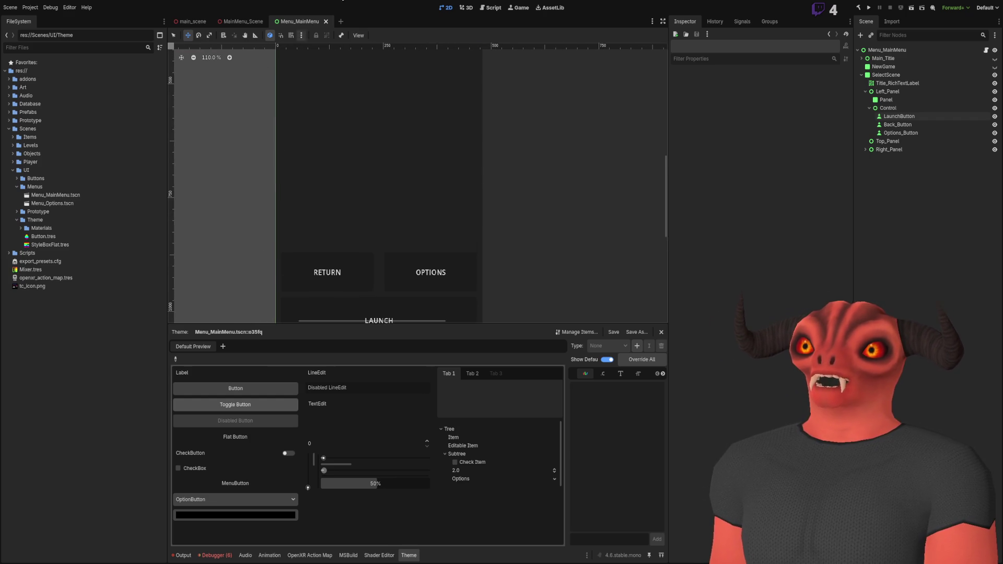
pyautogui.scroll(-6, 419, 84)
pyautogui.moveTo(349, 215); pyautogui.dragTo(474, 105)
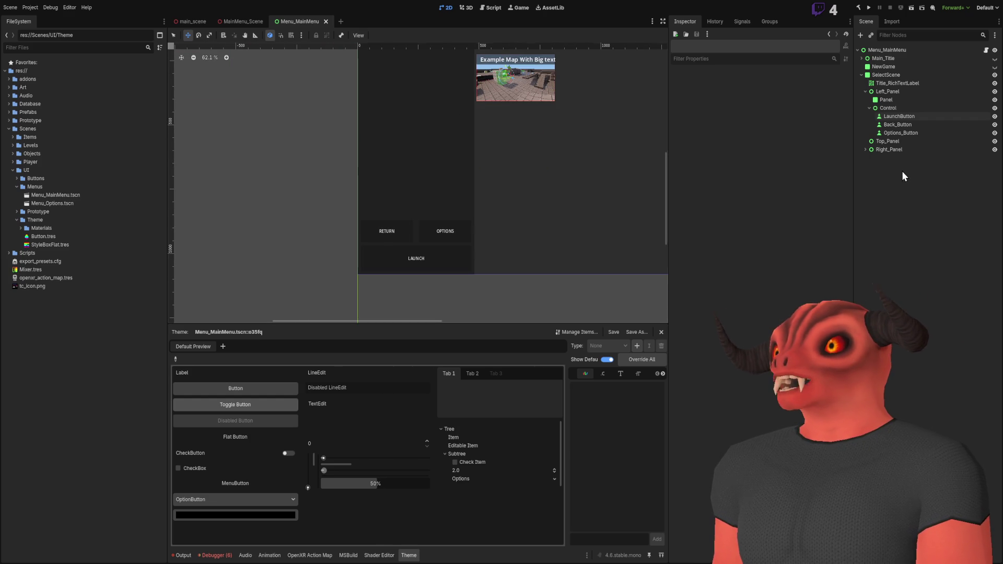
pyautogui.click(898, 108)
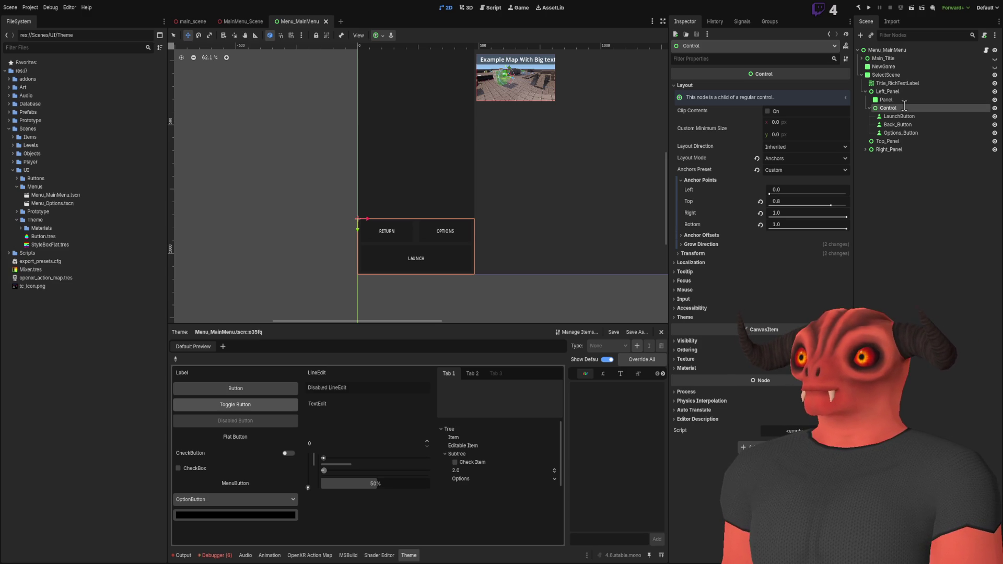
# Step: Rename the Control node to ButtonControl and collapse its children
pyautogui.press('Home')
pyautogui.write('Button')
pyautogui.press('Return')
pyautogui.click(910, 195)
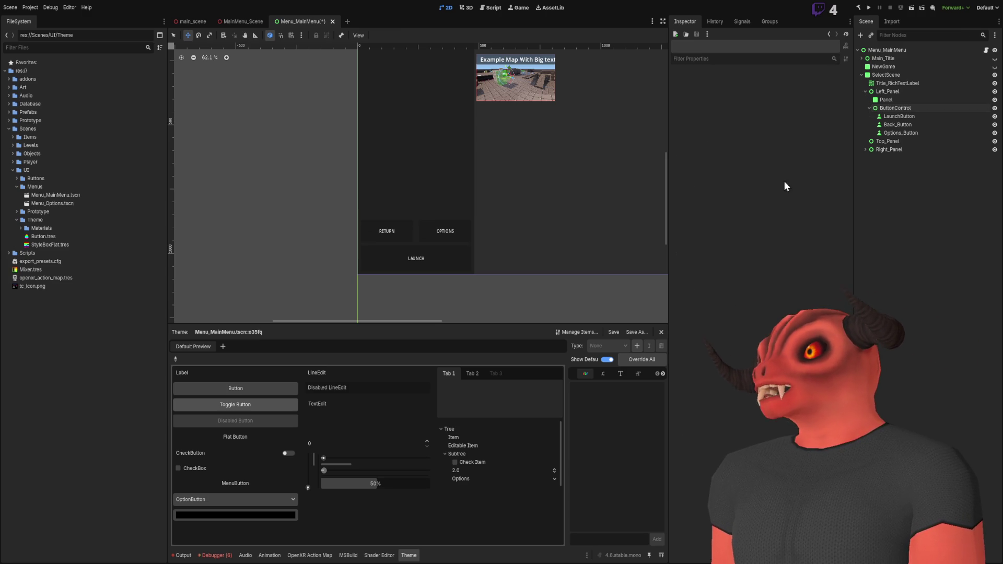
pyautogui.scroll(2, 440, 223)
pyautogui.scroll(-1, 440, 223)
pyautogui.click(869, 108)
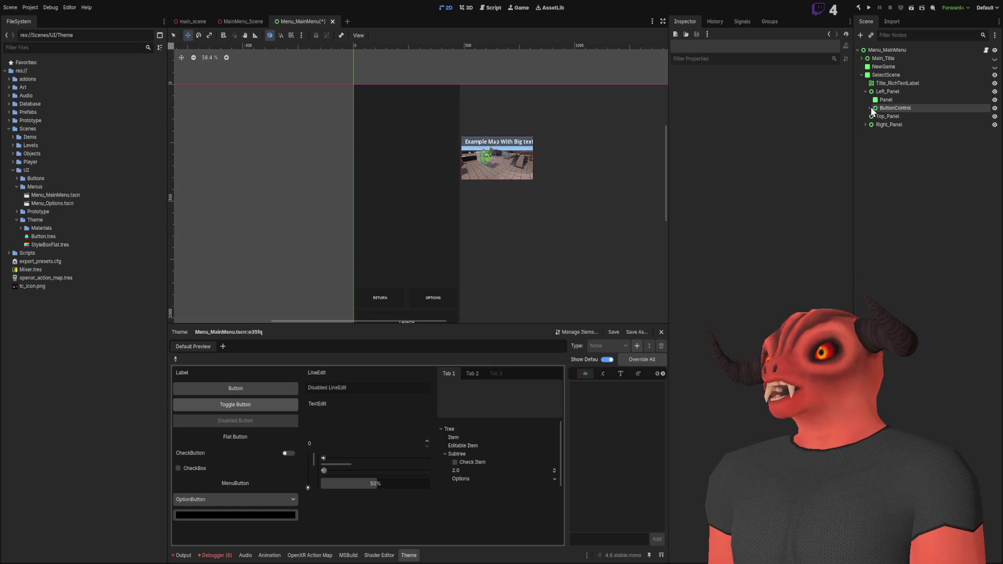
# Step: Add a RichTextLabel under Left_Panel with Anchors layout and the Full Rect preset
pyautogui.click(897, 93)
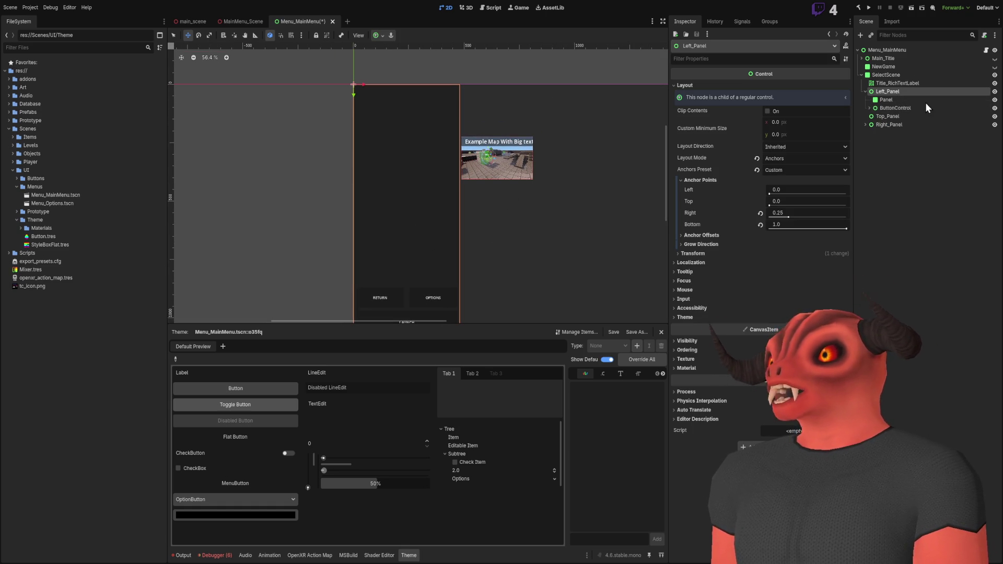
pyautogui.hotkey('ctrl', 'v')
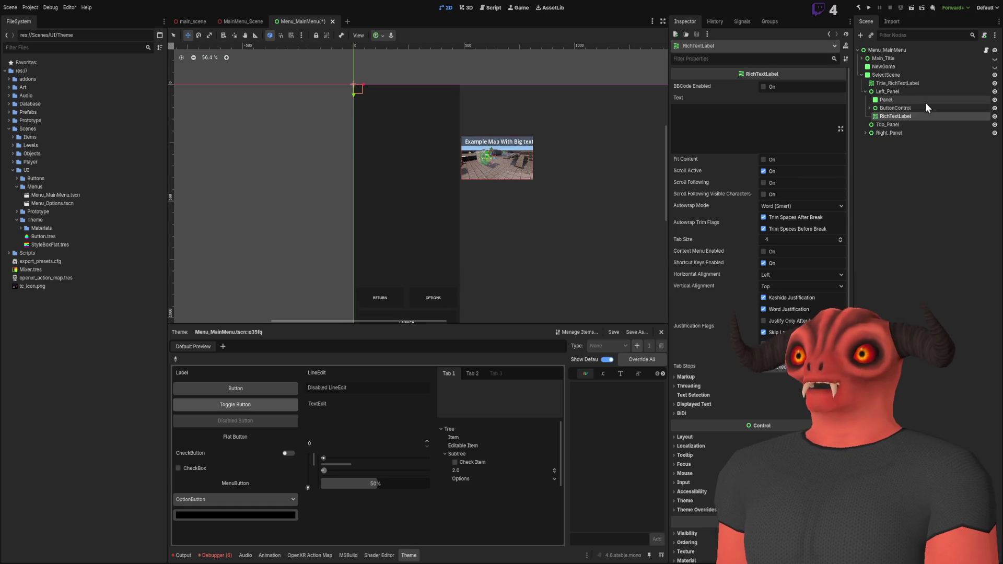
pyautogui.scroll(-3, 758, 268)
pyautogui.click(700, 351)
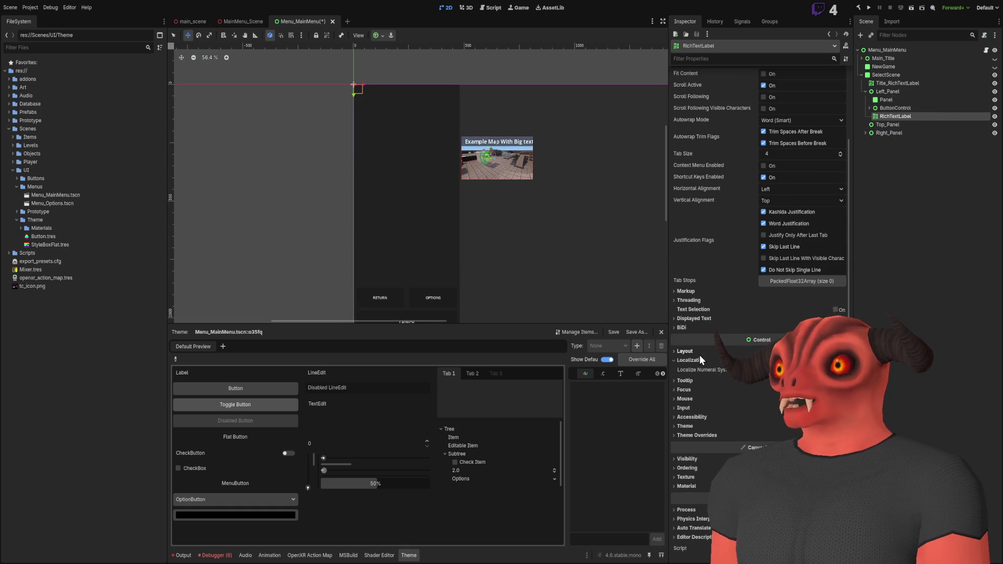
pyautogui.click(773, 424)
pyautogui.click(761, 448)
pyautogui.click(759, 446)
pyautogui.click(790, 438)
pyautogui.moveTo(562, 316); pyautogui.dragTo(577, 252)
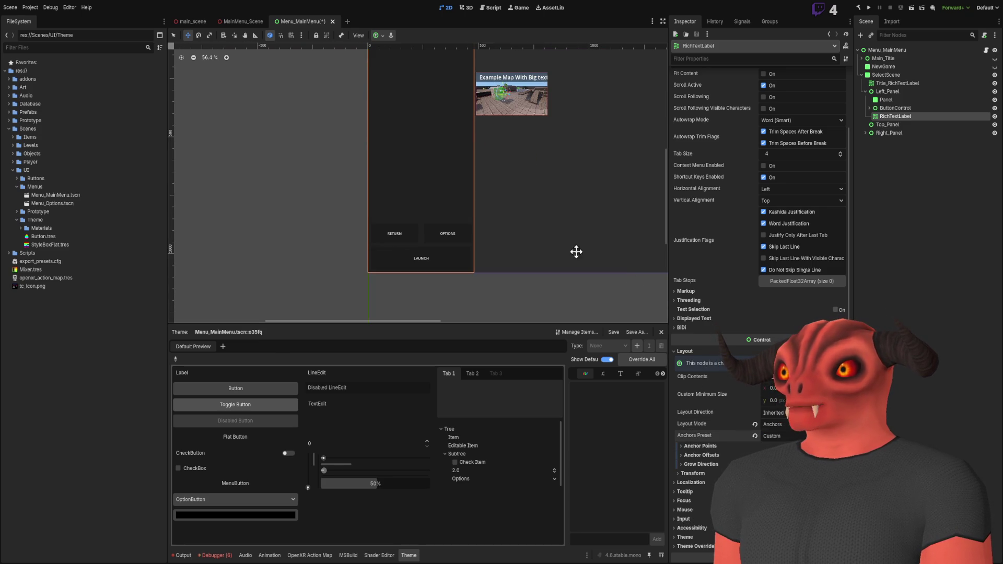
pyautogui.scroll(3, 533, 151)
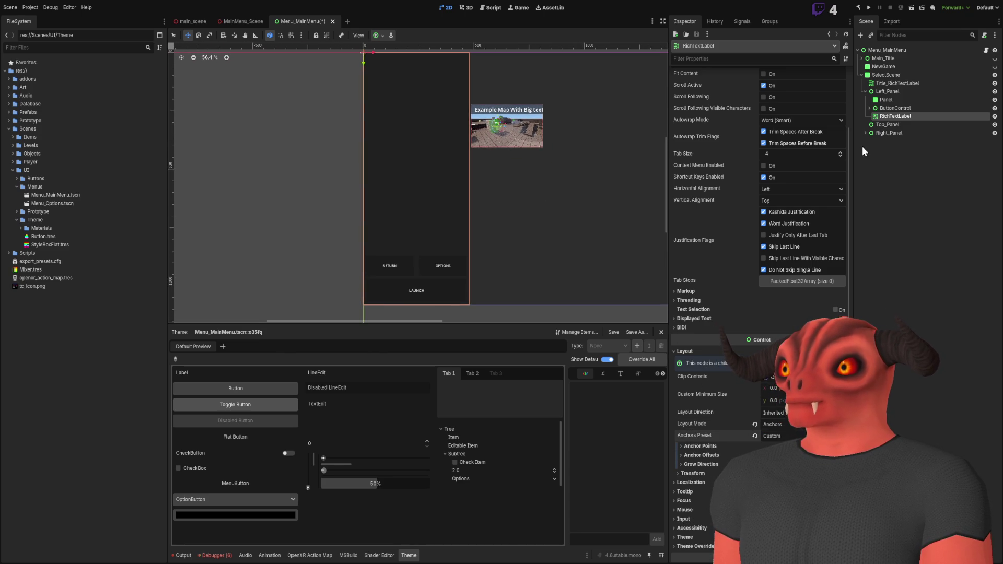
pyautogui.click(879, 156)
pyautogui.click(881, 92)
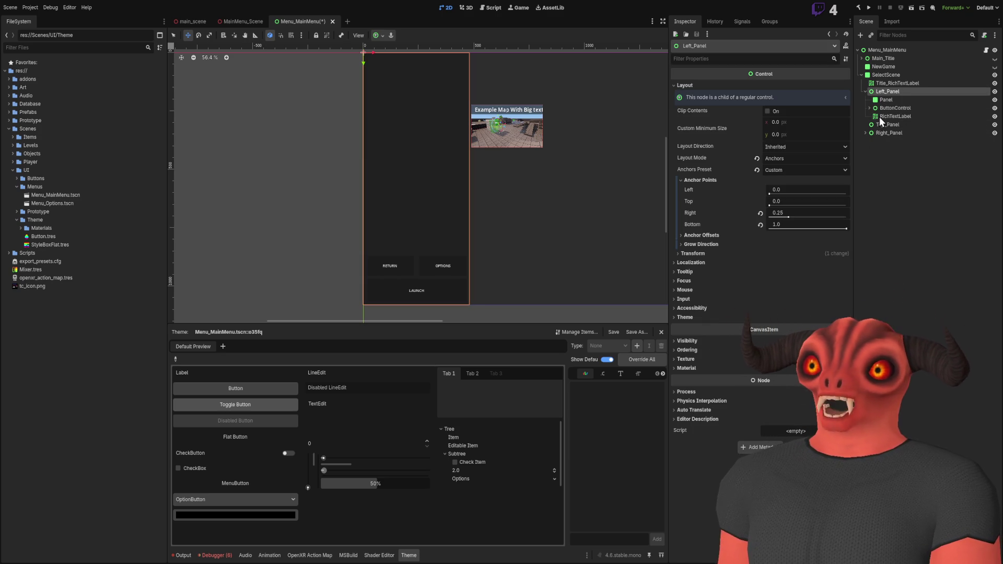
# Step: Add another Control under Left_Panel using Anchors layout with a Custom preset
pyautogui.hotkey('ctrl', 'v')
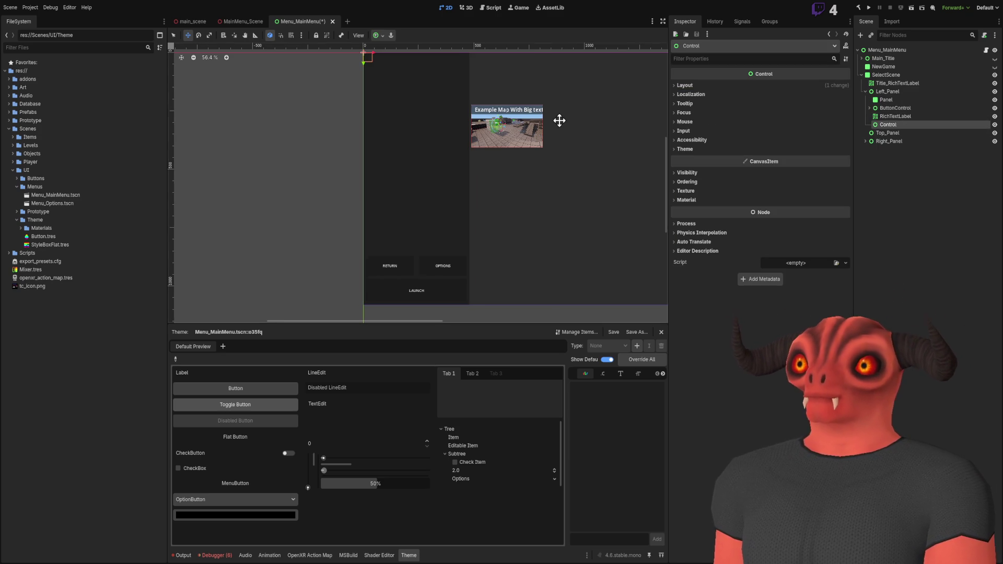
pyautogui.scroll(1, 559, 119)
pyautogui.click(700, 86)
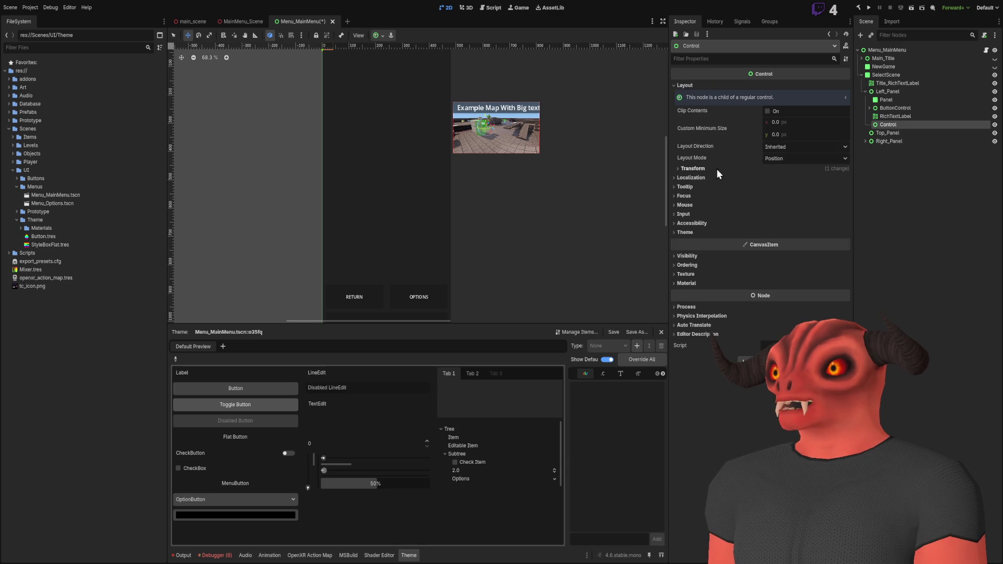
pyautogui.click(805, 158)
pyautogui.click(778, 180)
pyautogui.click(799, 170)
pyautogui.click(768, 182)
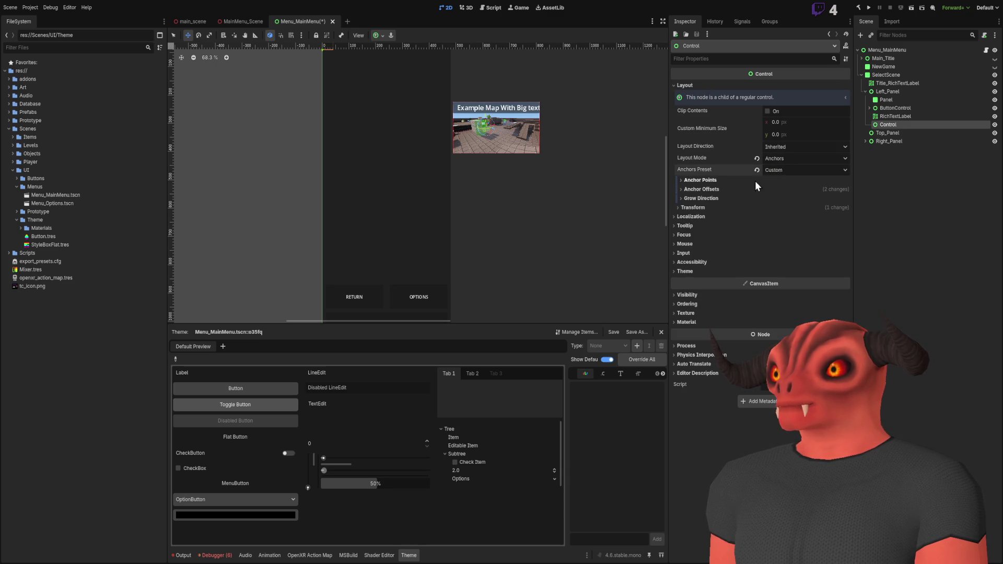
# Step: Set the new Control's bottom anchor to 0.8
pyautogui.click(687, 180)
pyautogui.click(793, 223)
pyautogui.write('.8')
pyautogui.scroll(7, 426, 230)
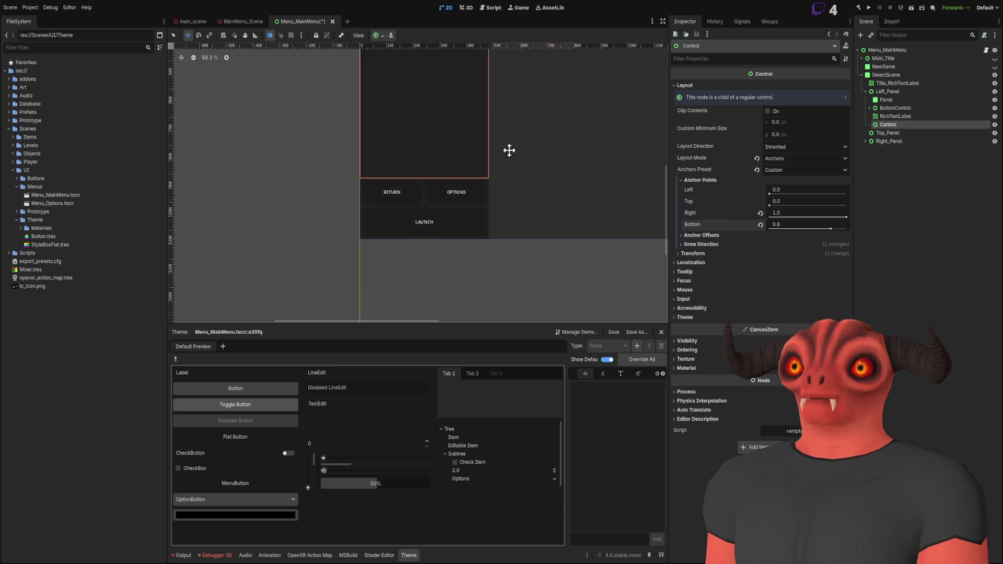
pyautogui.scroll(-5, 467, 215)
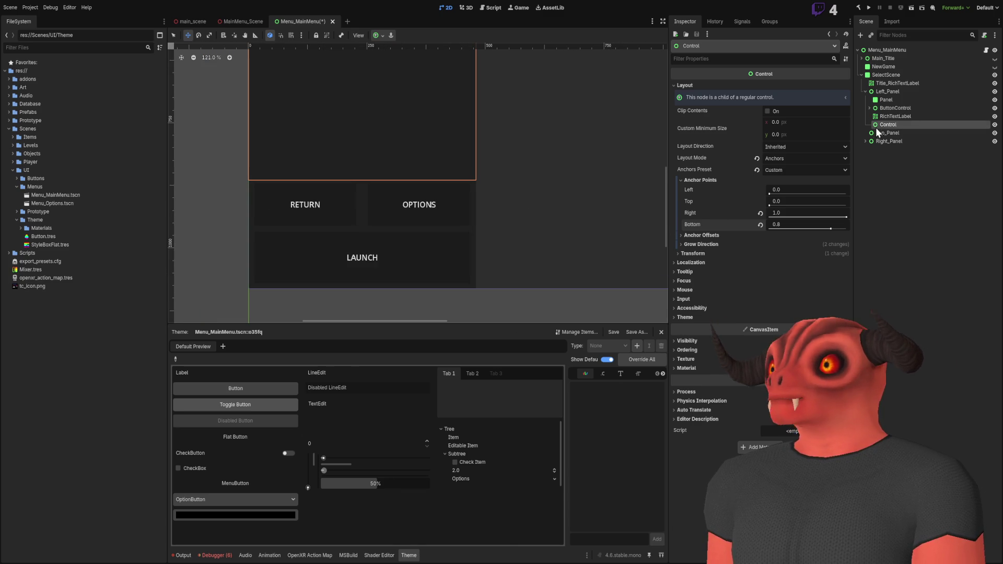
# Step: Move the Control above ButtonControl and nest the RichTextLabel inside Preview_Control
pyautogui.moveTo(896, 109); pyautogui.dragTo(898, 102)
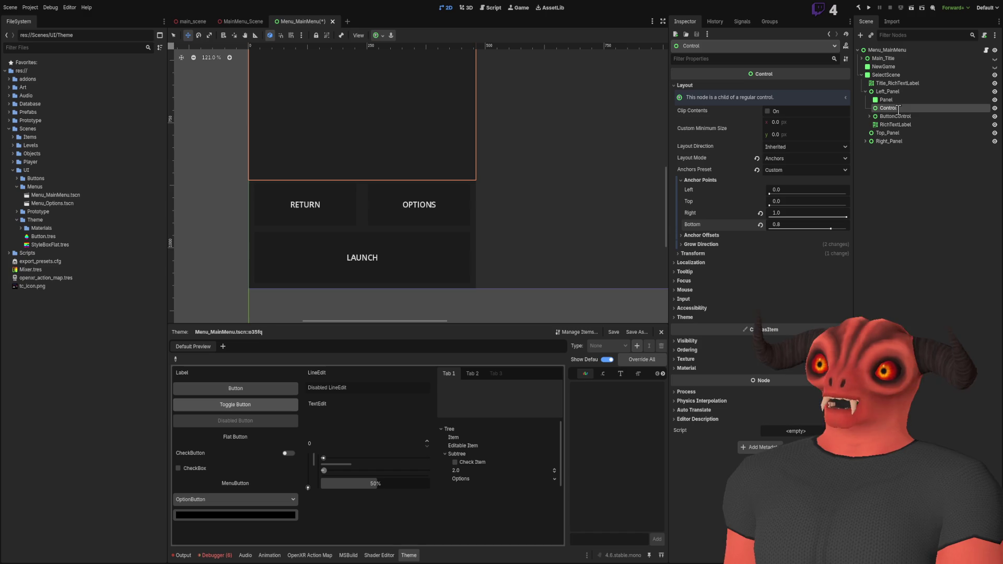
pyautogui.moveTo(899, 124); pyautogui.dragTo(906, 108)
pyautogui.scroll(-5, 412, 136)
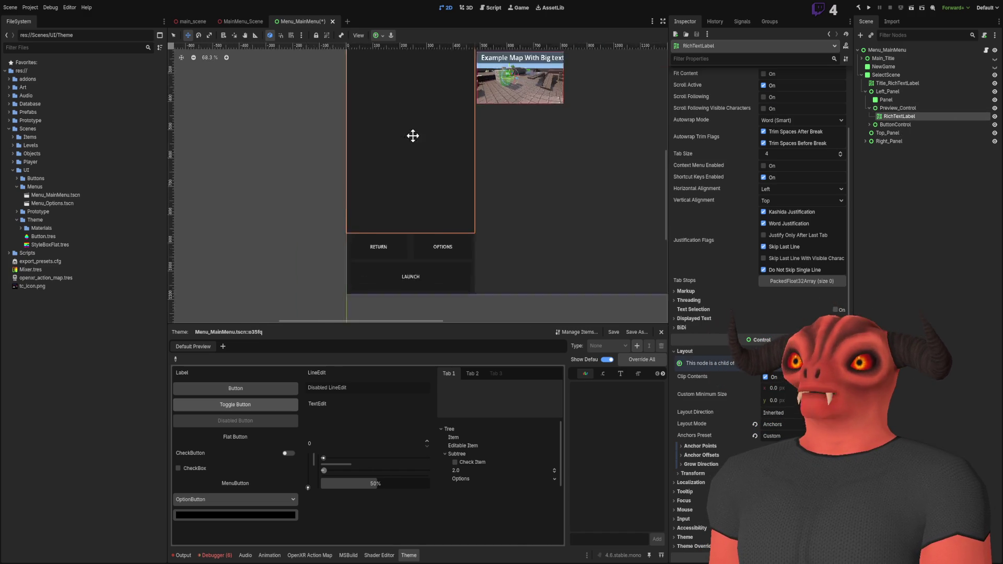
# Step: Check the Select Scene mockup in Photoshop, then return to Godot
pyautogui.hotkey('alt', 'Tab')
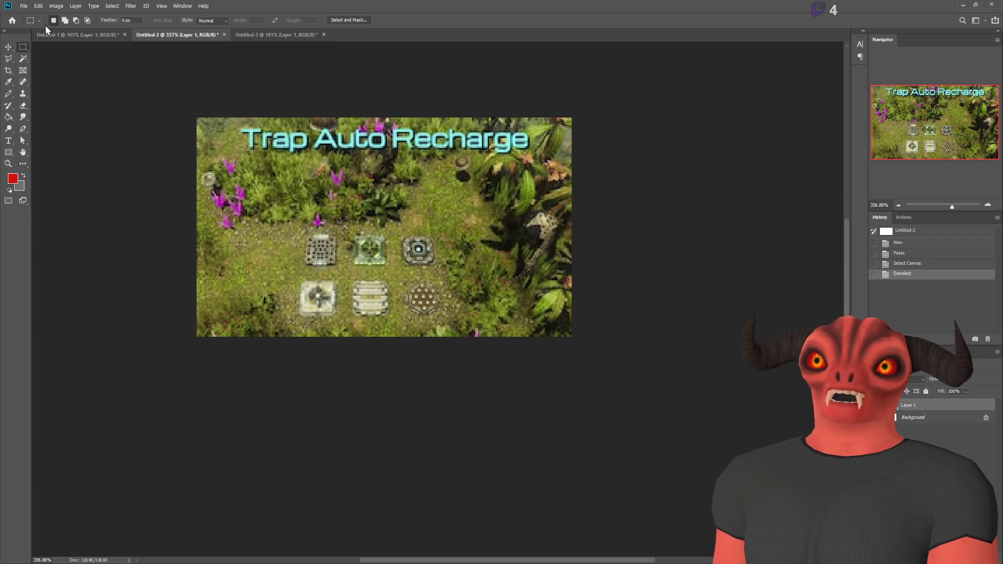
pyautogui.click(47, 34)
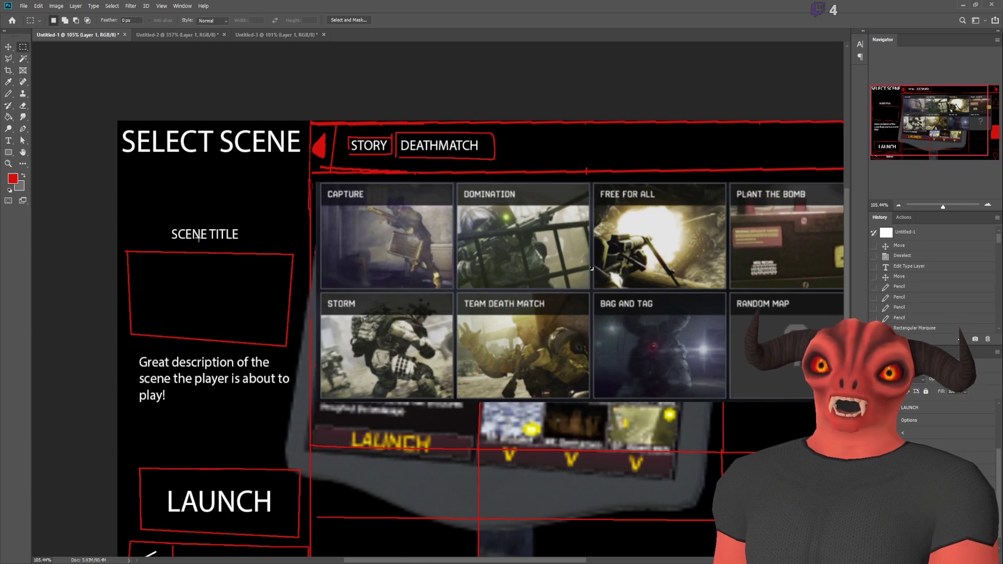
pyautogui.scroll(-3, 199, 237)
pyautogui.hotkey('alt', 'Tab')
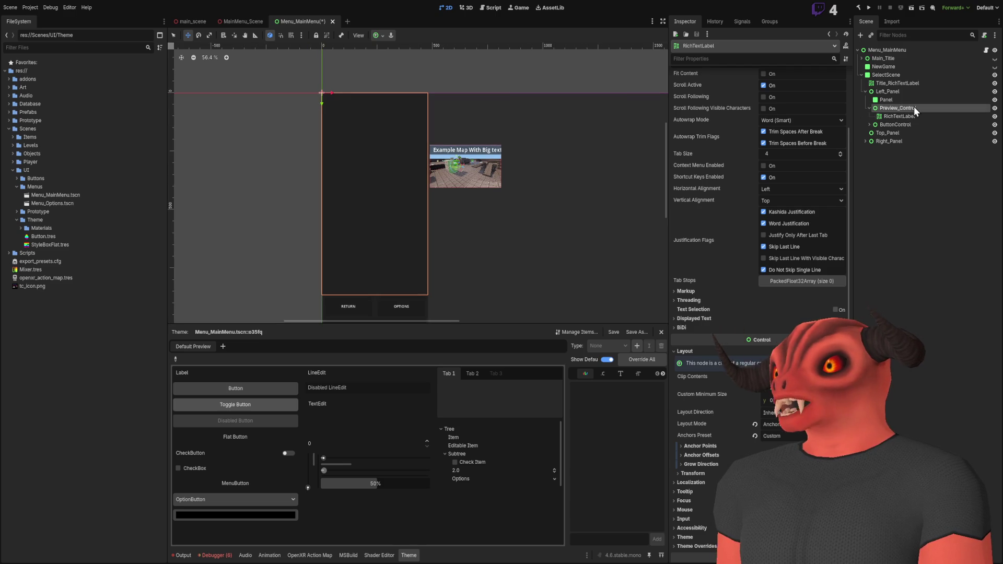
# Step: Set Preview_Control's top anchor to 0.1
pyautogui.click(913, 108)
pyautogui.hscroll(2, 440, 101)
pyautogui.click(779, 202)
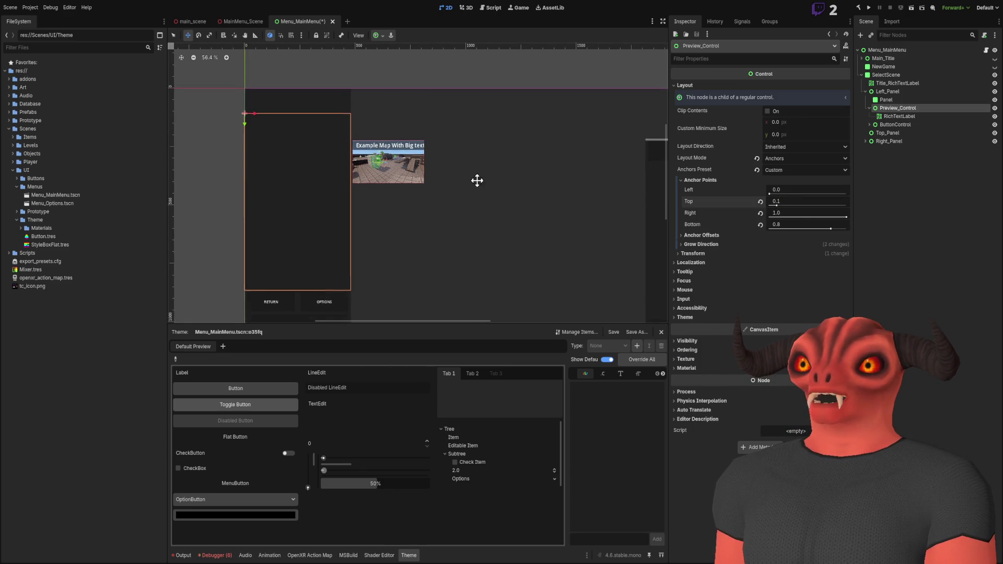
pyautogui.scroll(-2, 296, 97)
pyautogui.scroll(4, 356, 93)
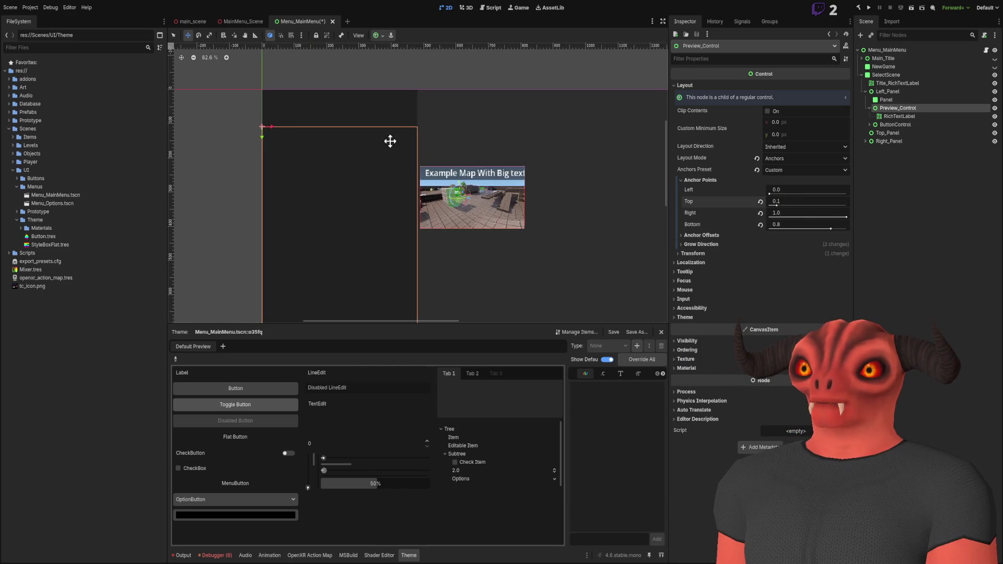
# Step: Add a TextureRect child under Preview_Control
pyautogui.click(897, 92)
pyautogui.click(898, 108)
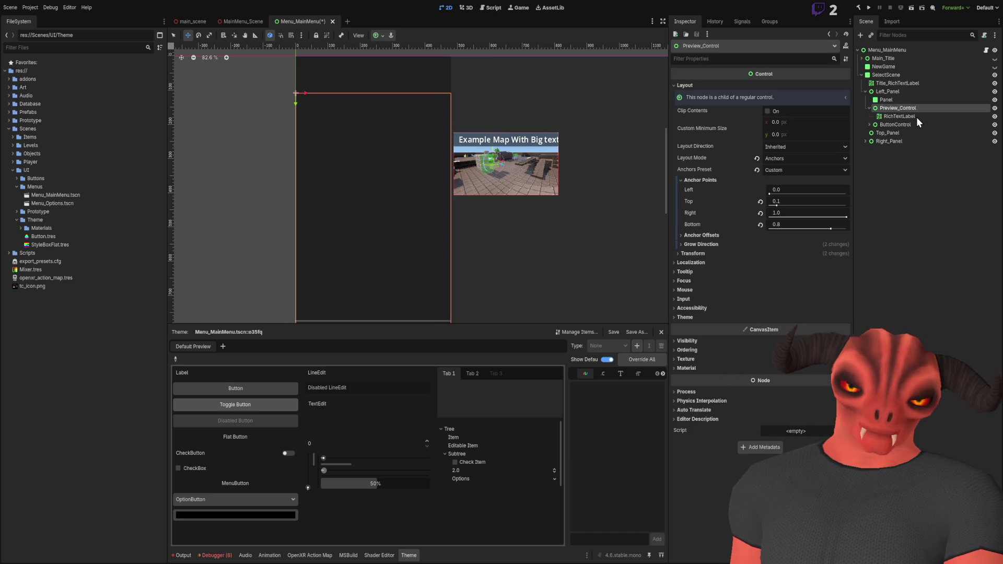
pyautogui.hotkey('ctrl', 'v')
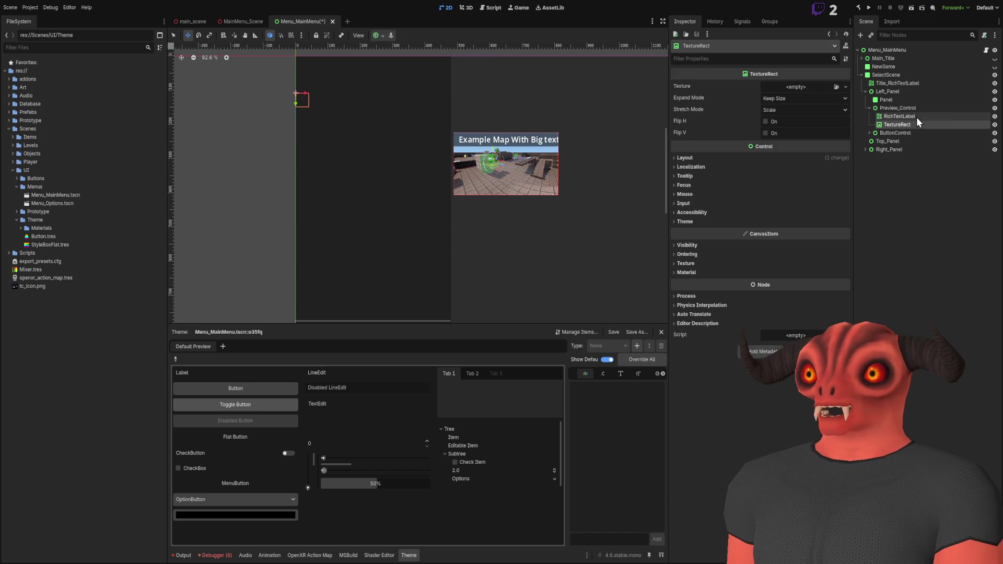
# Step: Set the TextureRect's expand mode to Ignore Size and stretch mode to Keep Aspect
pyautogui.moveTo(615, 138); pyautogui.dragTo(618, 112)
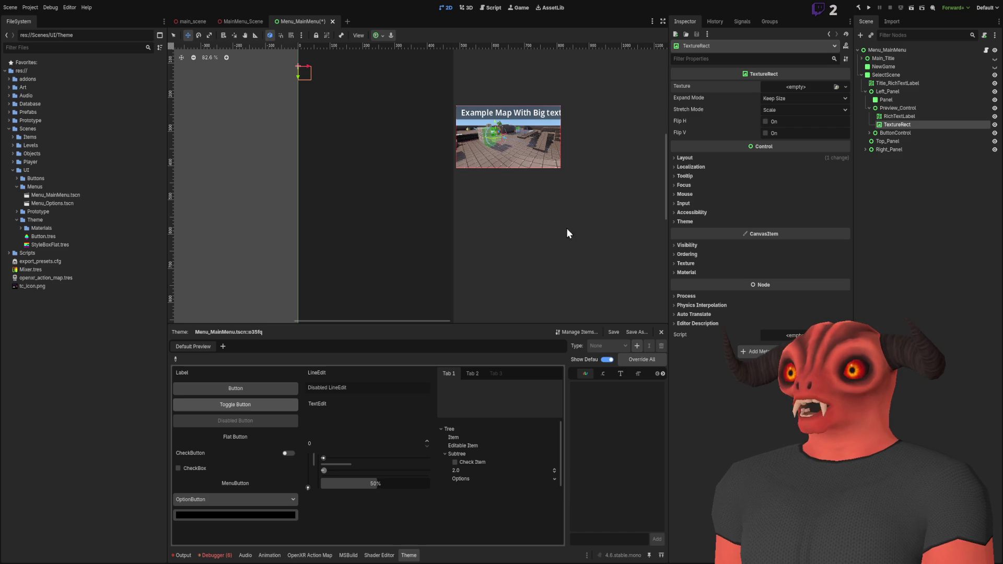
pyautogui.scroll(-3, 377, 147)
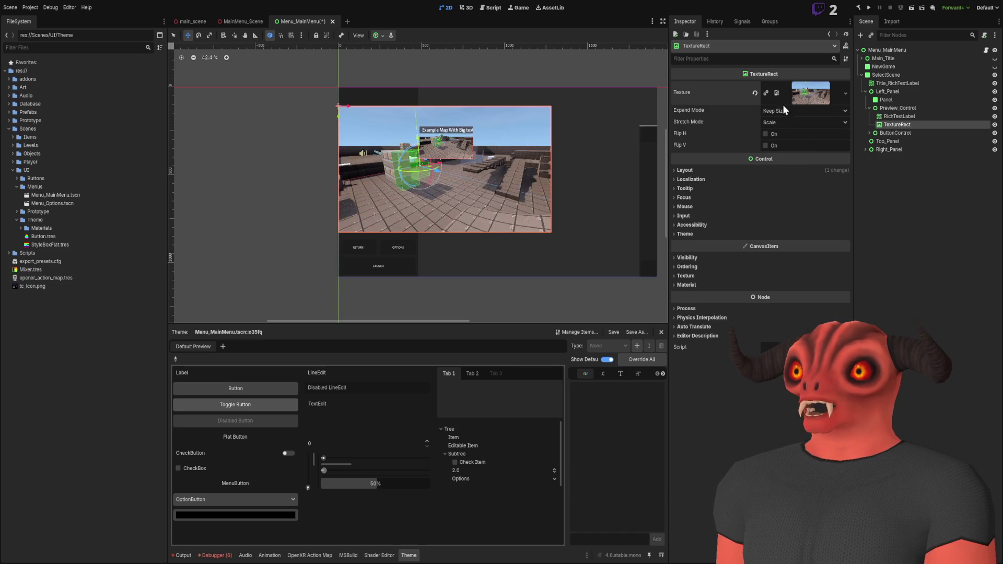
pyautogui.click(795, 110)
pyautogui.click(795, 122)
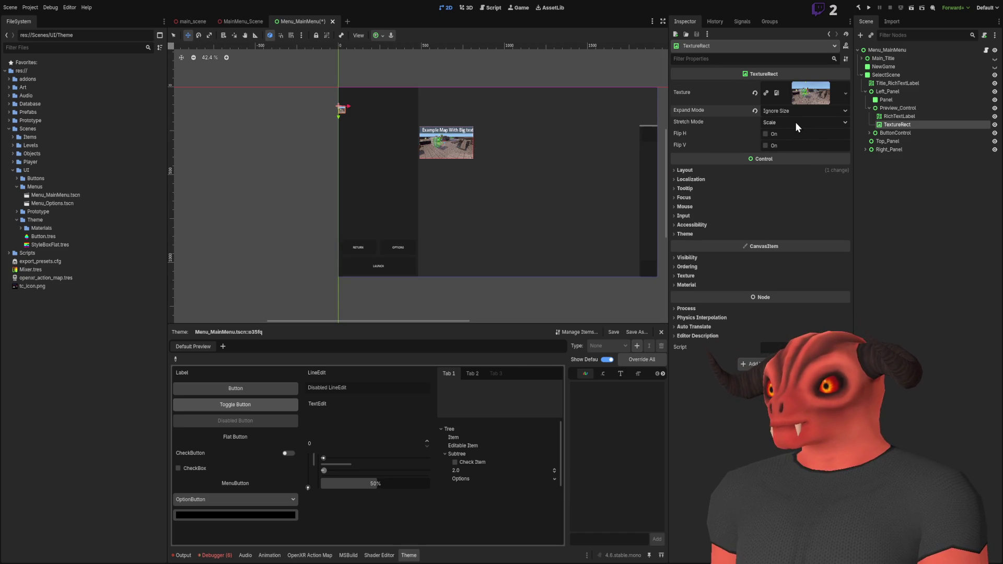
pyautogui.click(788, 165)
# Step: Stretch the map image into a wide strip with the Scale tool
pyautogui.scroll(5, 390, 119)
pyautogui.scroll(-2, 306, 101)
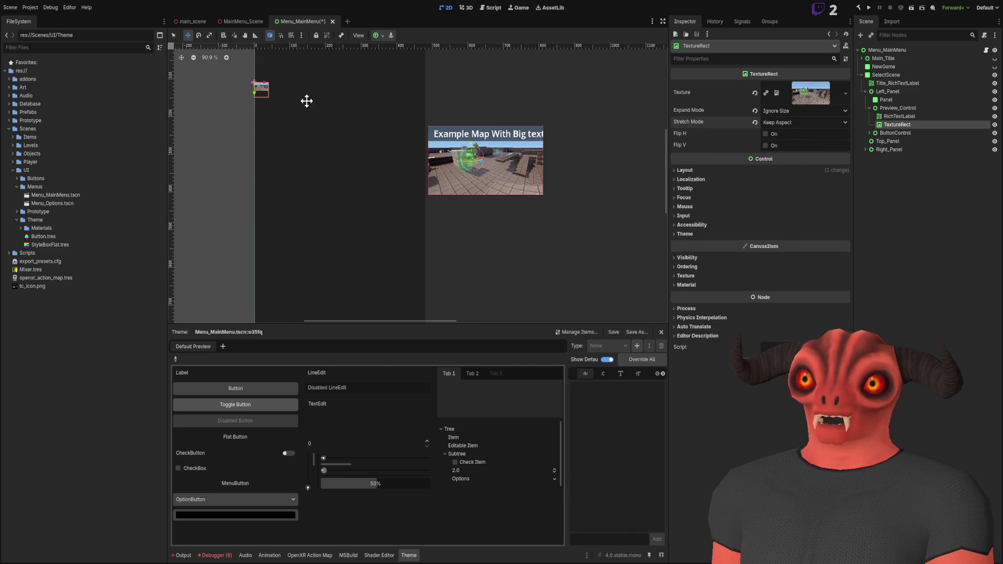
pyautogui.moveTo(484, 119); pyautogui.dragTo(495, 97)
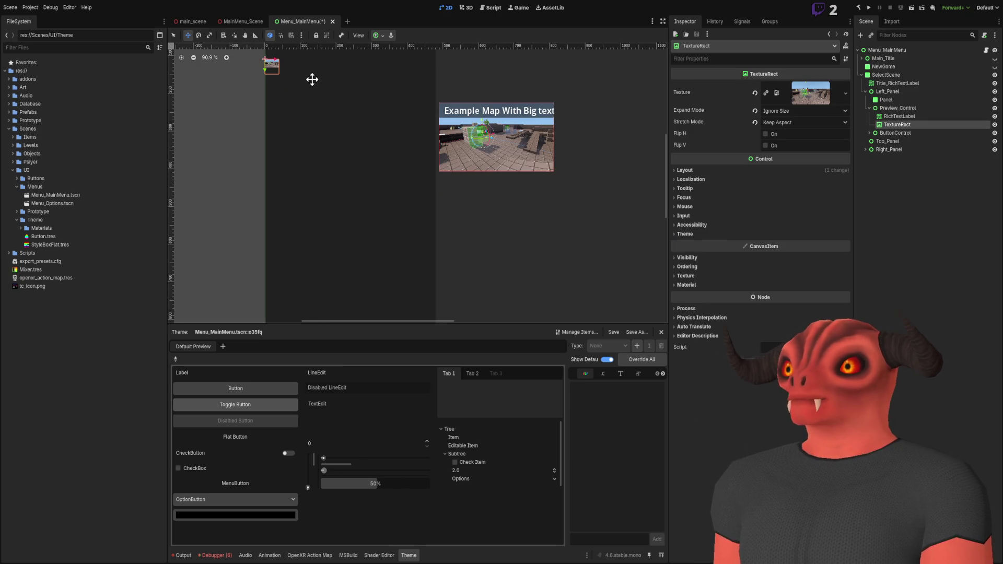
pyautogui.press('s')
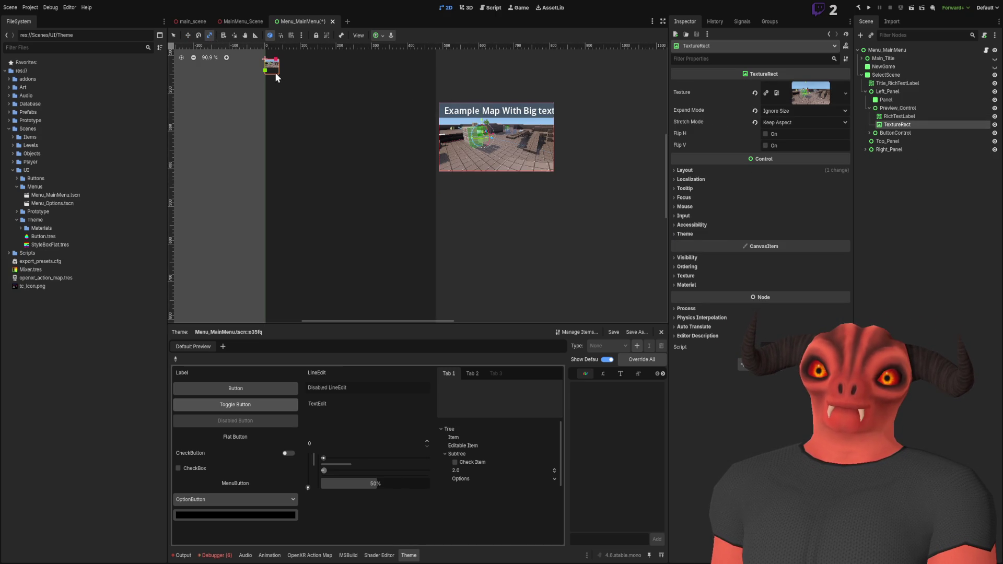
pyautogui.moveTo(278, 64); pyautogui.dragTo(342, 67)
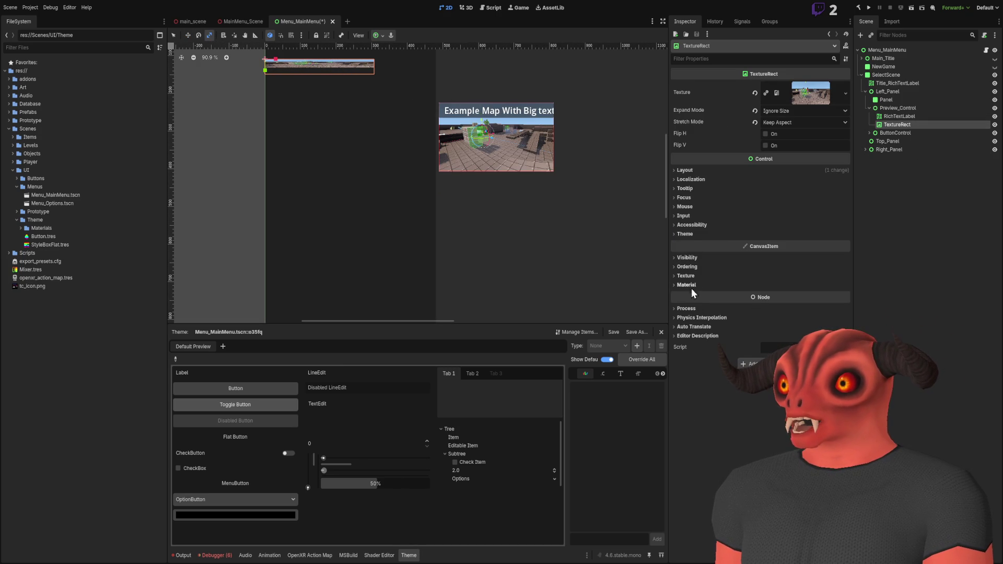
# Step: Reveal the TextureRect's transform values and set its horizontal scale to 1
pyautogui.click(685, 170)
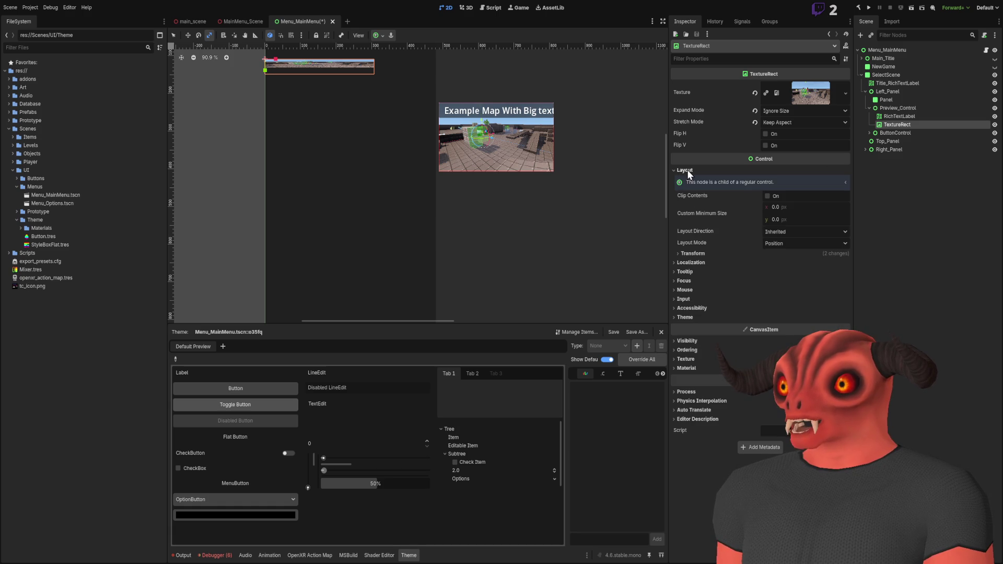
pyautogui.click(692, 253)
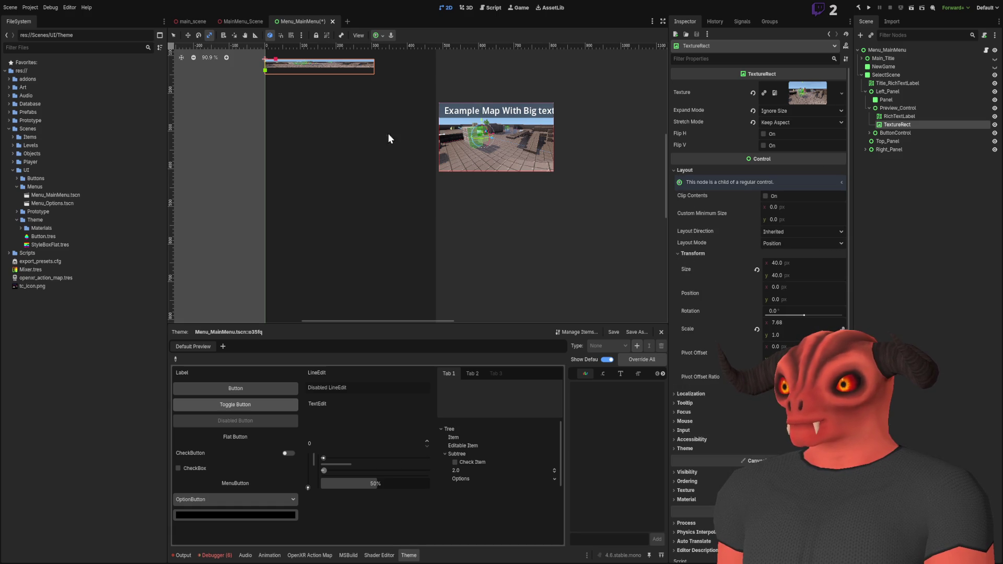
pyautogui.moveTo(278, 61)
pyautogui.mouseDown()
pyautogui.moveTo(258, 64)
pyautogui.moveTo(296, 70)
pyautogui.mouseUp()
pyautogui.click(801, 323)
pyautogui.write('1')
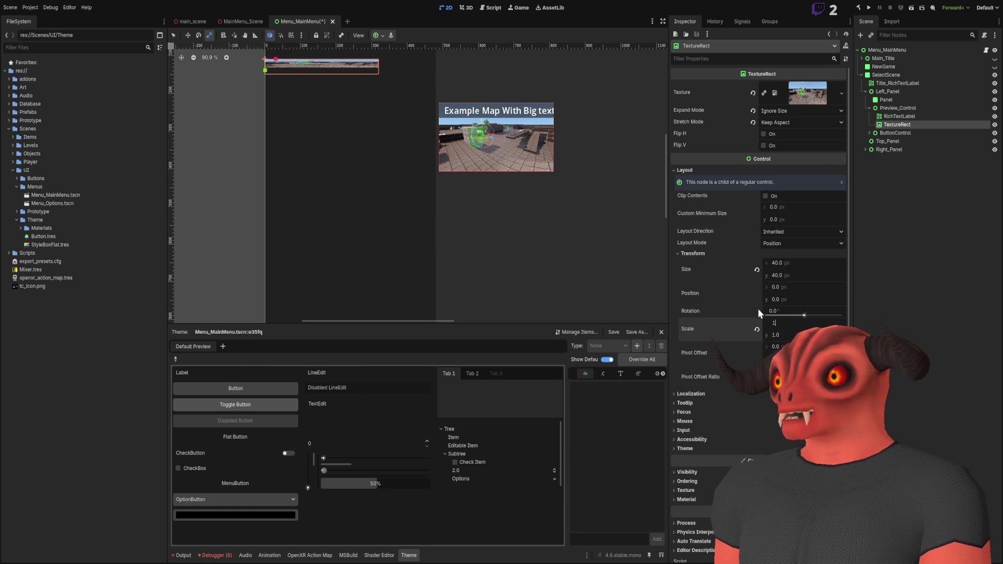
pyautogui.press('Return')
pyautogui.click(229, 57)
pyautogui.click(229, 57)
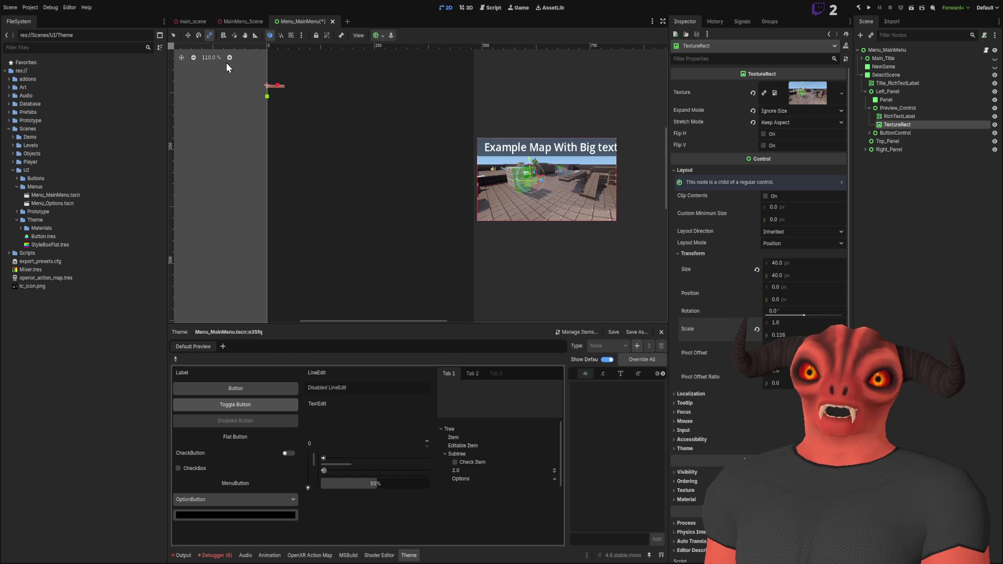
# Step: Switch to the Move tool and reset both scale values to 1
pyautogui.click(224, 36)
pyautogui.click(188, 35)
pyautogui.click(779, 335)
pyautogui.write('1')
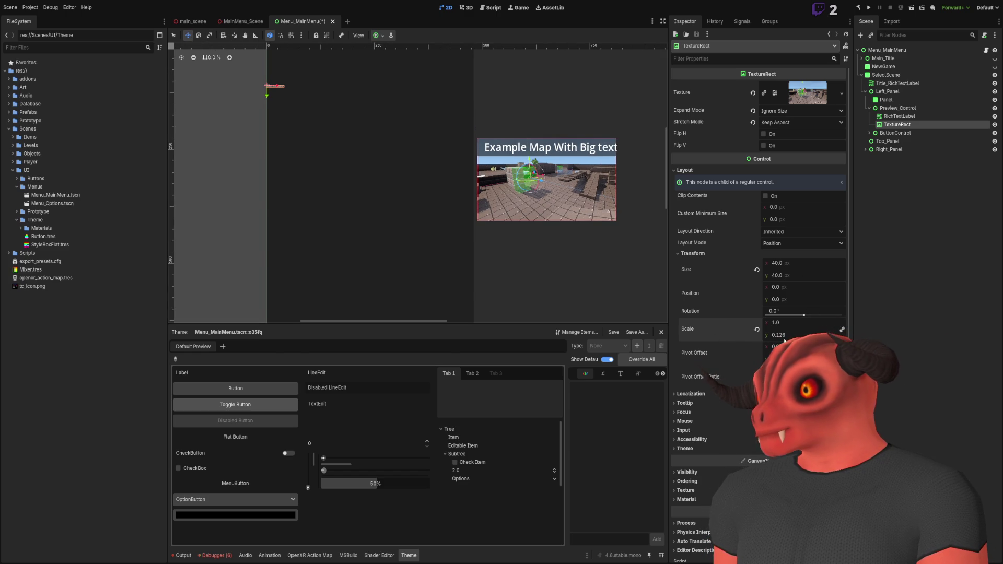
pyautogui.press('Return')
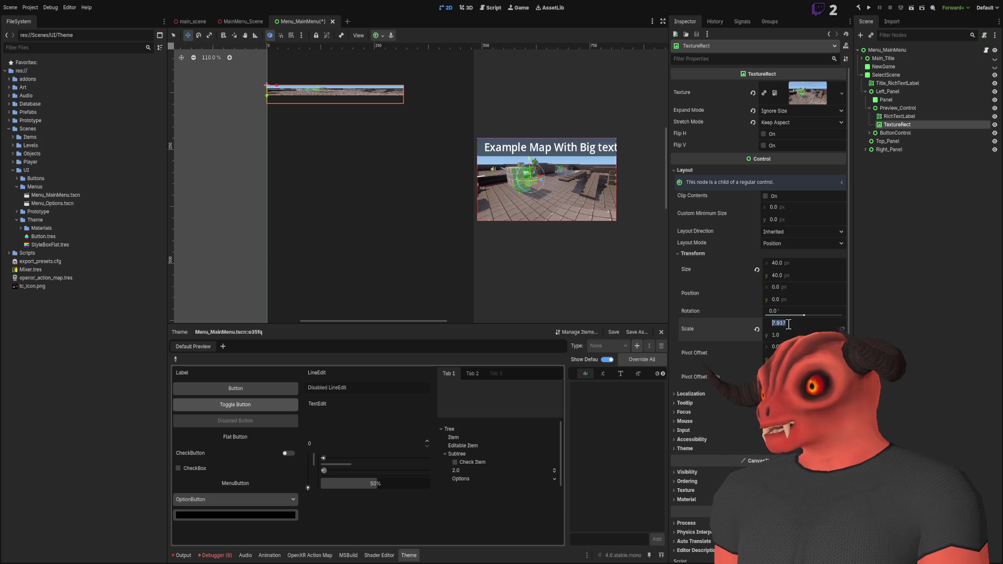
pyautogui.write('1')
pyautogui.press('Return')
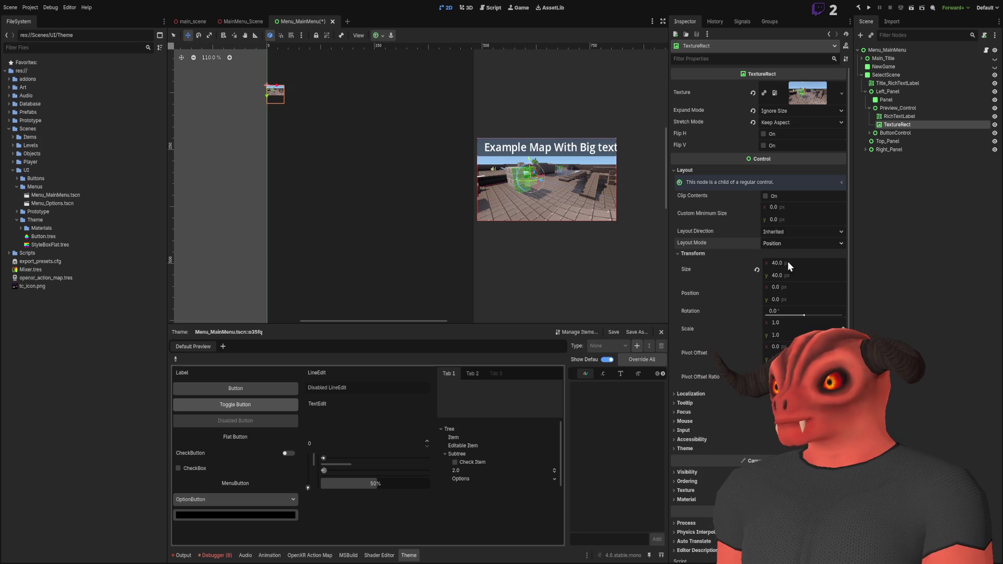
pyautogui.click(783, 244)
# Step: Give the TextureRect Anchors layout with custom anchors: top 0.1, bottom 0.9
pyautogui.click(785, 251)
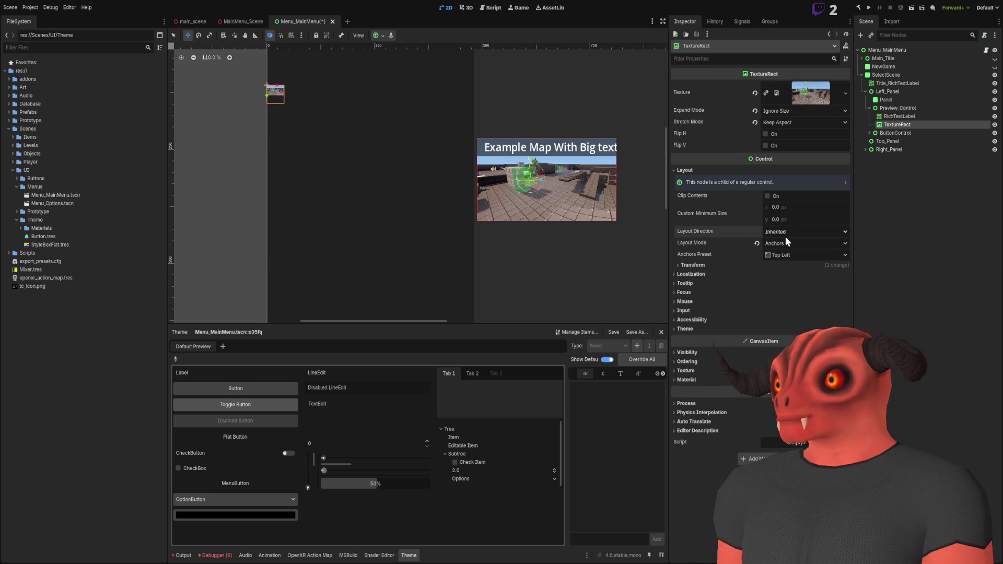
pyautogui.click(791, 264)
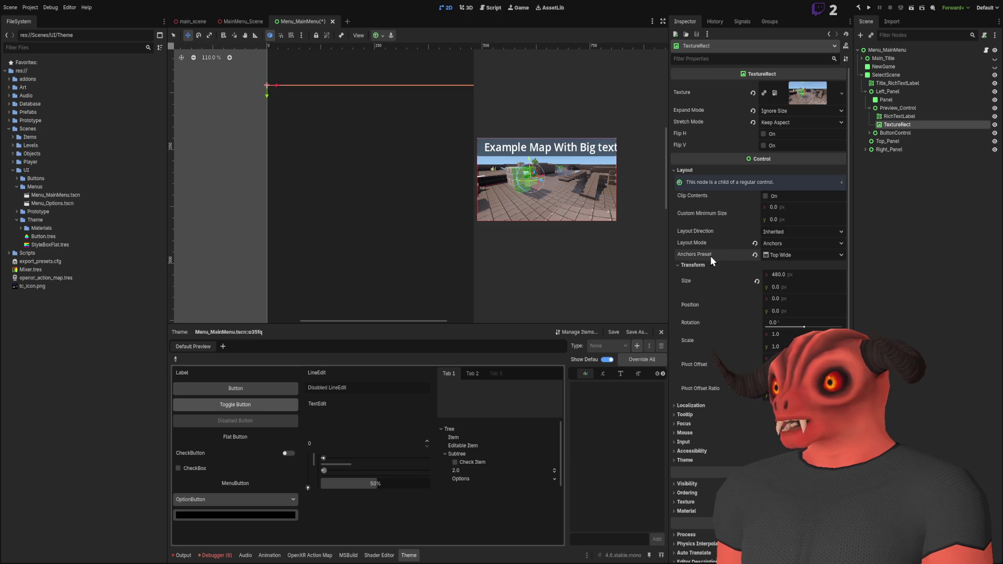
pyautogui.click(802, 255)
pyautogui.click(784, 366)
pyautogui.click(783, 286)
pyautogui.write('.1')
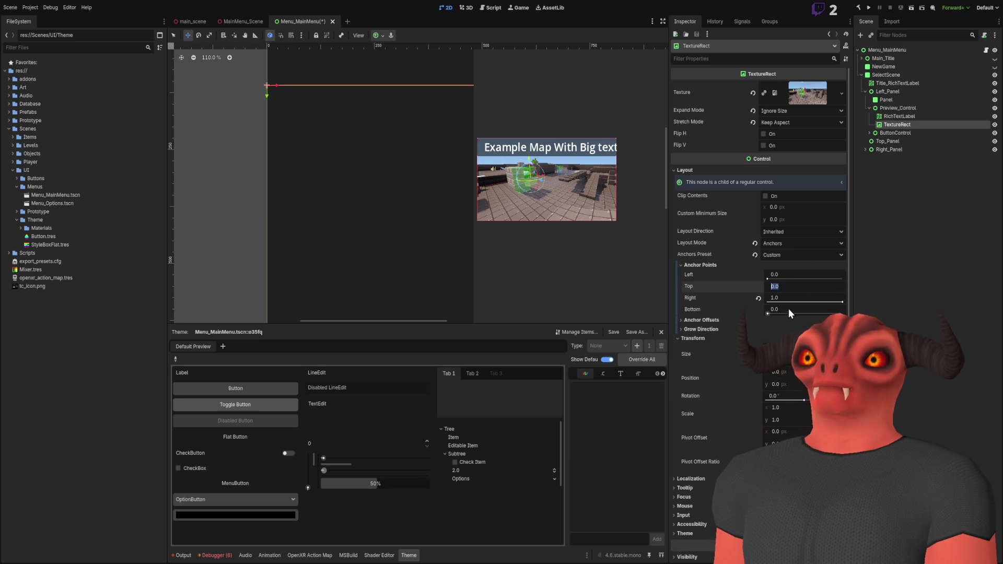
pyautogui.press('Return')
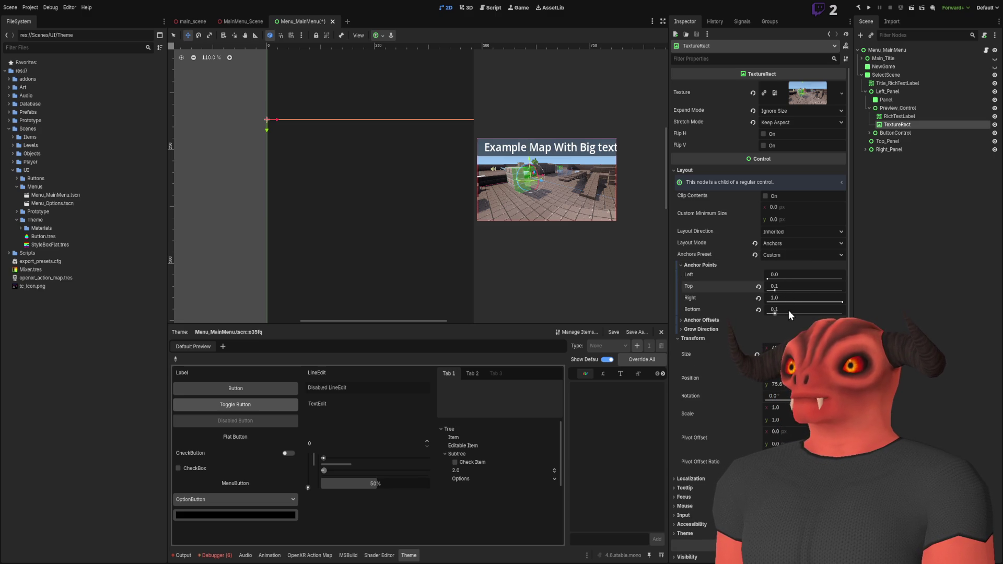
pyautogui.moveTo(789, 286)
pyautogui.mouseDown()
pyautogui.moveTo(773, 286)
pyautogui.moveTo(800, 304)
pyautogui.moveTo(836, 304)
pyautogui.mouseUp()
pyautogui.scroll(-5, 395, 157)
pyautogui.scroll(6, 455, 141)
pyautogui.scroll(-6, 455, 138)
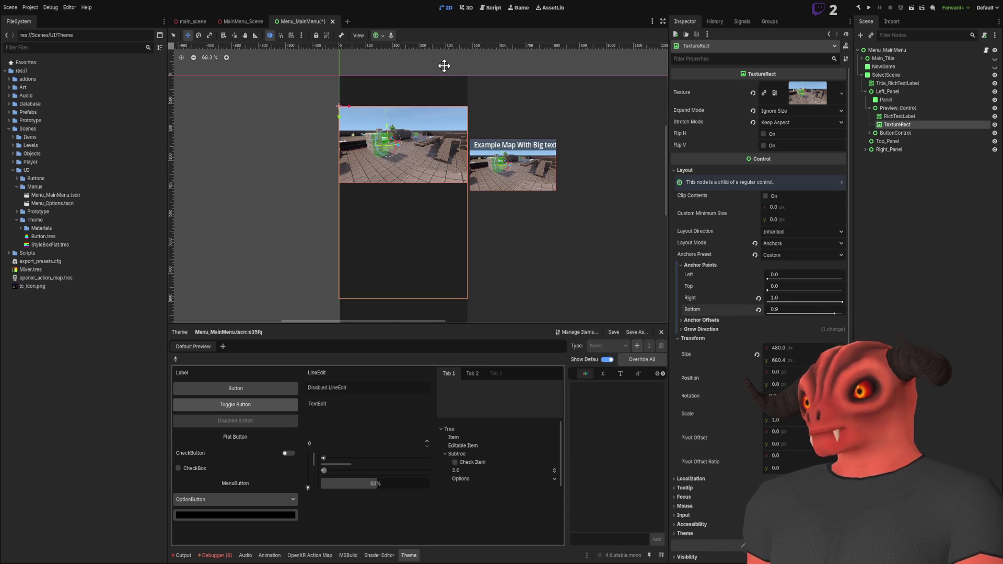
# Step: Set the TextureRect's left anchor to 0.1 and right anchor to 0.9
pyautogui.scroll(4, 412, 188)
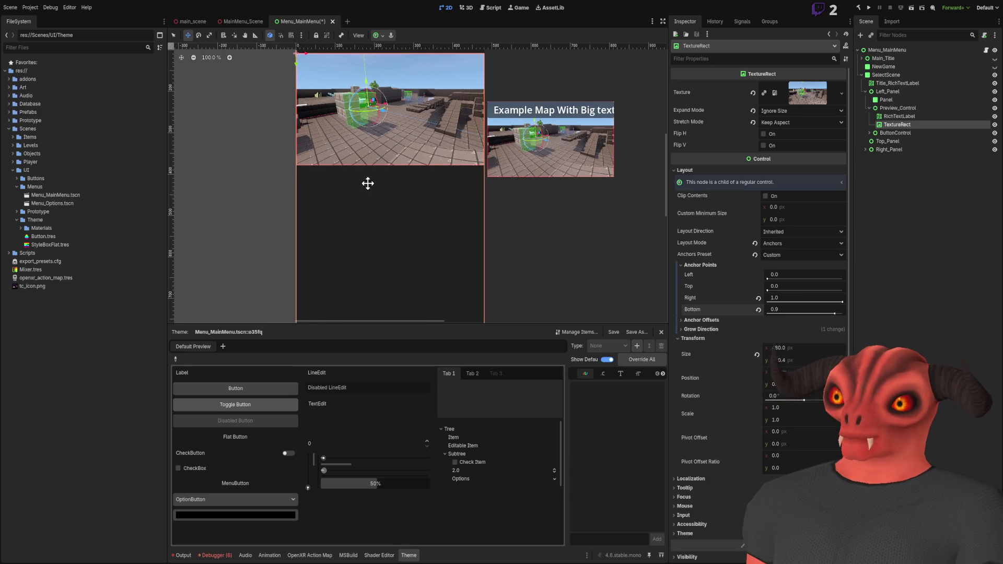
pyautogui.moveTo(788, 276); pyautogui.dragTo(788, 285)
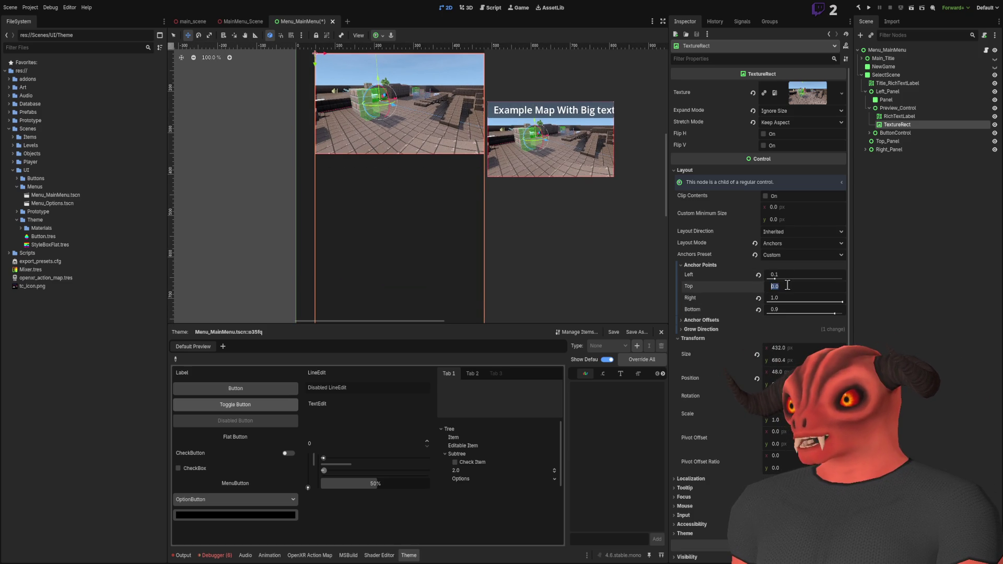
pyautogui.click(786, 298)
pyautogui.press('BackSpace')
pyautogui.write('0.9')
pyautogui.press('Return')
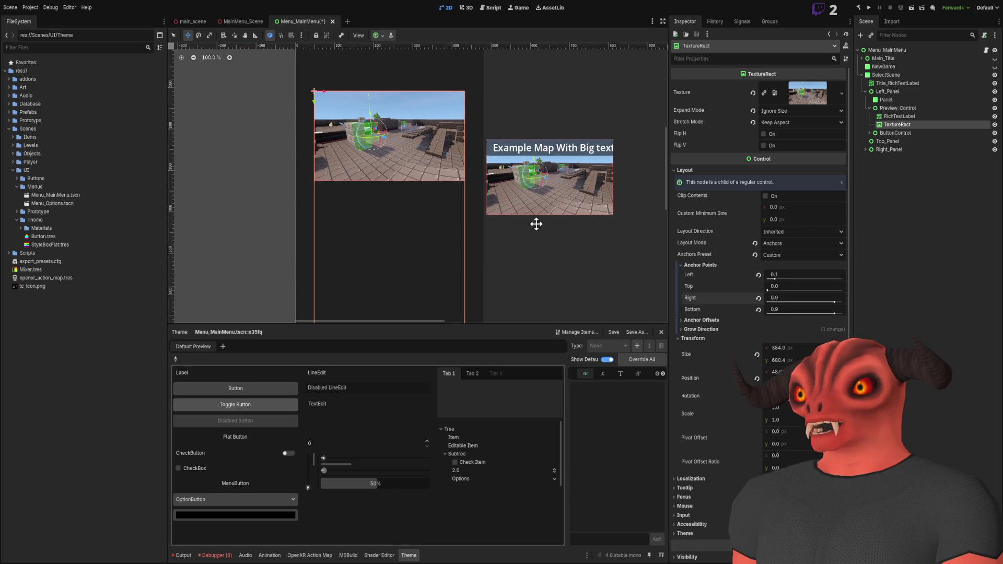
# Step: Set the top anchor to 0.2 and raise the bottom anchor to about 0.486
pyautogui.moveTo(768, 290); pyautogui.dragTo(779, 290)
pyautogui.click(787, 283)
pyautogui.press('BackSpace')
pyautogui.write('0.2')
pyautogui.press('Return')
pyautogui.scroll(-3, 523, 204)
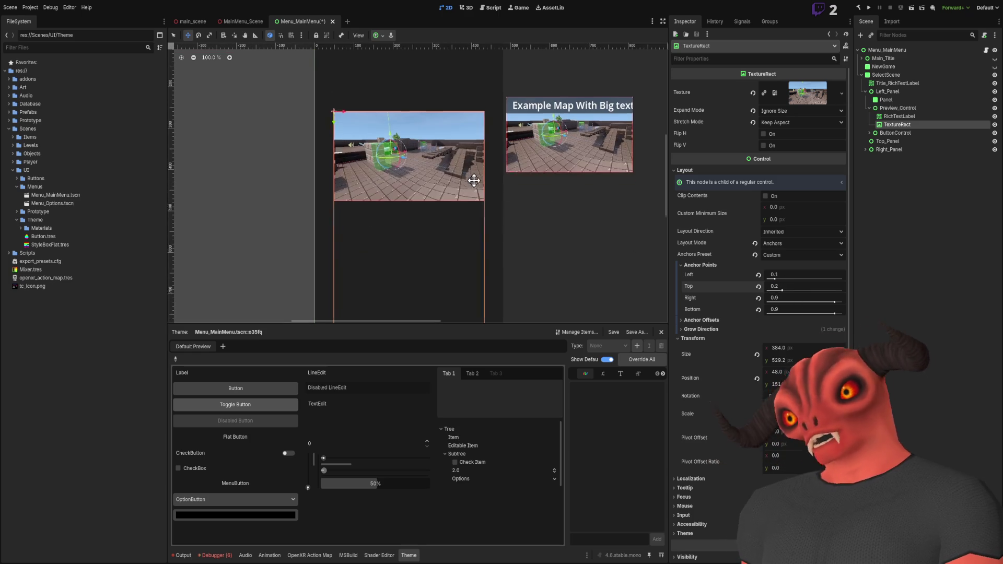
pyautogui.moveTo(836, 315)
pyautogui.mouseDown()
pyautogui.moveTo(795, 314)
pyautogui.moveTo(806, 314)
pyautogui.mouseUp()
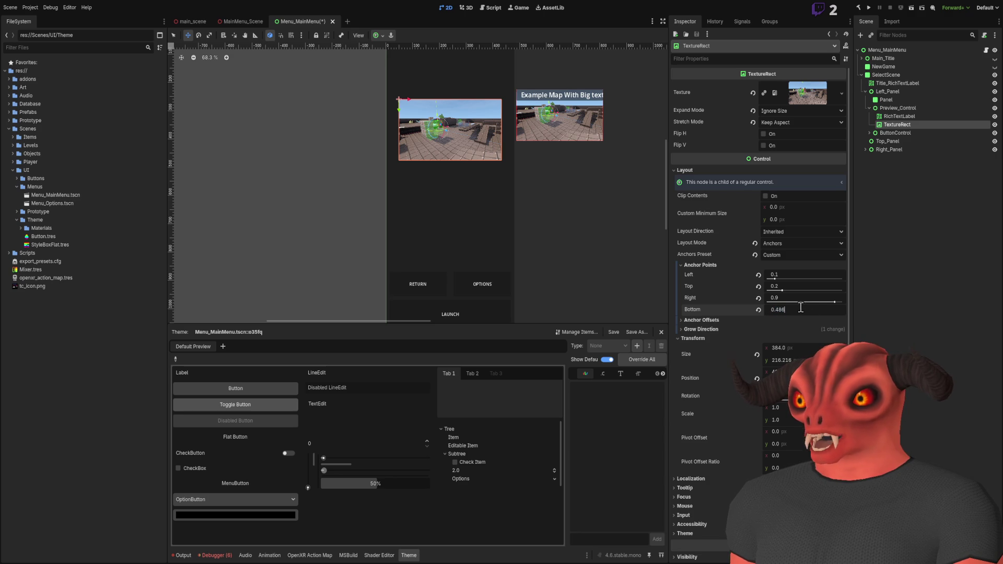
# Step: Try a bottom anchor of 0.485, then set it back to 0.486
pyautogui.scroll(15, 450, 177)
pyautogui.scroll(3, 582, 130)
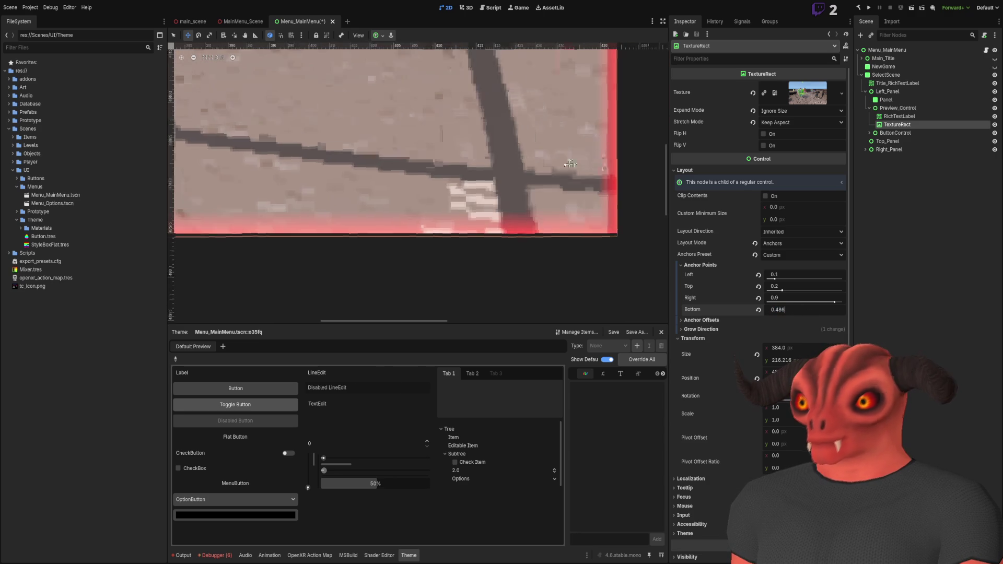
pyautogui.press('BackSpace')
pyautogui.write('5')
pyautogui.press('Return')
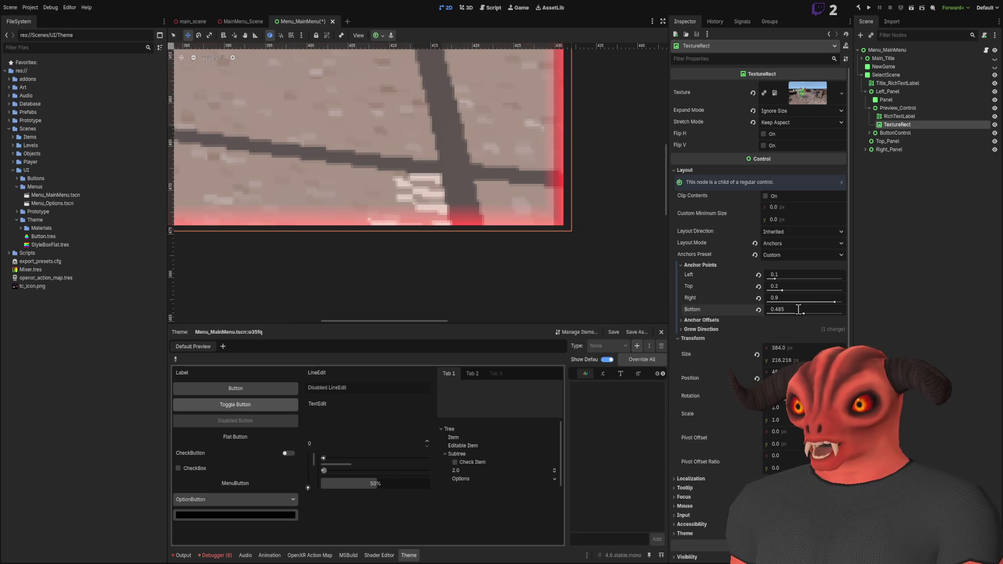
pyautogui.scroll(1, 555, 172)
pyautogui.scroll(-15, 555, 172)
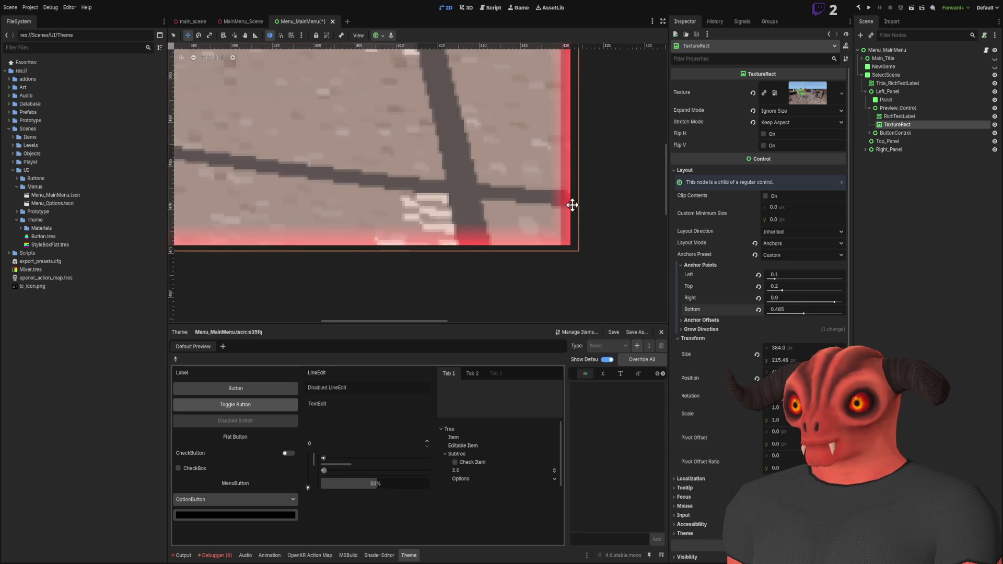
pyautogui.scroll(20, 572, 197)
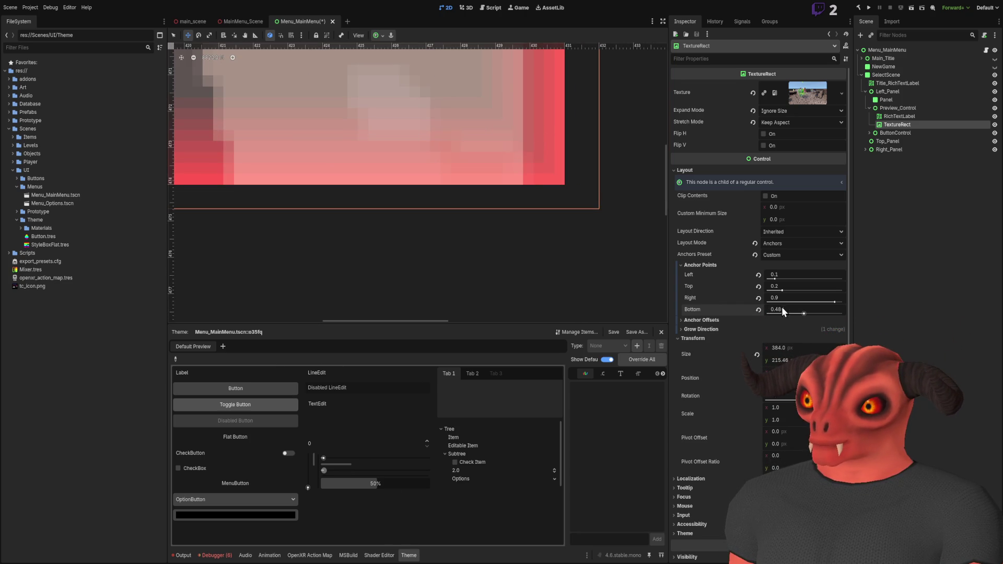
pyautogui.press('BackSpace')
pyautogui.write('6')
pyautogui.press('Return')
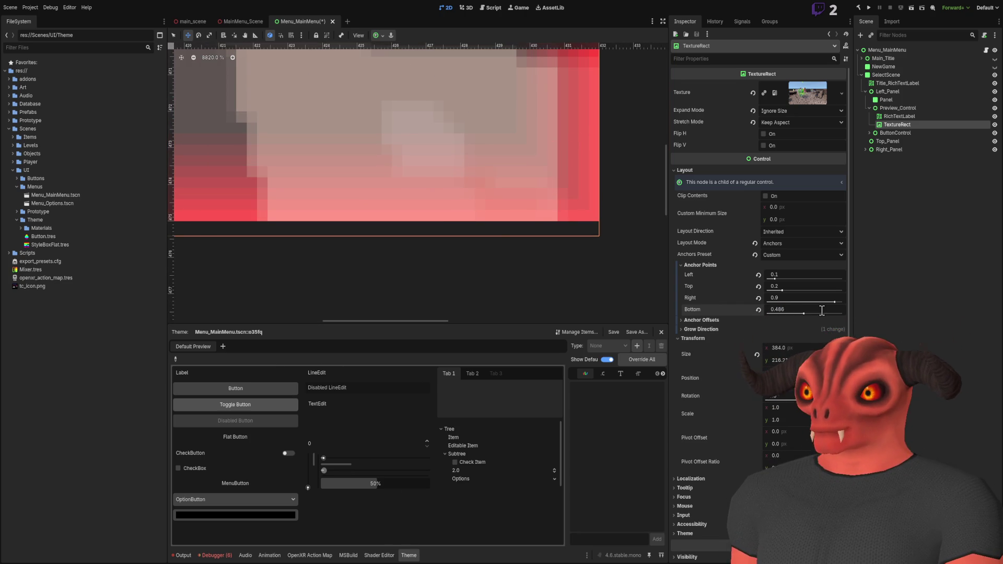
# Step: Frame the map TextureRect in the canvas view
pyautogui.scroll(-10, 569, 196)
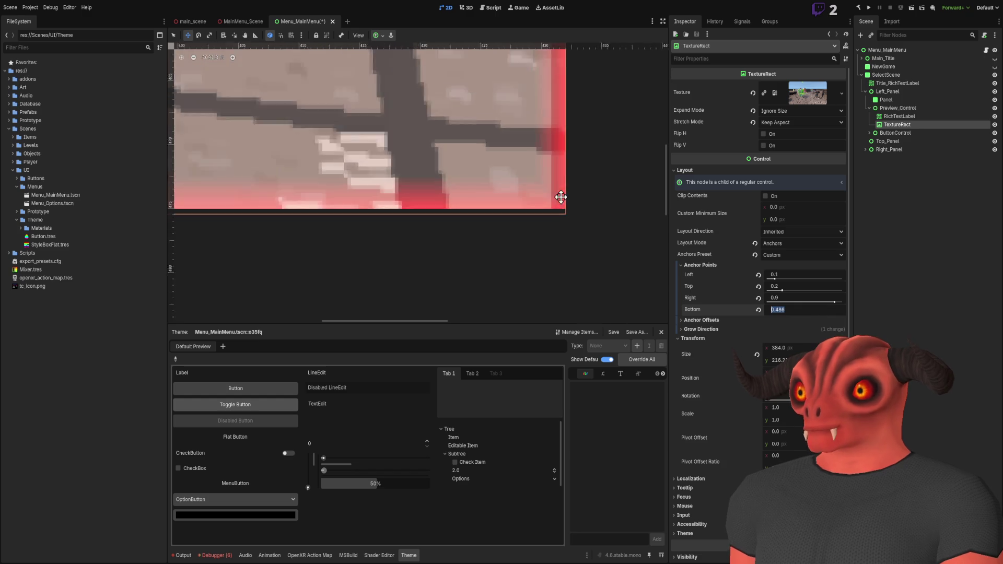
pyautogui.scroll(-4, 570, 195)
pyautogui.scroll(-7, 564, 209)
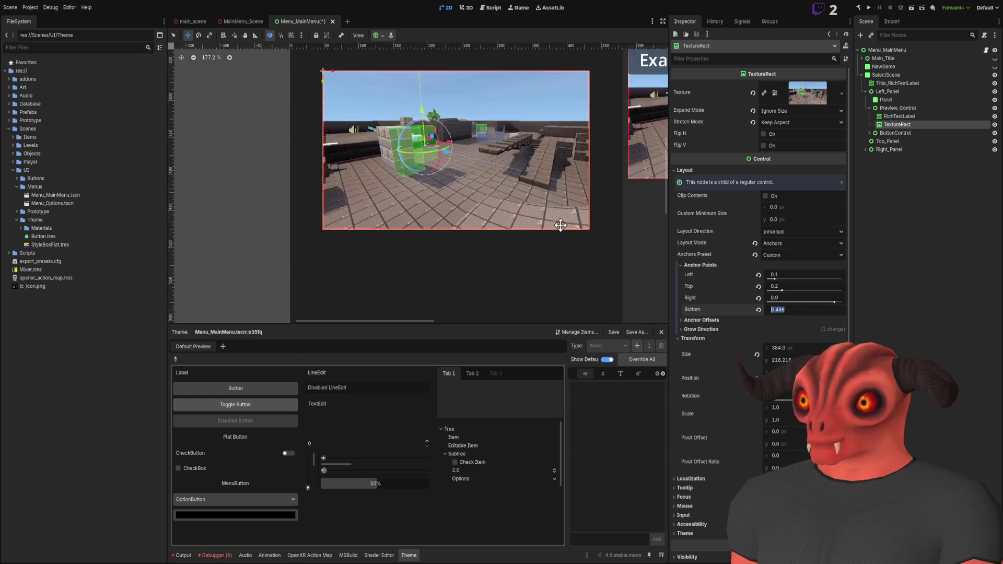
pyautogui.hotkey('shift', 'f')
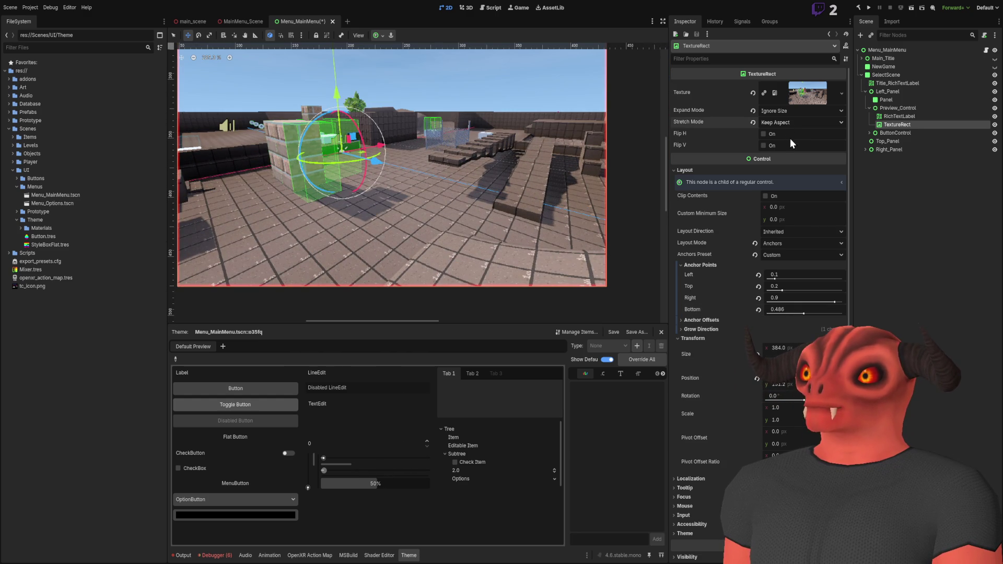
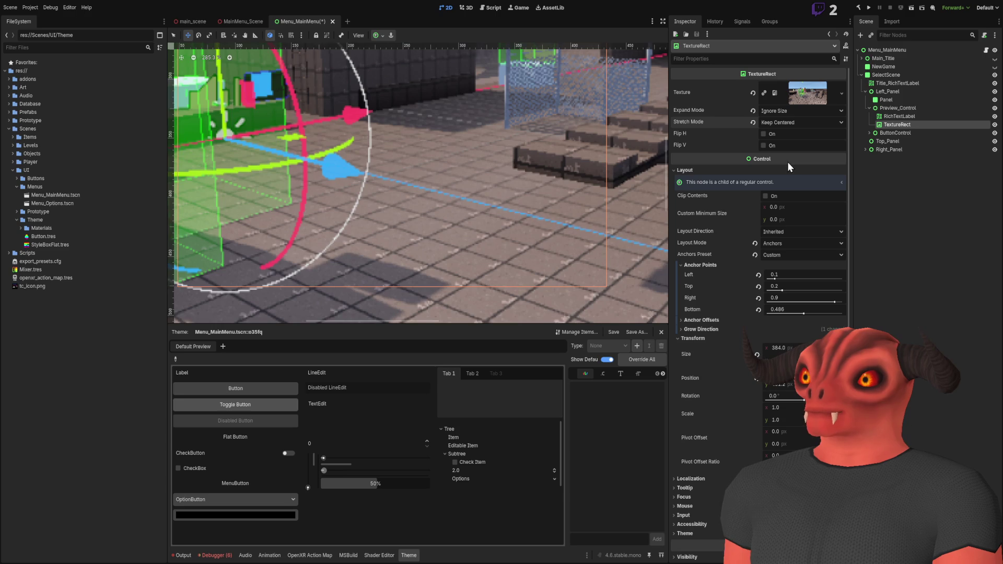
# Step: Set the preview TextureRect's Stretch Mode to Scale so the image fills its frame
pyautogui.scroll(-3, 762, 132)
pyautogui.scroll(3, 762, 134)
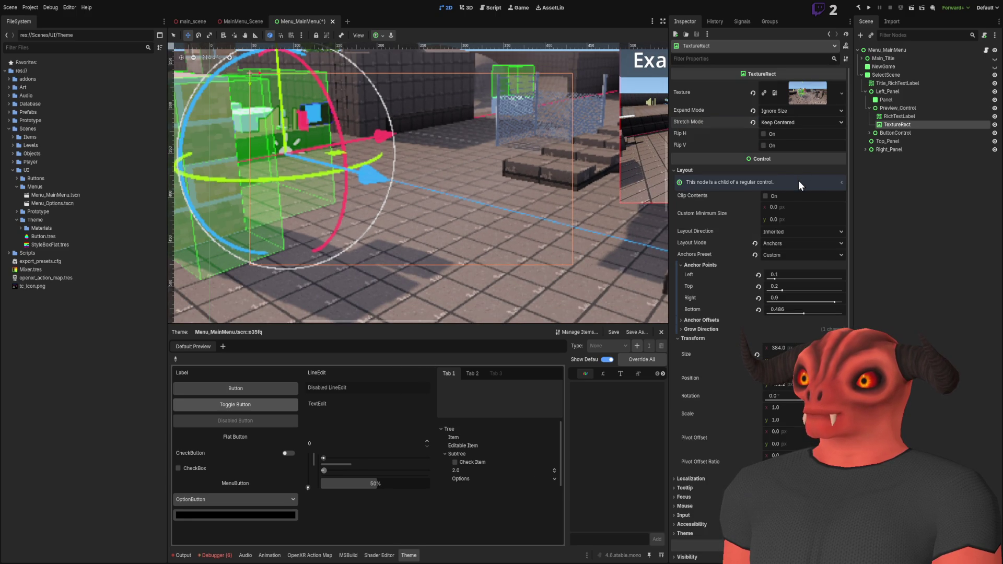
pyautogui.scroll(-2, 793, 124)
pyautogui.scroll(4, 521, 207)
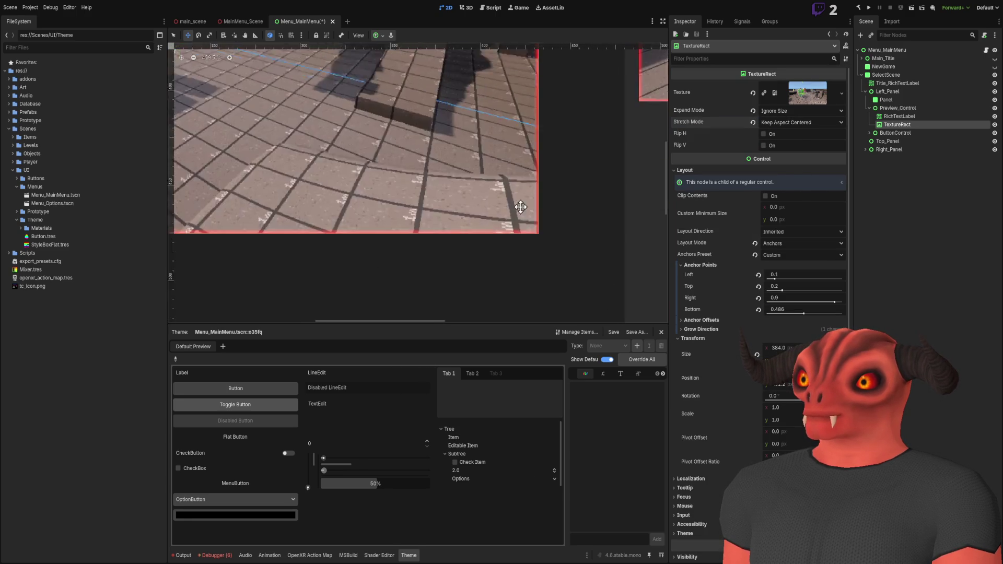
pyautogui.scroll(3, 522, 219)
pyautogui.scroll(-3, 577, 275)
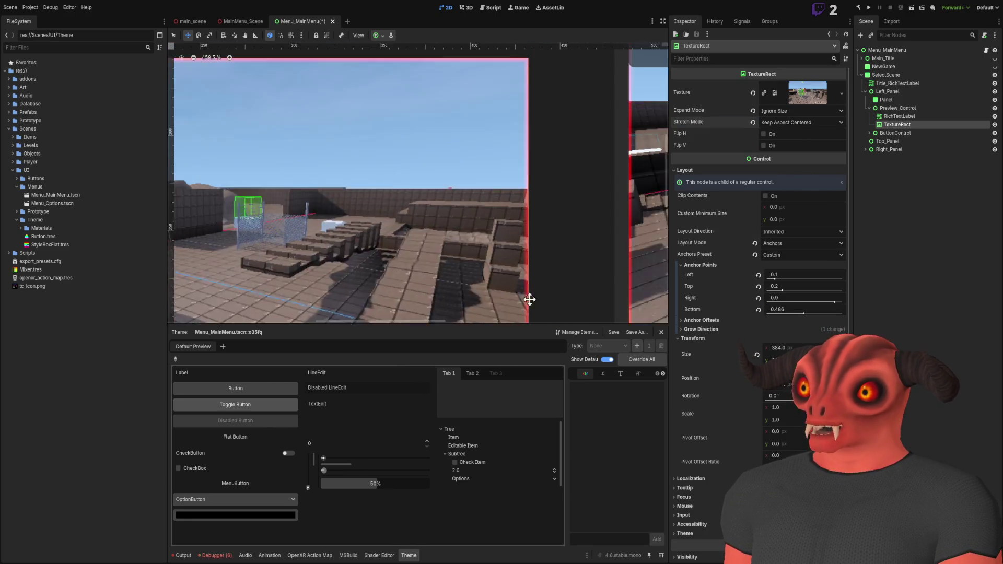
pyautogui.scroll(-6, 544, 80)
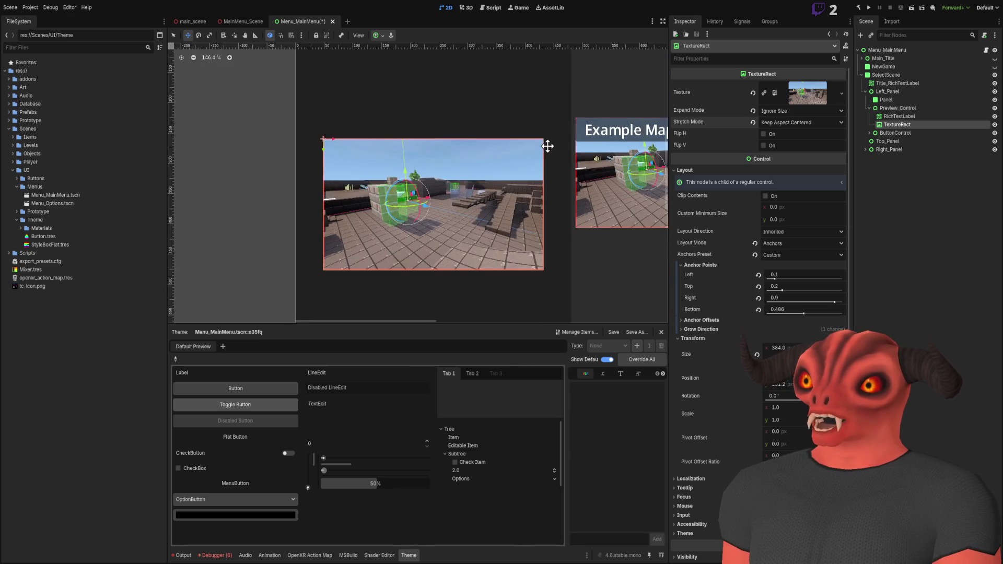
pyautogui.scroll(6, 369, 112)
pyautogui.scroll(-3, 366, 131)
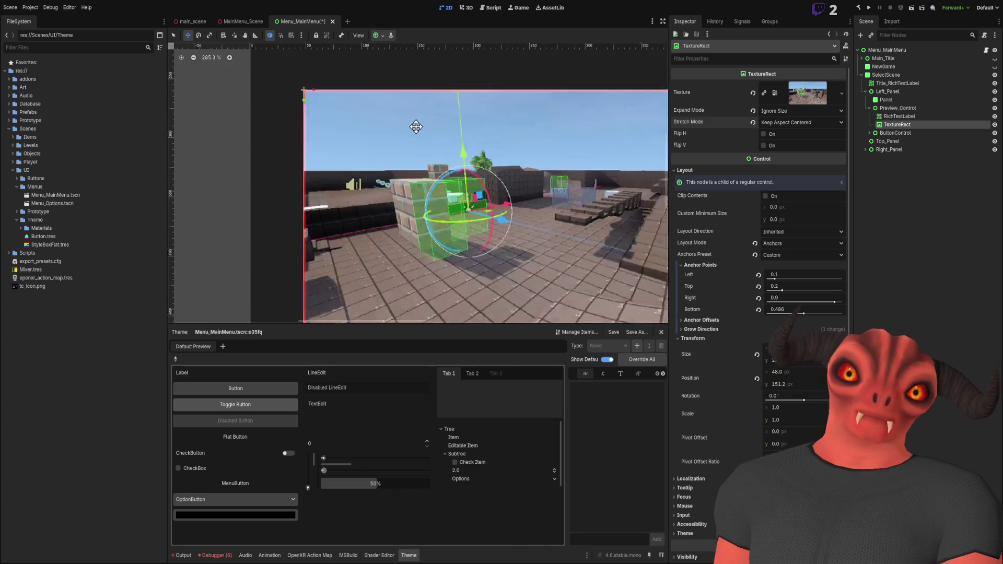
pyautogui.scroll(3, 460, 100)
pyautogui.scroll(-3, 502, 69)
pyautogui.scroll(10, 374, 213)
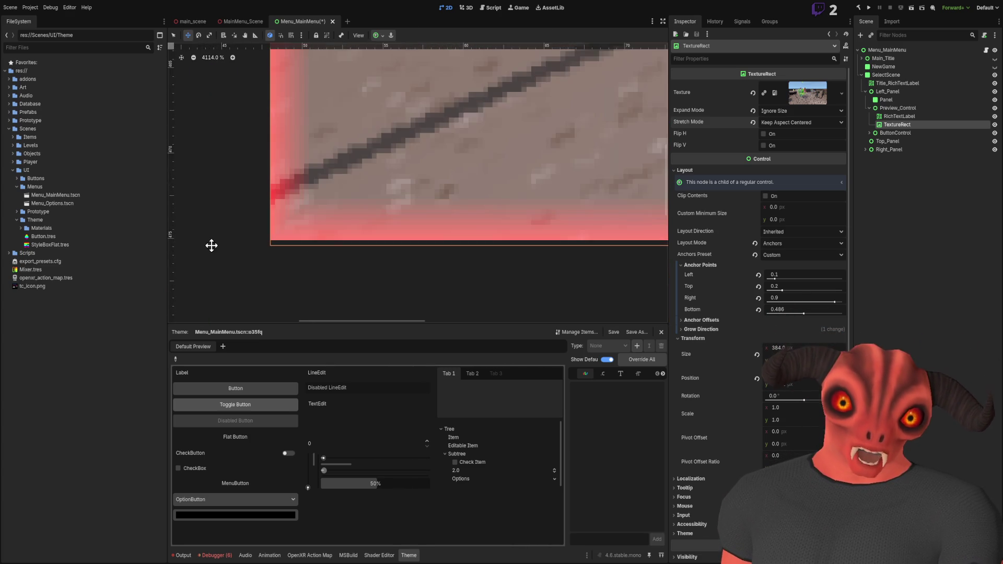
pyautogui.hscroll(-3, 417, 225)
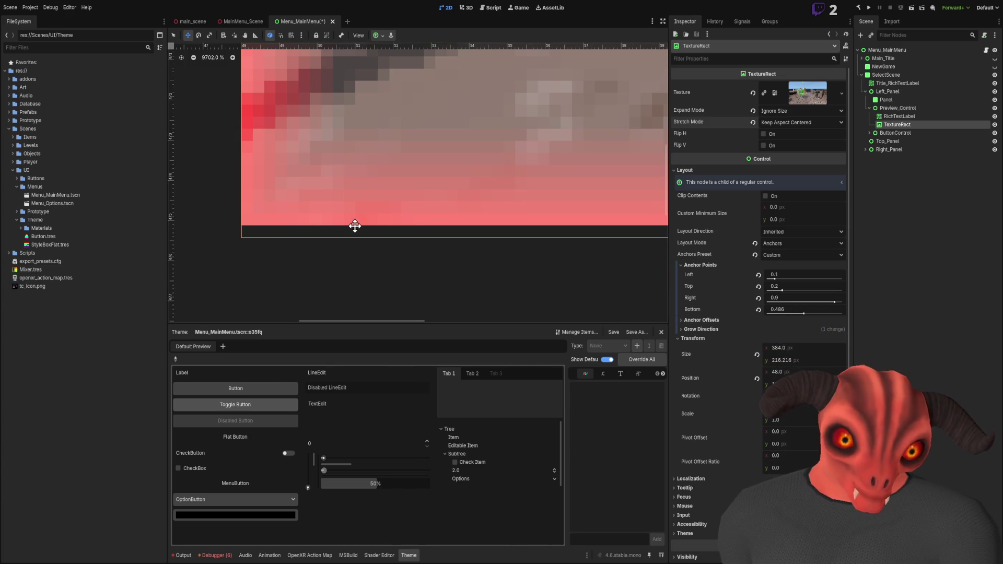
pyautogui.scroll(-15, 351, 226)
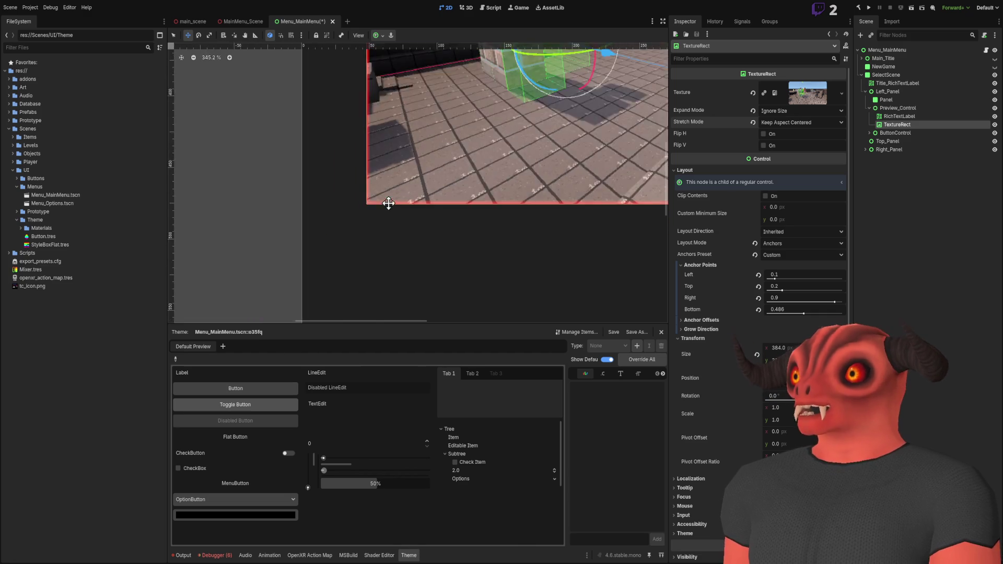
pyautogui.hscroll(4, 488, 178)
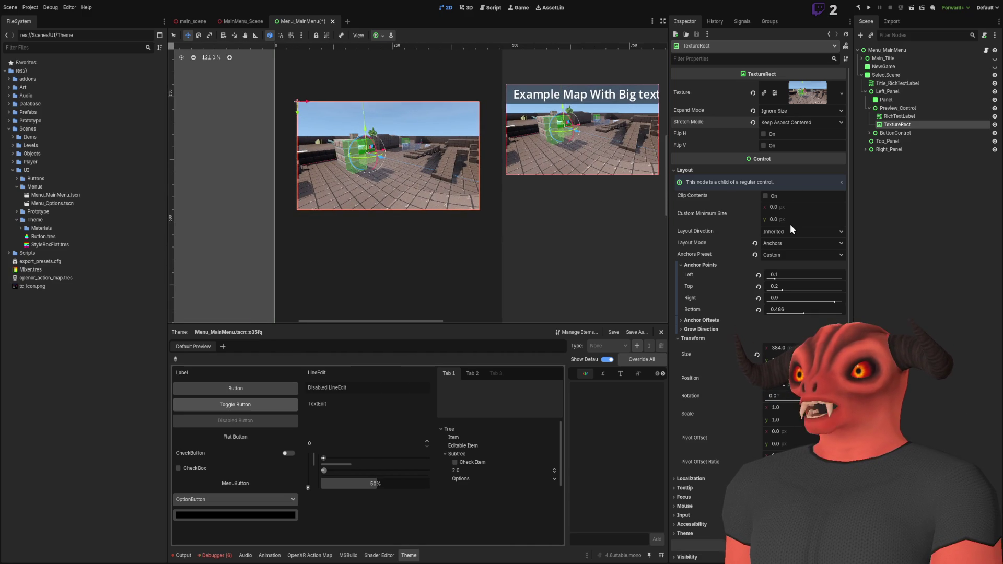
pyautogui.click(799, 122)
pyautogui.click(790, 133)
# Step: Check the stretched preview on the canvas, deselect it, then reselect the preview image node
pyautogui.scroll(7, 459, 245)
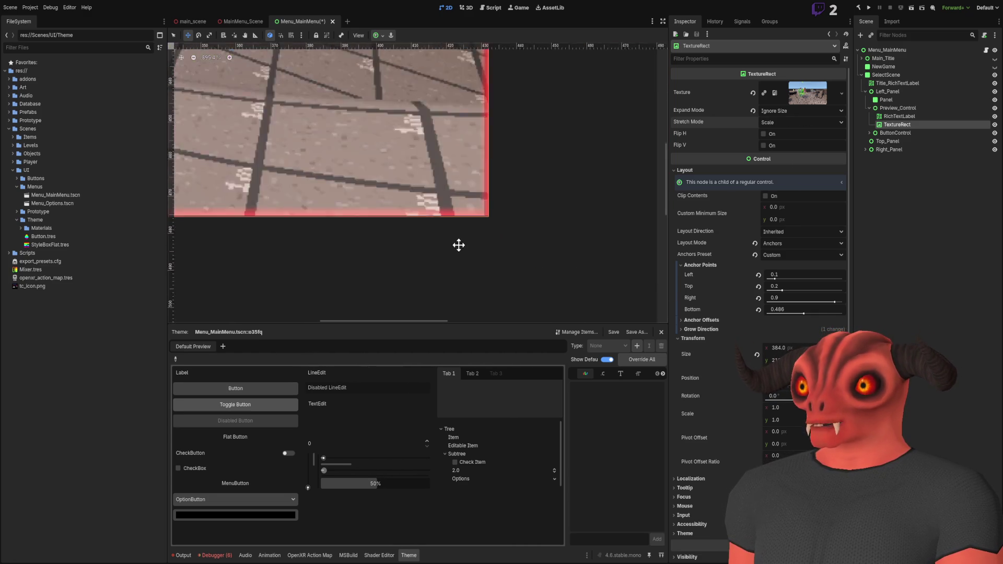
pyautogui.scroll(-9, 458, 245)
pyautogui.click(522, 219)
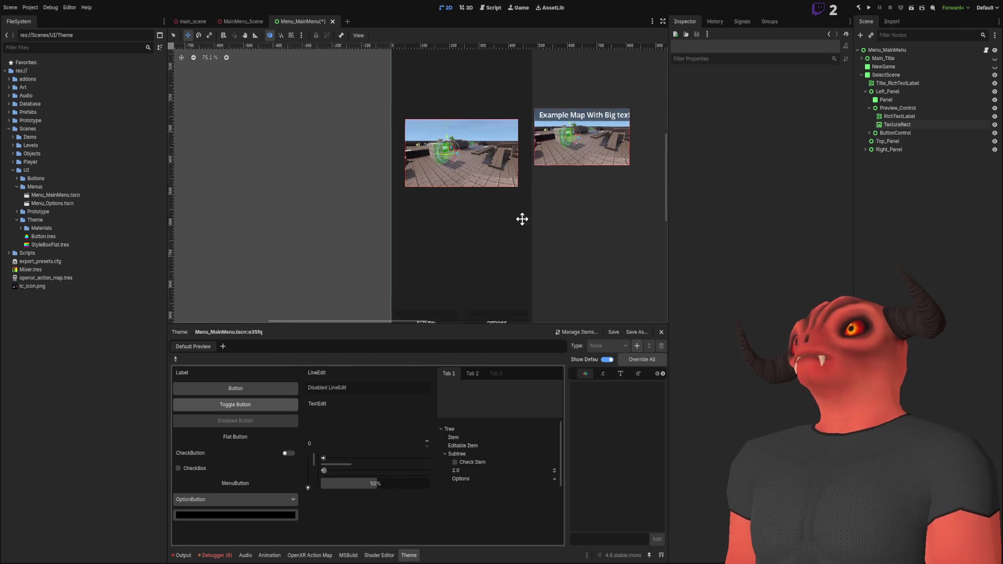
pyautogui.scroll(-3, 522, 219)
pyautogui.scroll(1, 385, 173)
pyautogui.scroll(1, 385, 172)
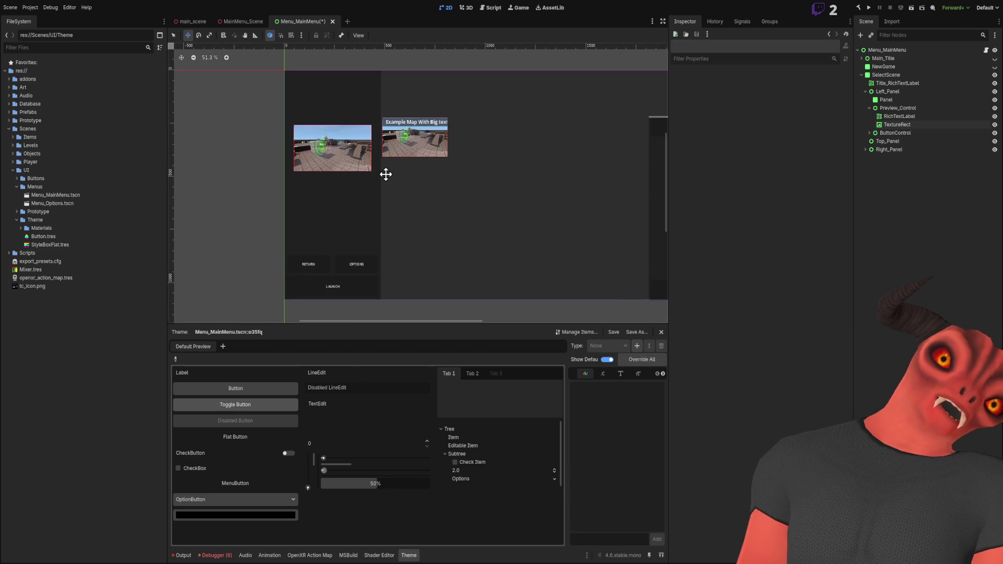
pyautogui.click(882, 126)
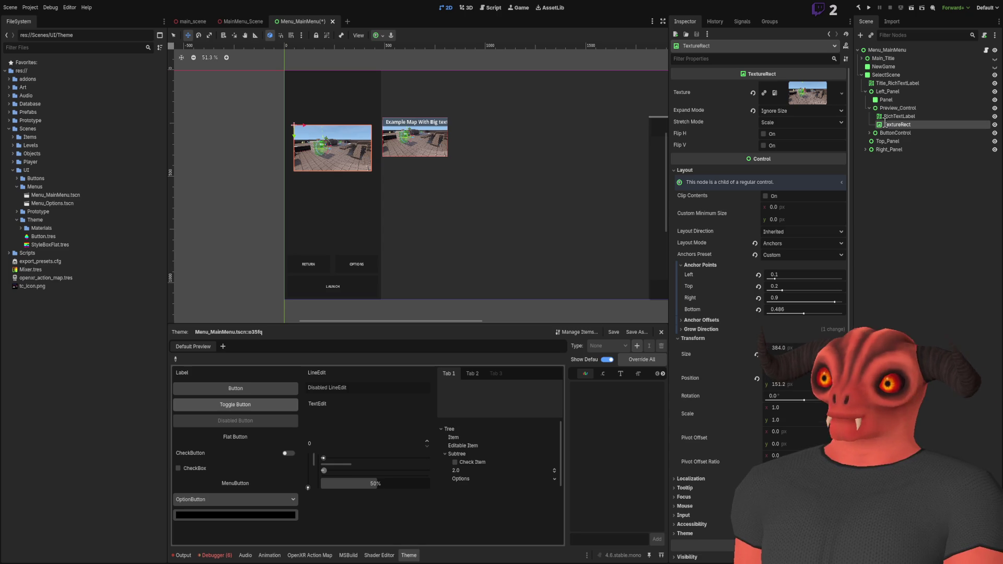
# Step: Rename the TextureRect node under Preview_Control to Preview_TextureRect, correcting a mistyped first attempt
pyautogui.doubleClick(884, 124)
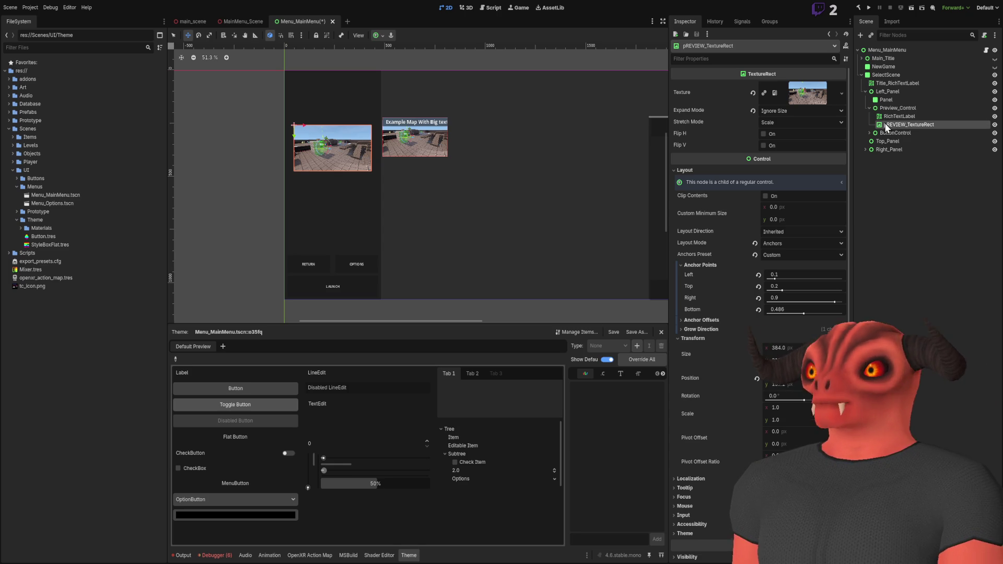
pyautogui.write('pREVIEW_')
pyautogui.press('Return')
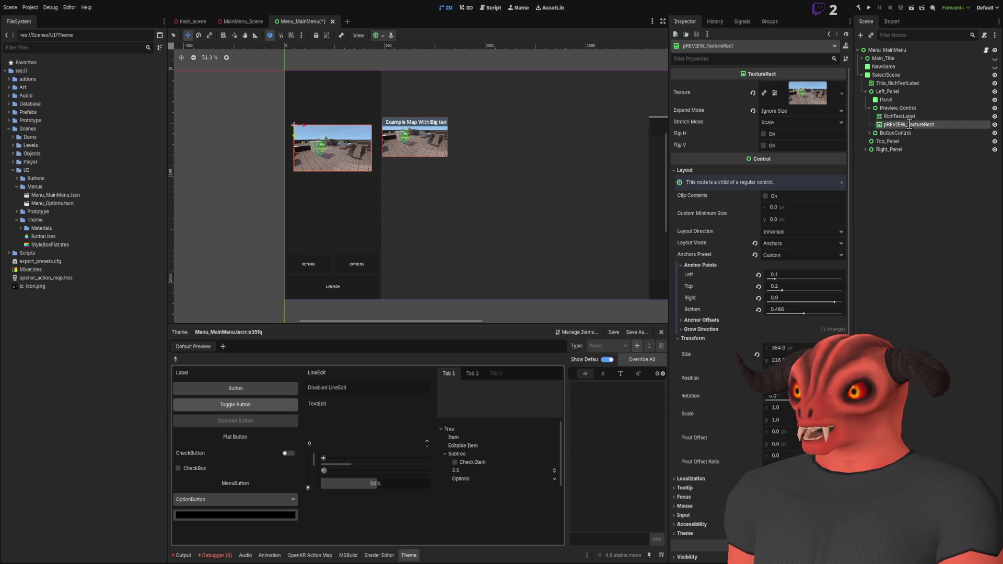
pyautogui.press('F2')
pyautogui.write('Preview_TextureRect')
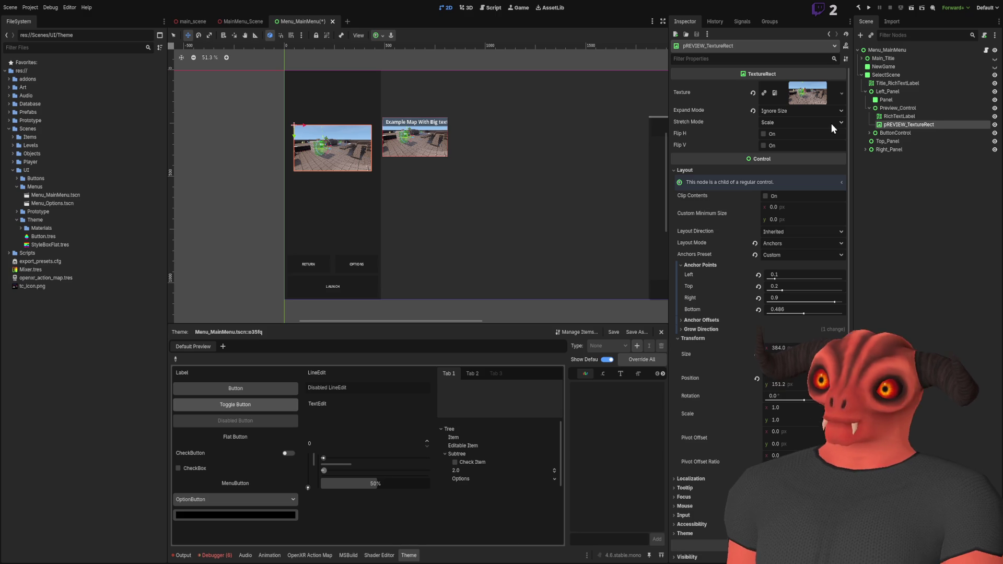
pyautogui.press('Return')
pyautogui.scroll(10, 555, 155)
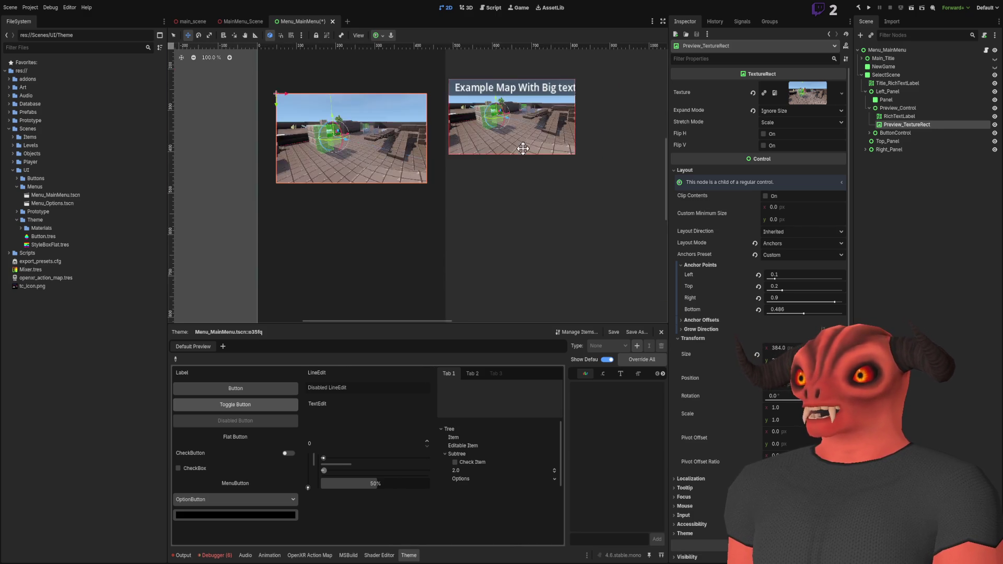
# Step: Set the preview image's Left anchor to 0.05, keeping Top at 0.2
pyautogui.click(808, 276)
pyautogui.write('.05')
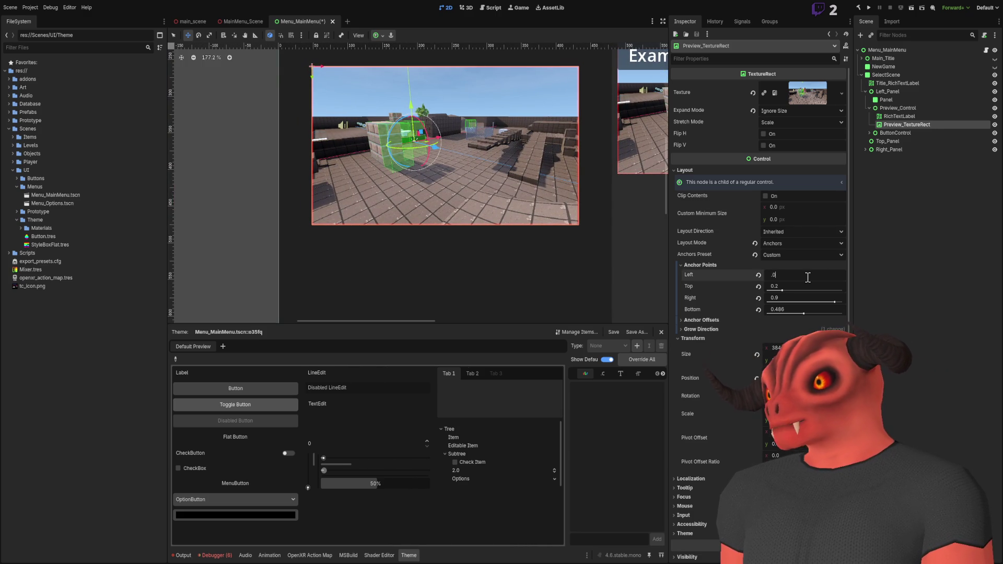
pyautogui.press('Return')
pyautogui.click(798, 286)
pyautogui.press('BackSpace')
pyautogui.write('15')
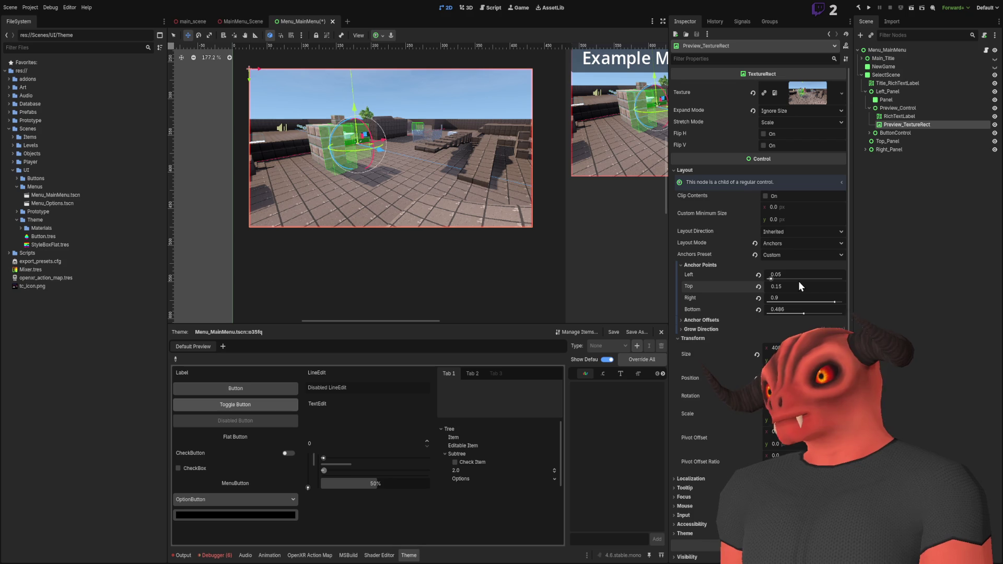
pyautogui.press('Escape')
# Step: Set the Right anchor to 0.95
pyautogui.click(794, 297)
pyautogui.press('BackSpace')
pyautogui.write('85')
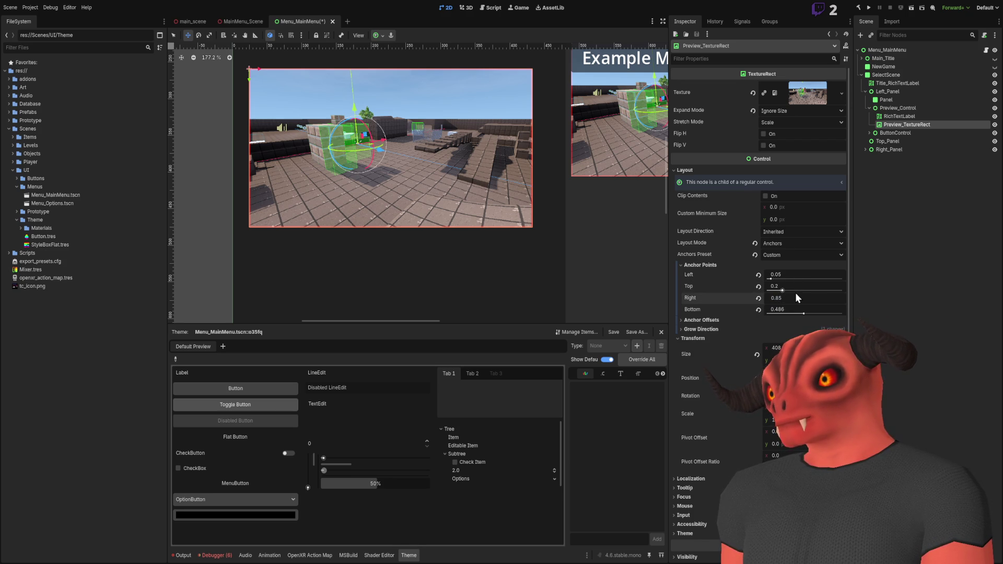
pyautogui.press('Return')
pyautogui.click(795, 296)
pyautogui.press('Left')
pyautogui.write('9')
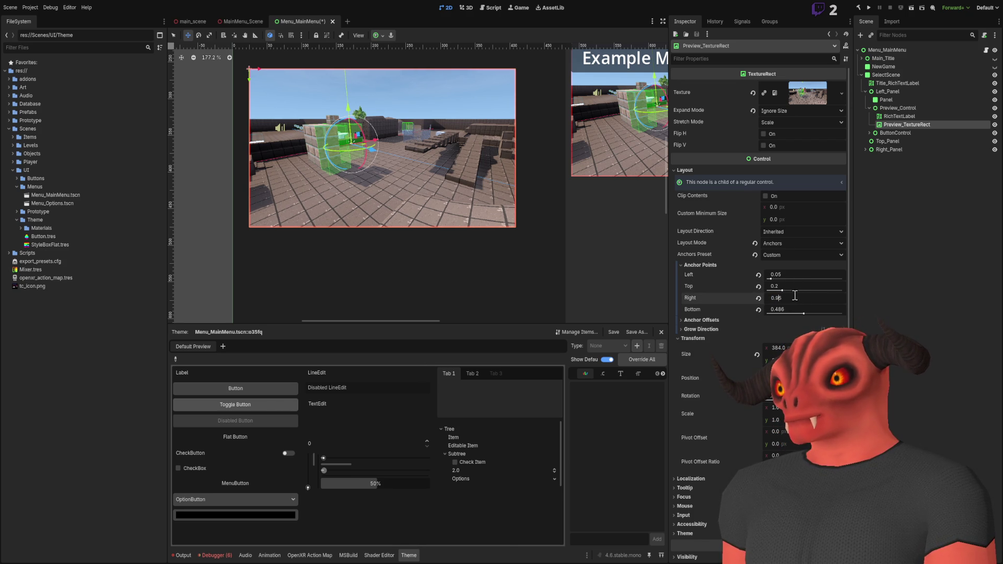
pyautogui.press('Return')
# Step: Set the Bottom anchor to 0.491
pyautogui.click(777, 310)
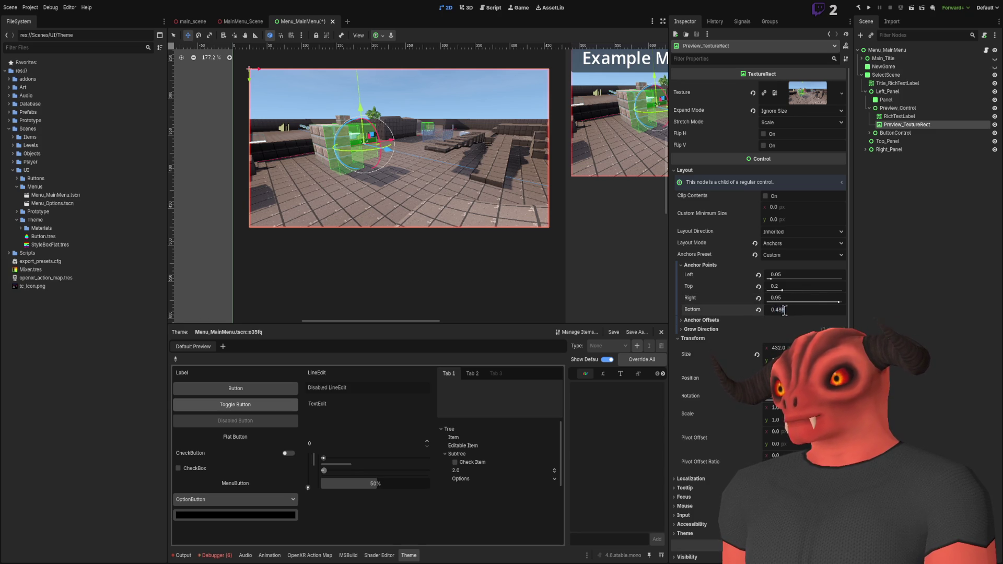
pyautogui.press('BackSpace')
pyautogui.write('1')
pyautogui.press('Return')
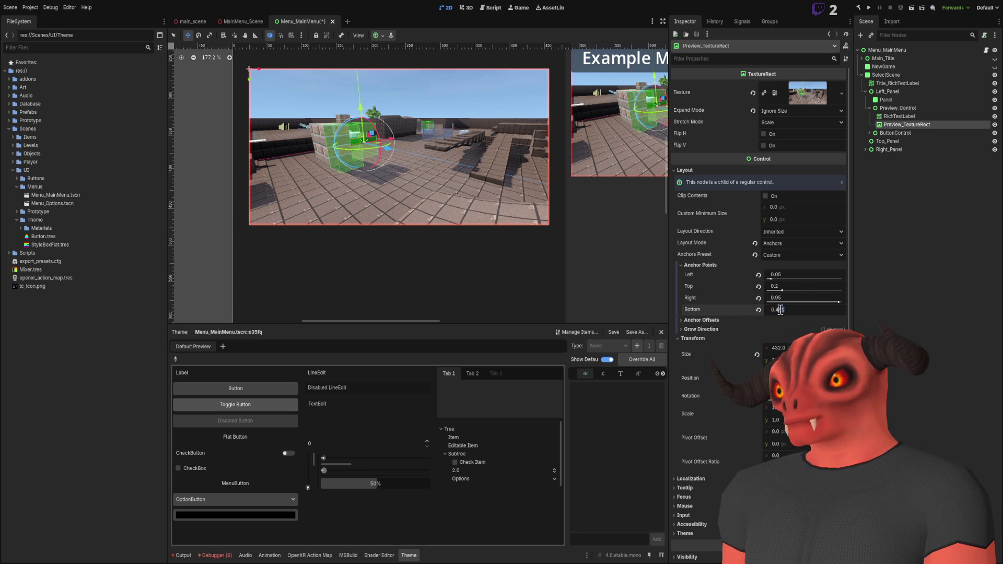
pyautogui.press('Return')
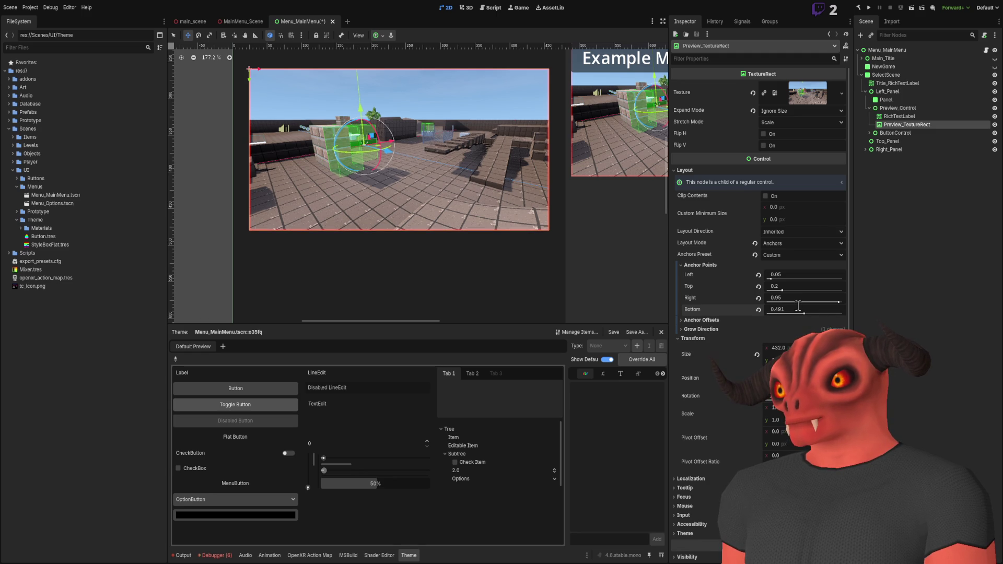
pyautogui.hotkey('ctrl', 'z')
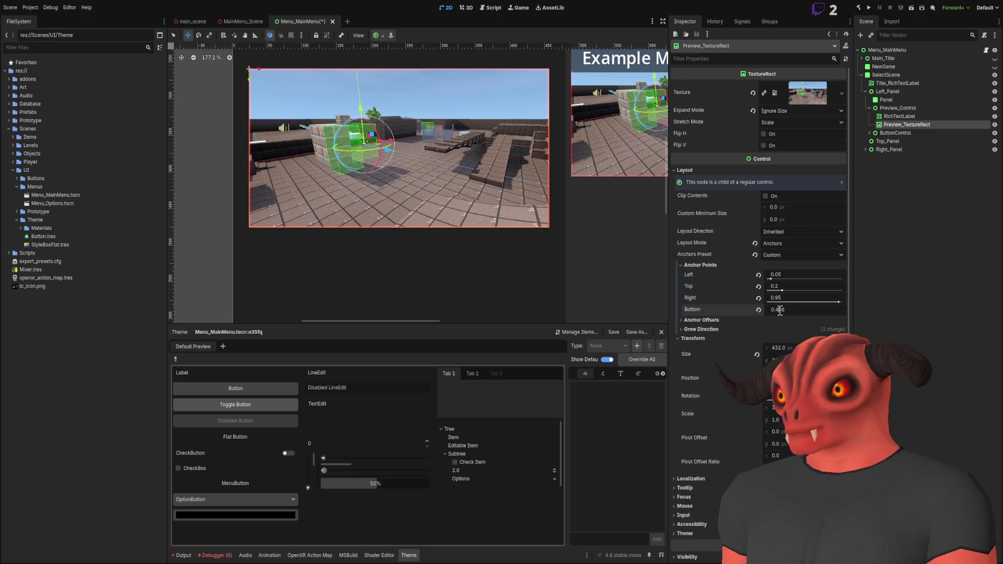
pyautogui.press('Return')
pyautogui.scroll(9, 546, 235)
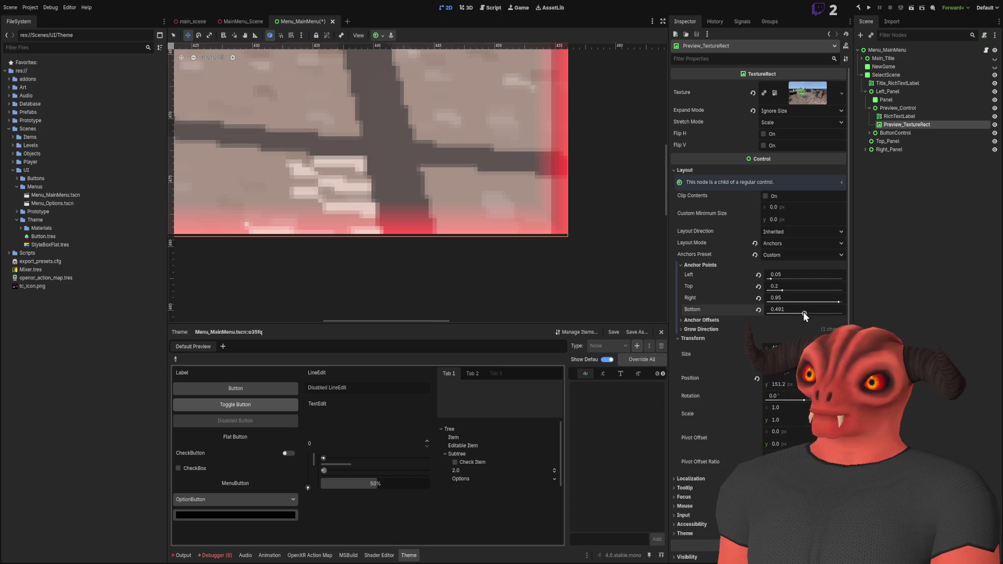
# Step: Give Preview_TextureRect the Keep Aspect Centered stretch mode with Bottom anchor back at 0.491
pyautogui.moveTo(804, 314); pyautogui.dragTo(805, 313)
pyautogui.scroll(5, 507, 214)
pyautogui.scroll(-12, 581, 218)
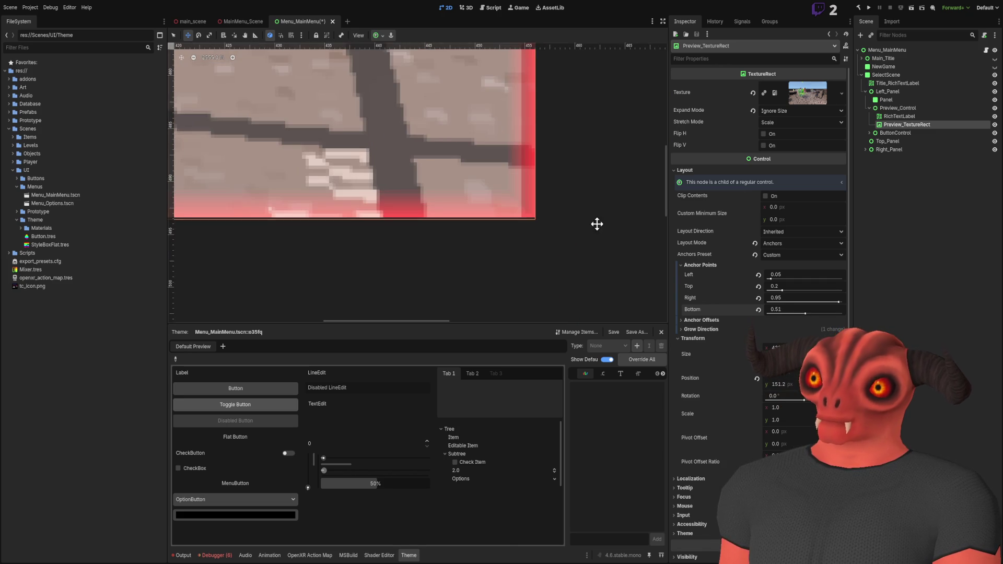
pyautogui.scroll(-1, 581, 219)
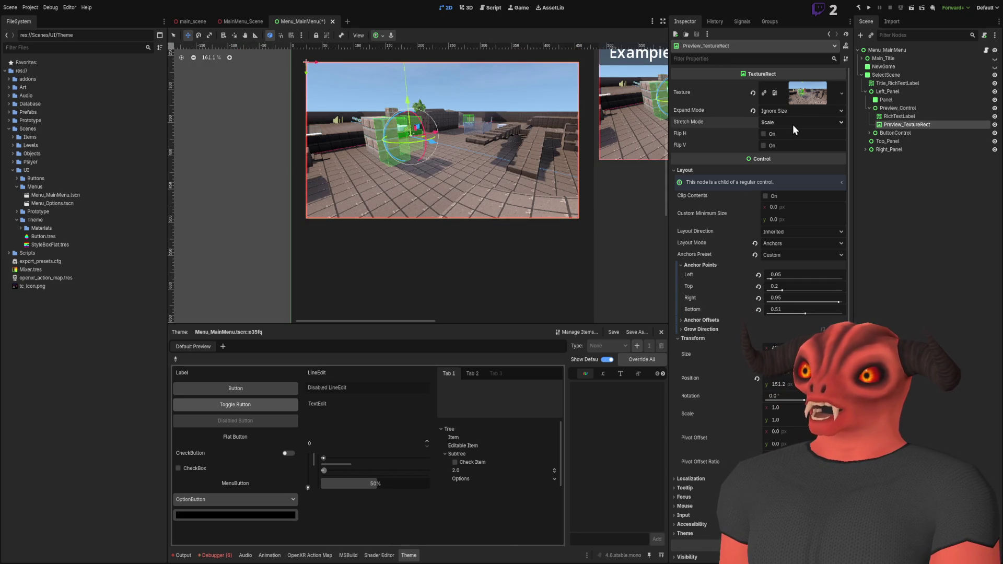
pyautogui.click(801, 182)
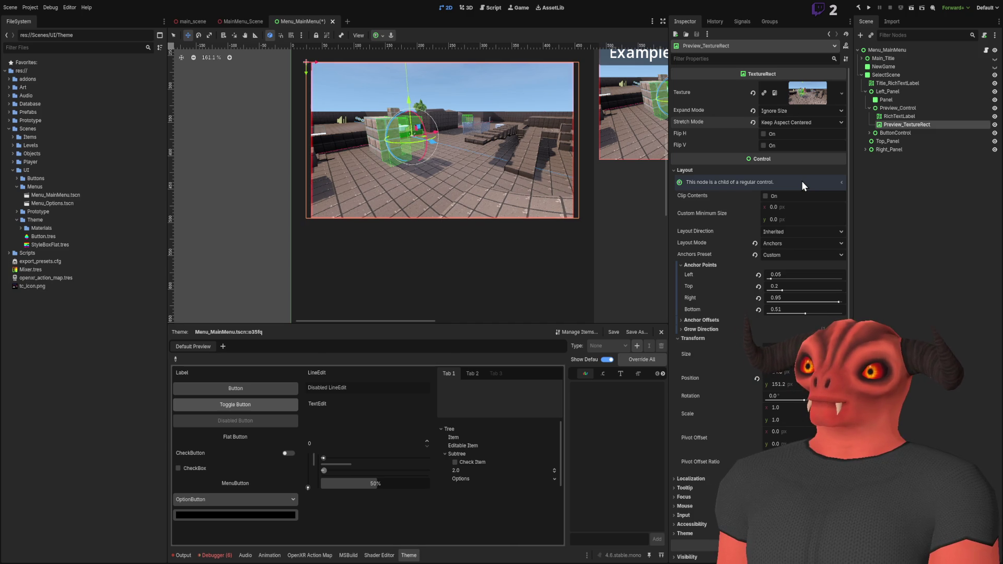
pyautogui.hotkey('ctrl', 'z')
pyautogui.hotkey('ctrl', 'z')
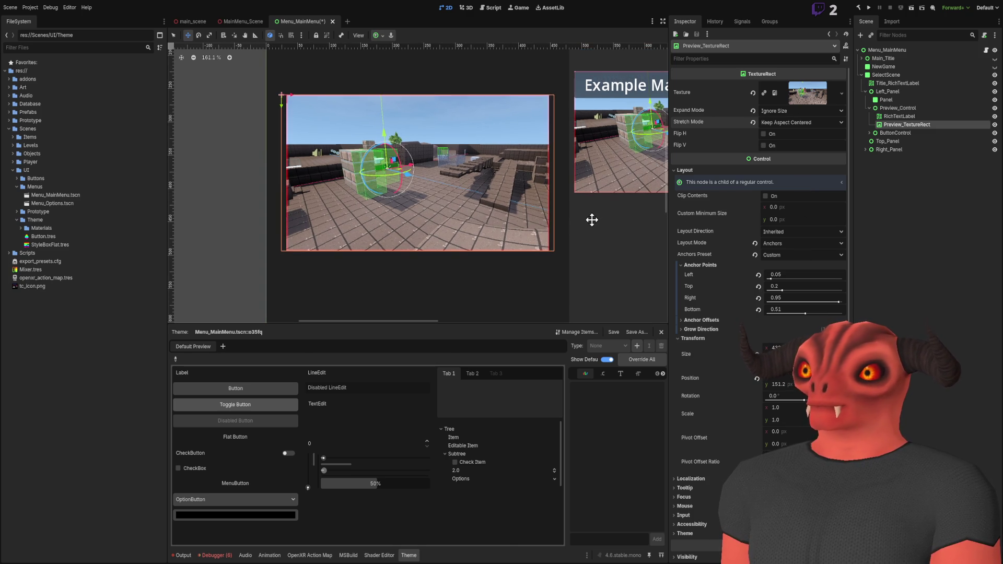
pyautogui.hotkey('ctrl', 'z')
pyautogui.hotkey('ctrl', 'z')
pyautogui.hotkey('ctrl', 'z')
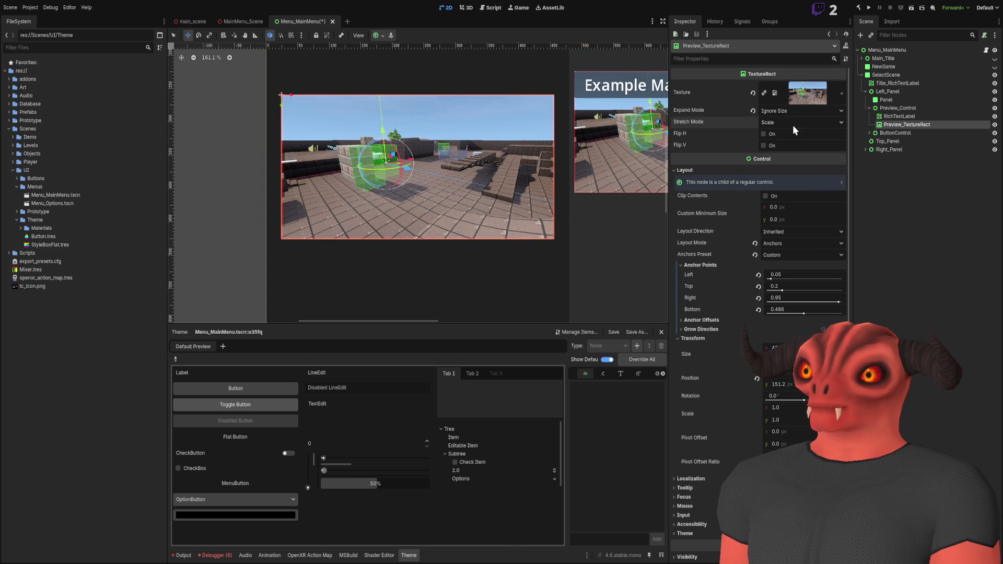
pyautogui.hotkey('ctrl', 'shift', 'z')
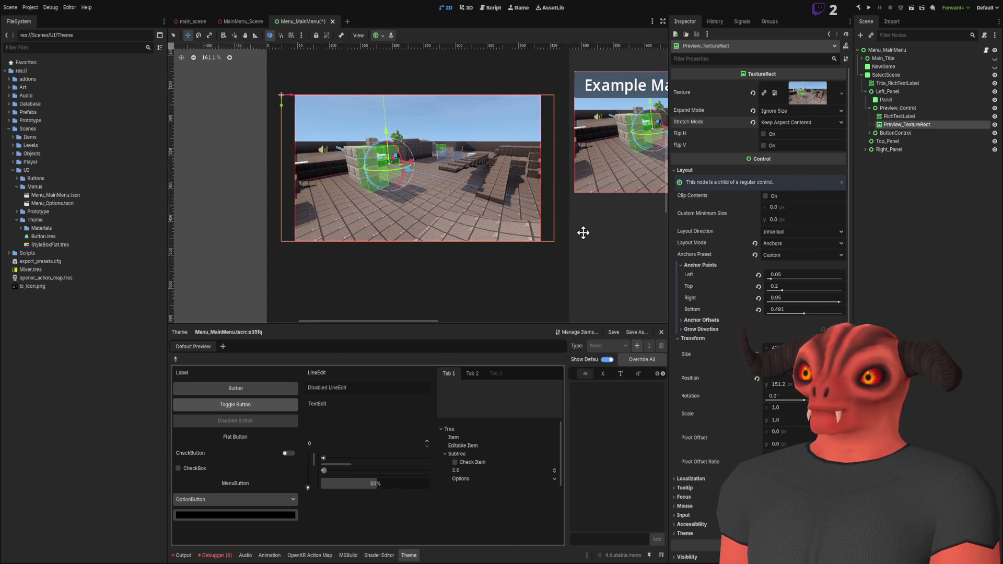
# Step: Set the preview image's Bottom anchor to 0.522, making it slightly taller
pyautogui.scroll(-1, 578, 202)
pyautogui.click(781, 309)
pyautogui.moveTo(808, 312); pyautogui.dragTo(808, 315)
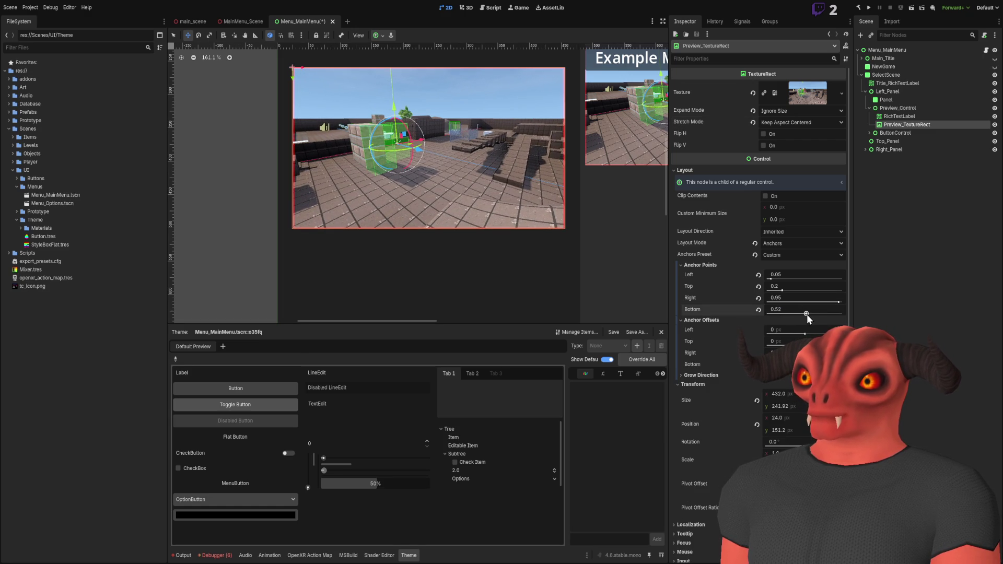
pyautogui.scroll(10, 510, 206)
pyautogui.scroll(9, 510, 206)
pyautogui.click(804, 309)
pyautogui.write('1')
pyautogui.press('Return')
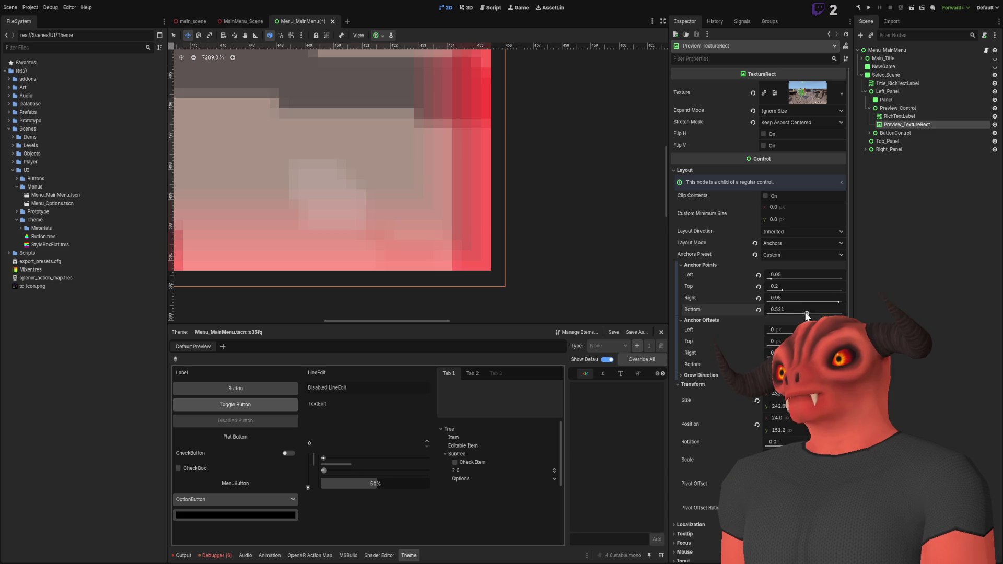
pyautogui.press('BackSpace')
pyautogui.write('2')
pyautogui.press('Return')
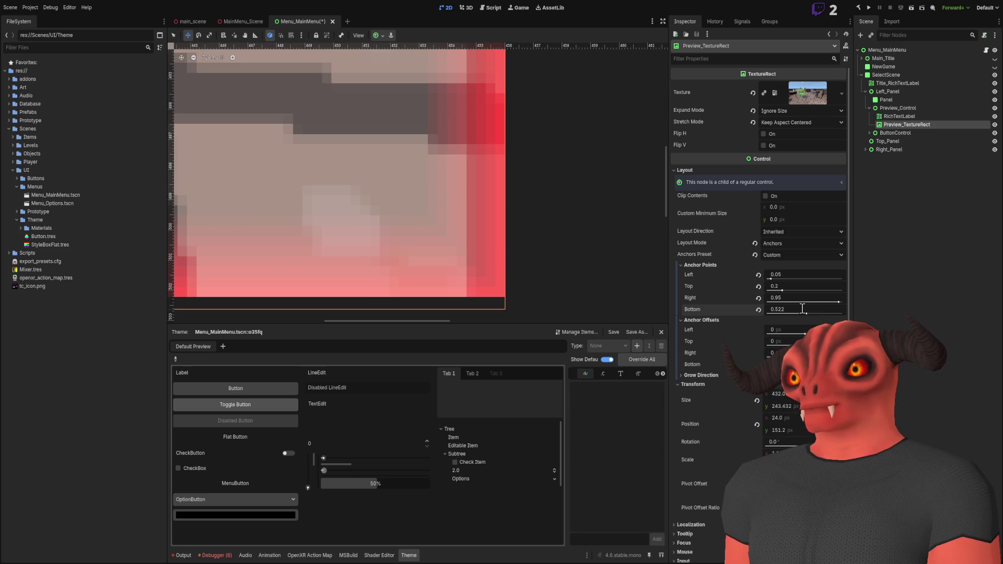
# Step: Select the preview panel's RichTextLabel in the Scene dock
pyautogui.scroll(-12, 483, 218)
pyautogui.scroll(-11, 559, 221)
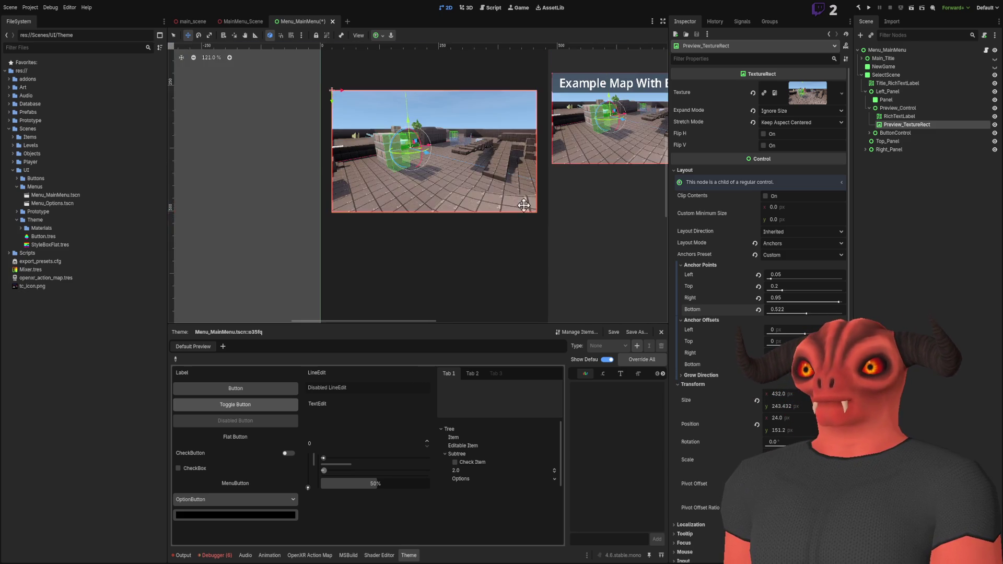
pyautogui.scroll(-6, 506, 206)
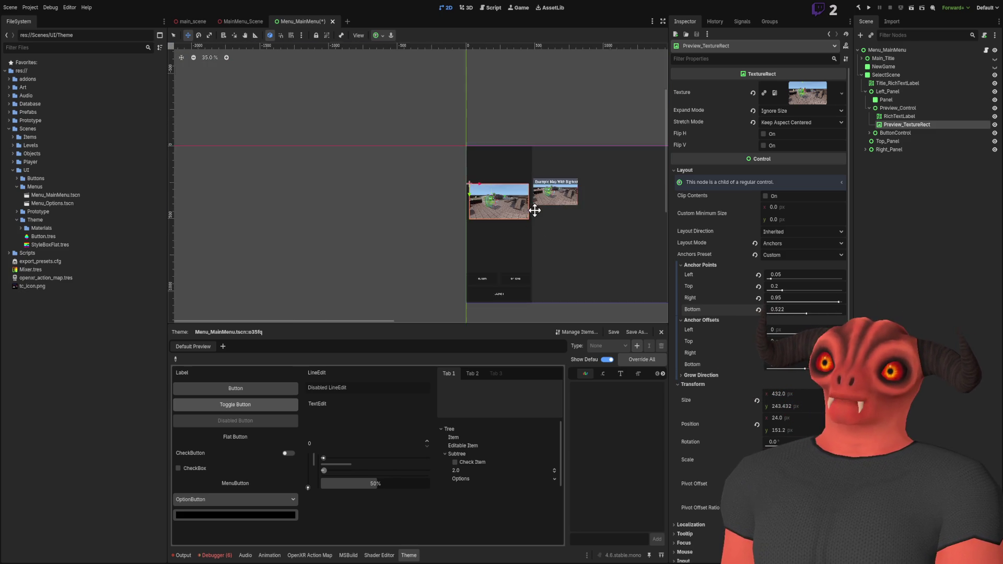
pyautogui.scroll(6, 536, 209)
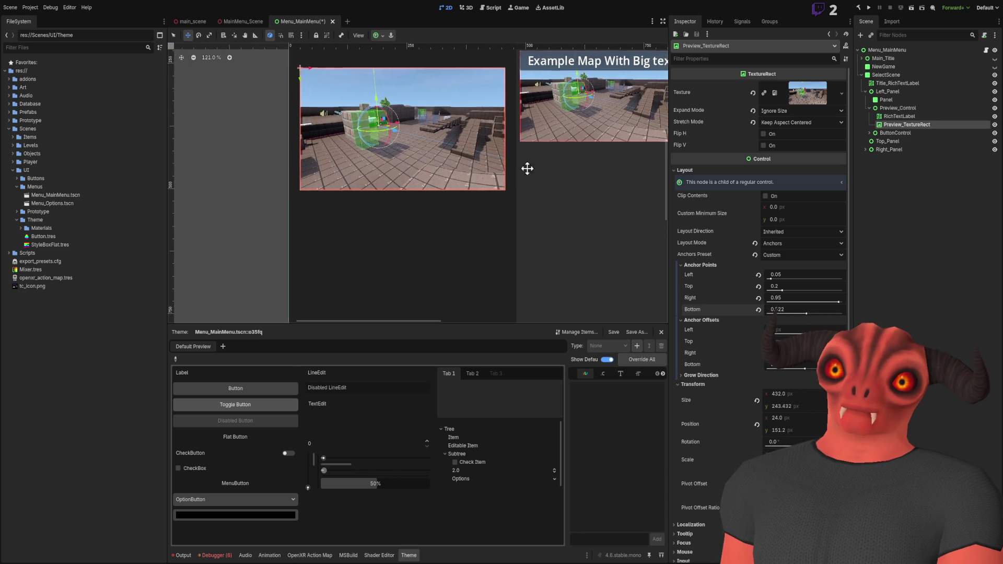
pyautogui.scroll(-3, 488, 143)
pyautogui.scroll(3, 428, 156)
pyautogui.scroll(-3, 427, 155)
pyautogui.scroll(3, 548, 265)
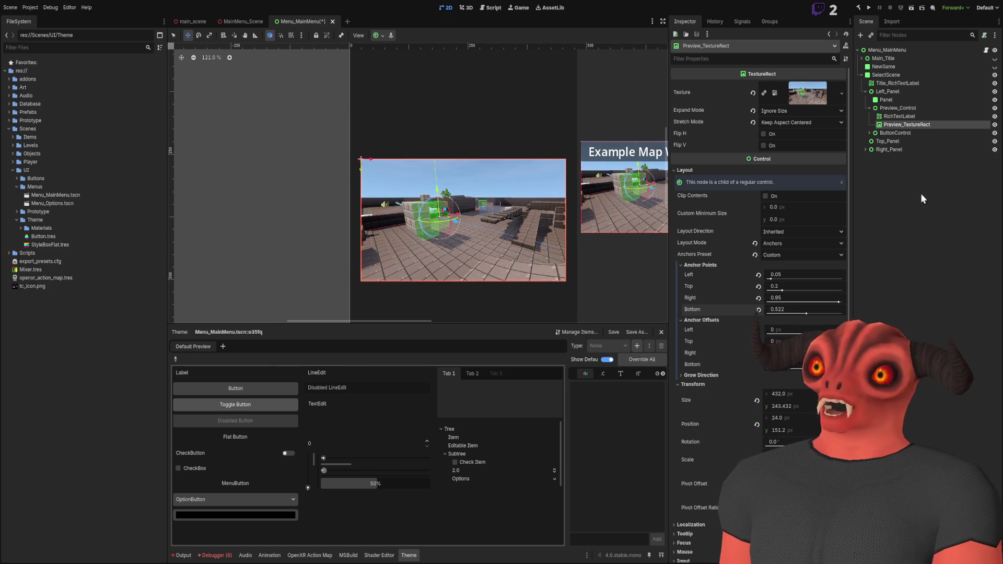
pyautogui.click(899, 116)
pyautogui.scroll(-6, 546, 179)
pyautogui.scroll(4, 713, 174)
# Step: Enter the placeholder 'SELECT SCENE TITLE GO HERE' into the label's Text, then reselect the preview image
pyautogui.click(712, 141)
pyautogui.write('S')
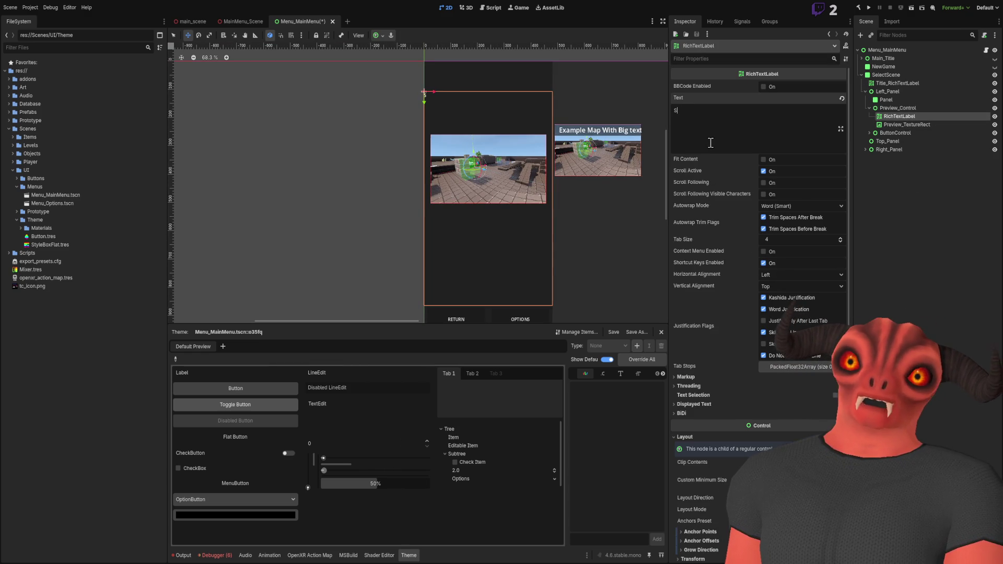
pyautogui.write('CLECT SCENE TITLE GO HERE')
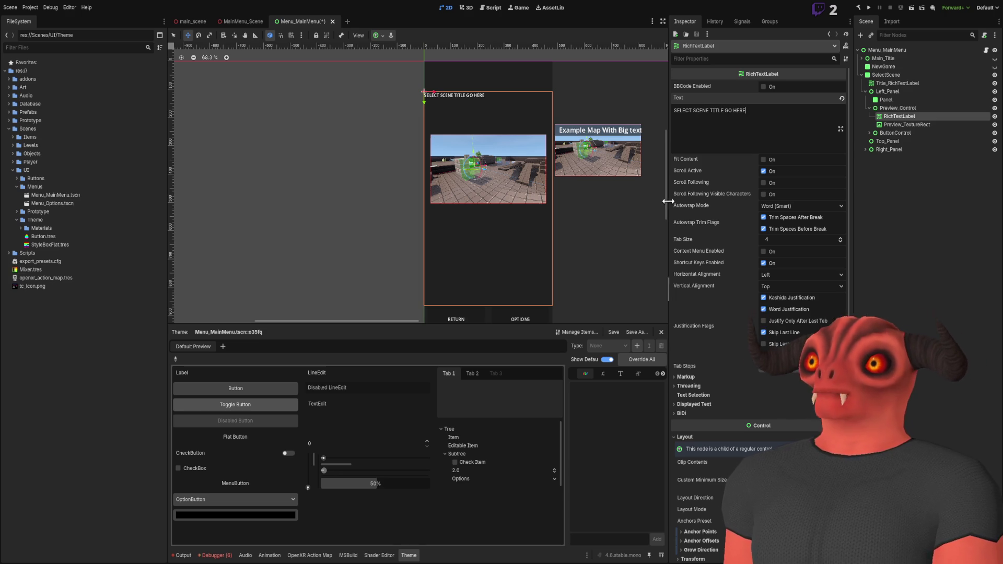
pyautogui.scroll(5, 512, 133)
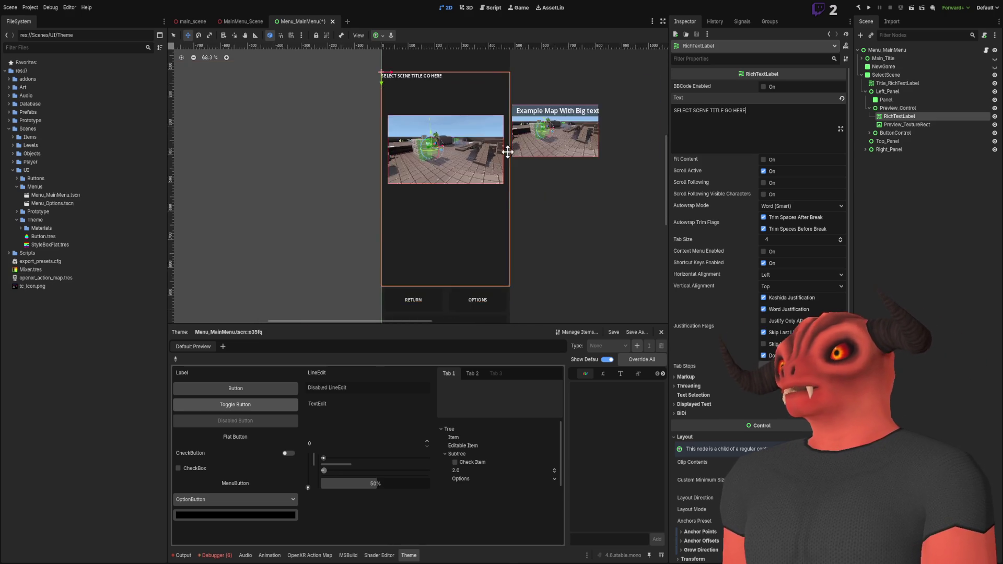
pyautogui.click(460, 157)
pyautogui.scroll(-4, 460, 136)
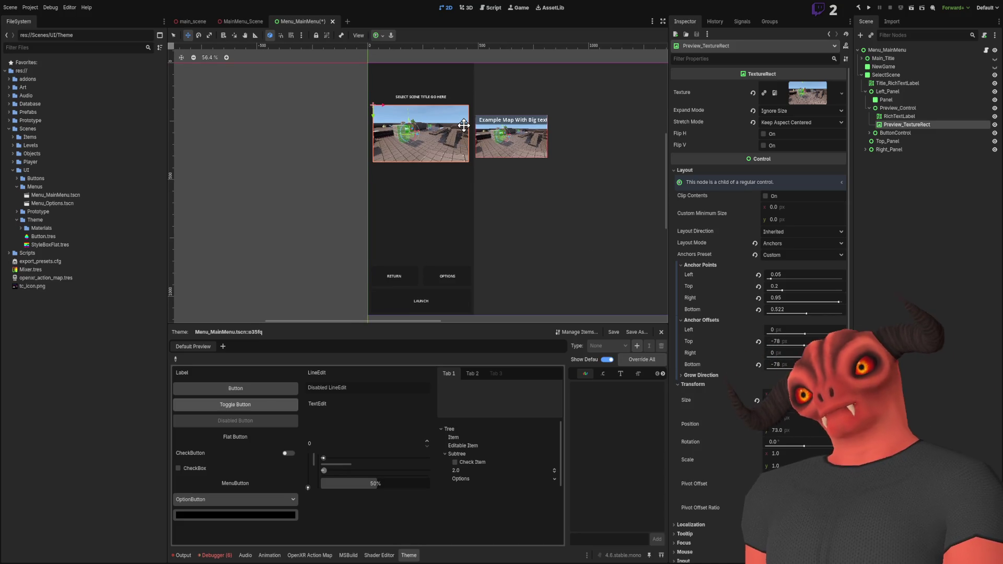
# Step: Undo the offset shift so Preview_TextureRect's Top and Bottom offsets are back at 0
pyautogui.hotkey('ctrl', 'z')
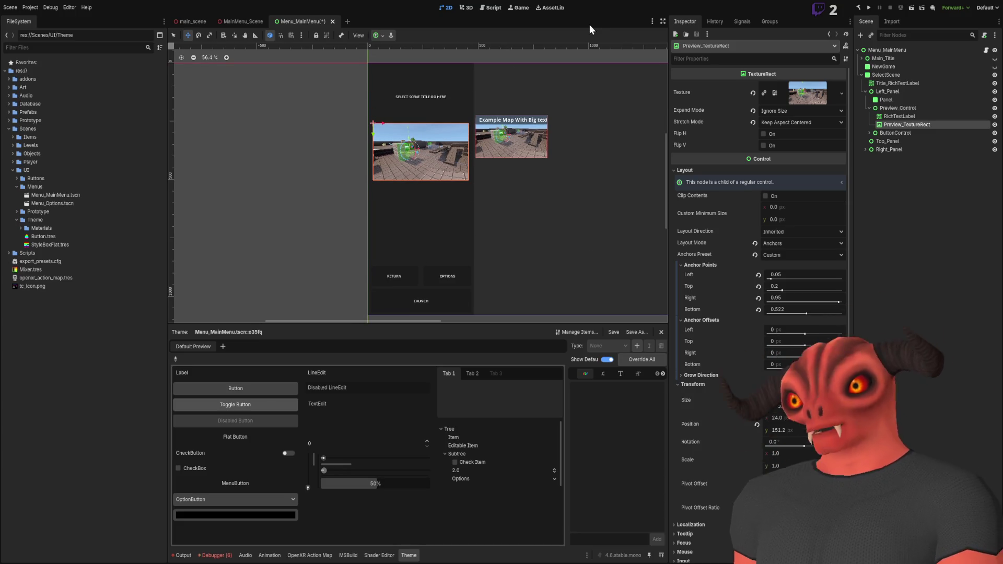
pyautogui.scroll(13, 463, 125)
pyautogui.scroll(-5, 457, 159)
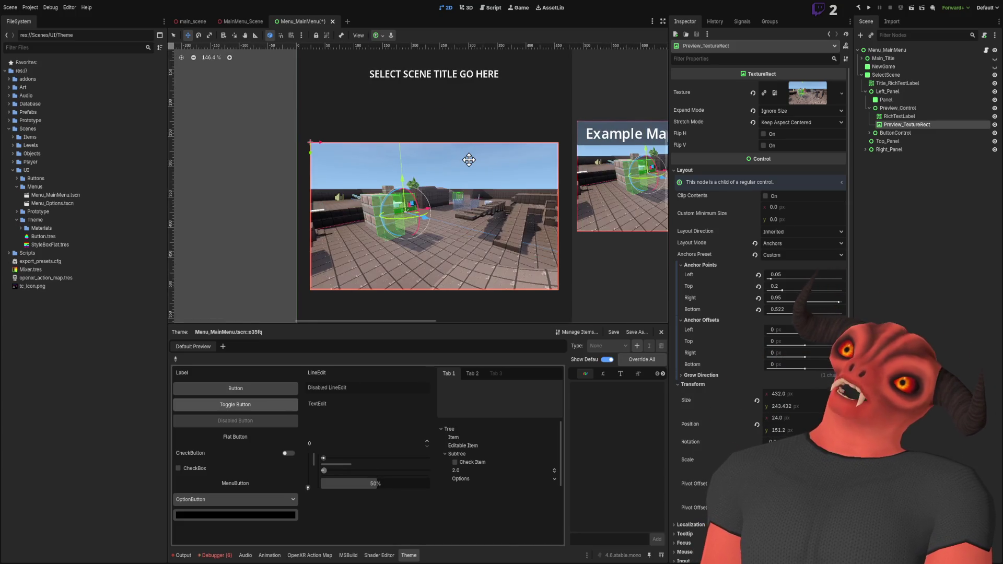
pyautogui.hscroll(3, 527, 131)
pyautogui.scroll(6, 531, 136)
pyautogui.scroll(-5, 438, 164)
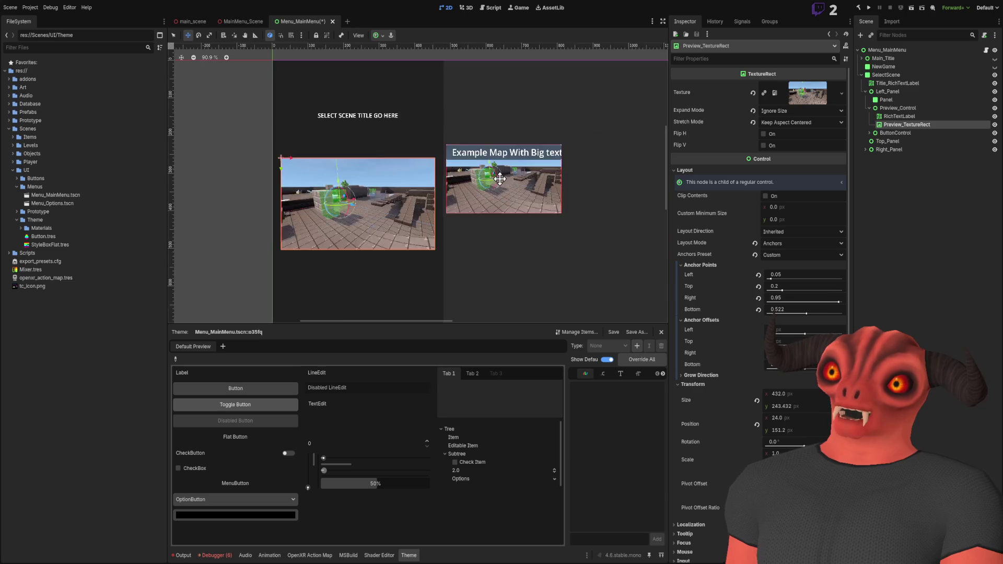
pyautogui.scroll(-9, 408, 157)
pyautogui.scroll(3, 382, 151)
pyautogui.scroll(4, 382, 152)
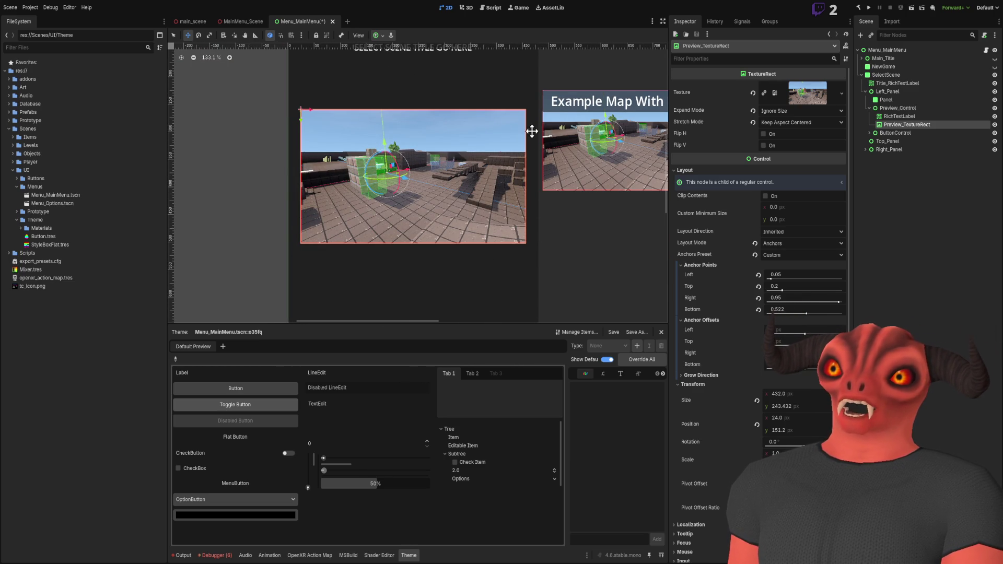
pyautogui.scroll(-6, 532, 131)
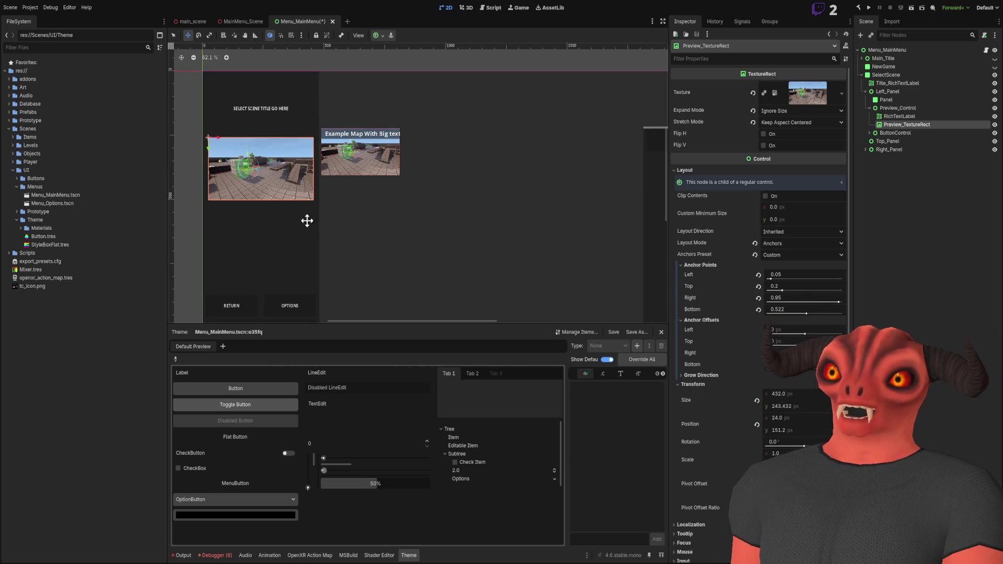
# Step: Pan around the canvas to check the preview sits below the title, then deselect it
pyautogui.hscroll(-3, 385, 157)
pyautogui.scroll(2, 405, 157)
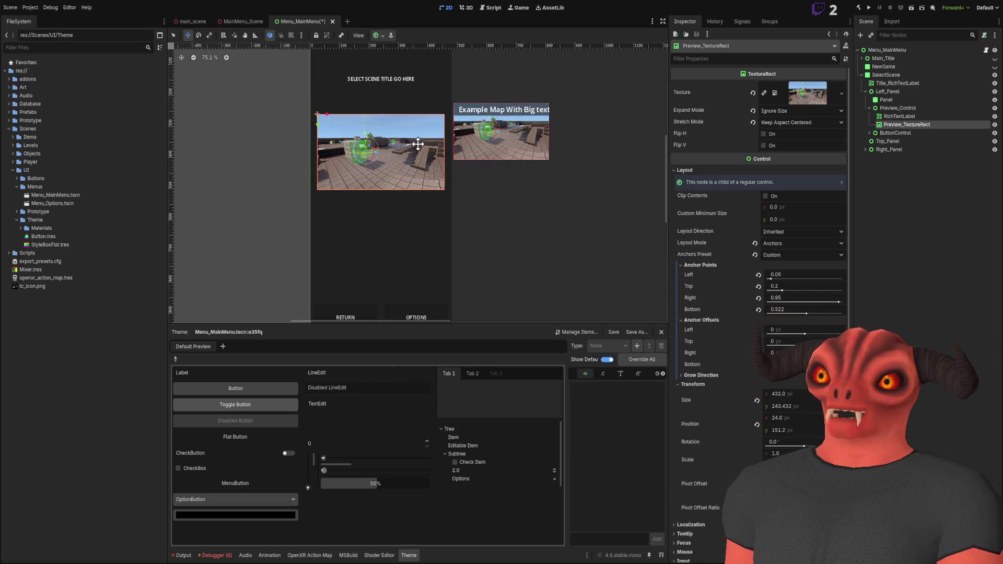
pyautogui.scroll(-3, 412, 149)
pyautogui.hscroll(3, 459, 133)
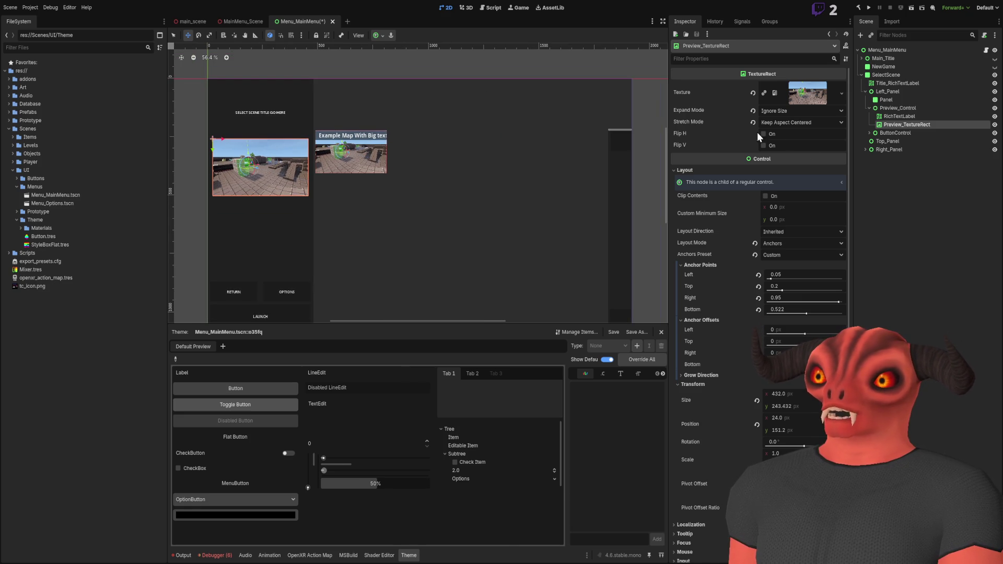
pyautogui.moveTo(624, 131); pyautogui.dragTo(593, 82)
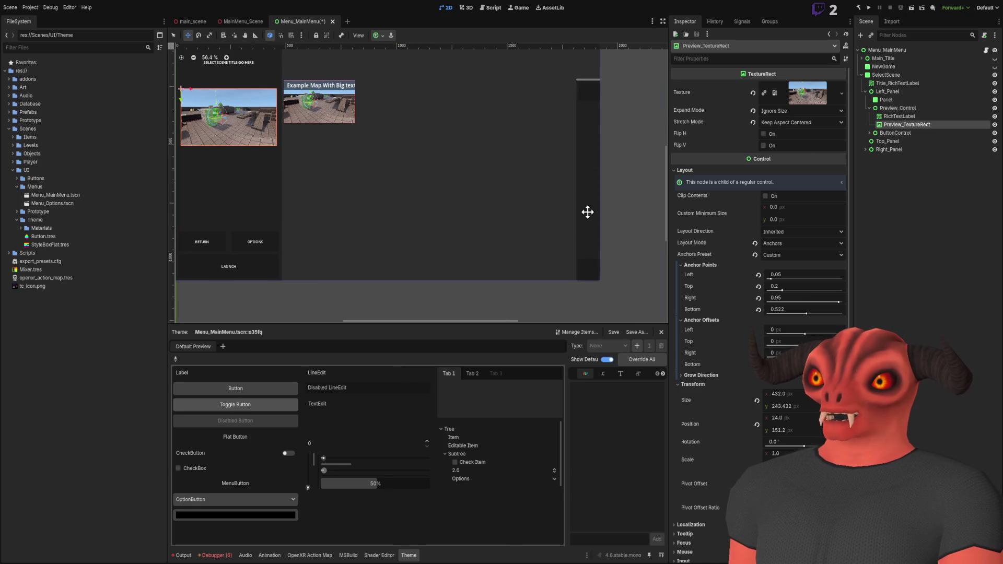
pyautogui.hscroll(-3, 521, 194)
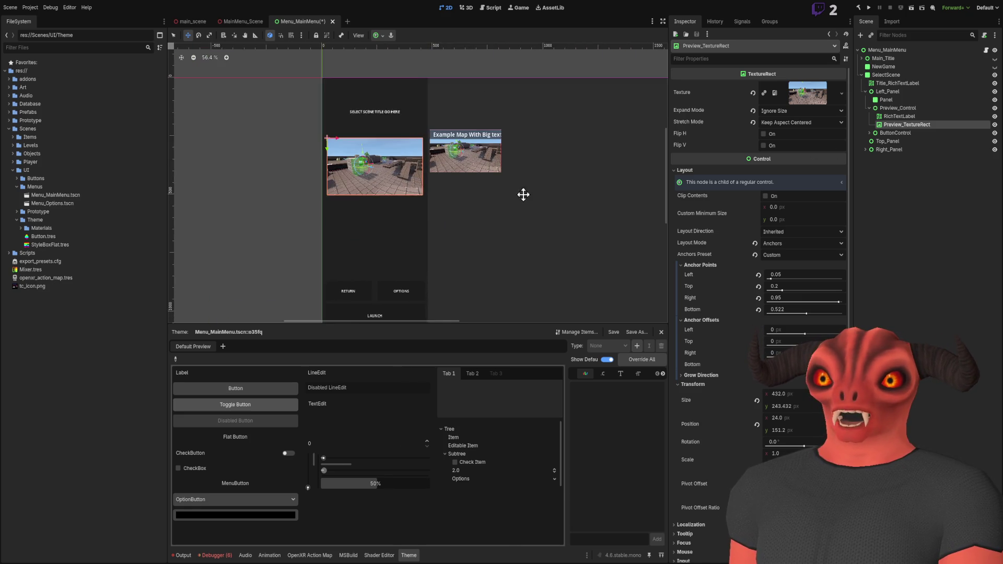
pyautogui.hscroll(3, 480, 172)
pyautogui.scroll(5, 396, 142)
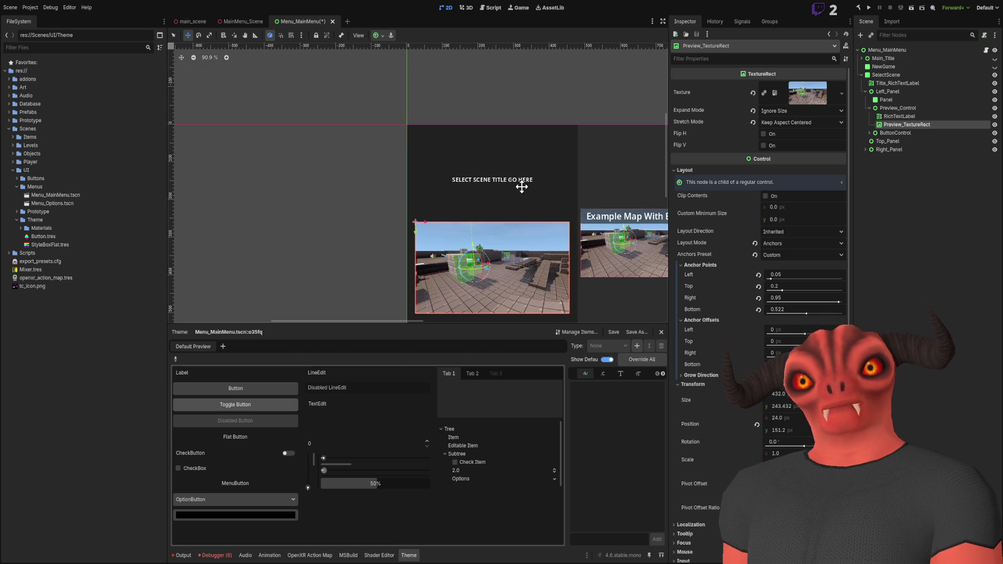
pyautogui.click(933, 186)
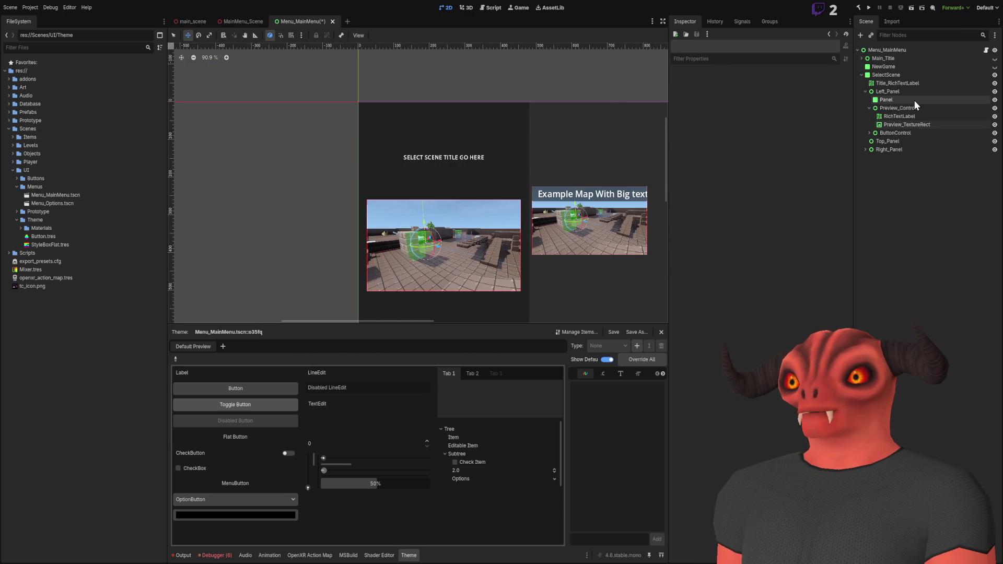
# Step: Duplicate the text label, move the copy under SelectScene, then delete the duplicate
pyautogui.click(914, 117)
pyautogui.hotkey('ctrl', 'd')
pyautogui.moveTo(908, 128)
pyautogui.mouseDown()
pyautogui.moveTo(891, 79)
pyautogui.moveTo(894, 90)
pyautogui.mouseUp()
pyautogui.click(895, 99)
pyautogui.click(894, 90)
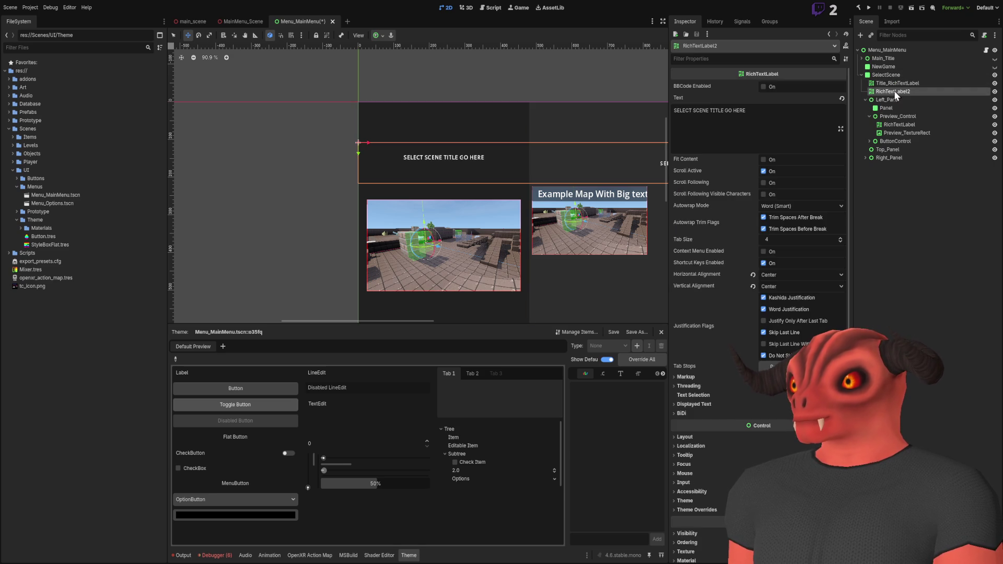
pyautogui.press('Delete')
# Step: Edit Title_RichTextLabel's text and give its box an 82 px height
pyautogui.click(714, 124)
pyautogui.scroll(-5, 548, 144)
pyautogui.scroll(5, 418, 120)
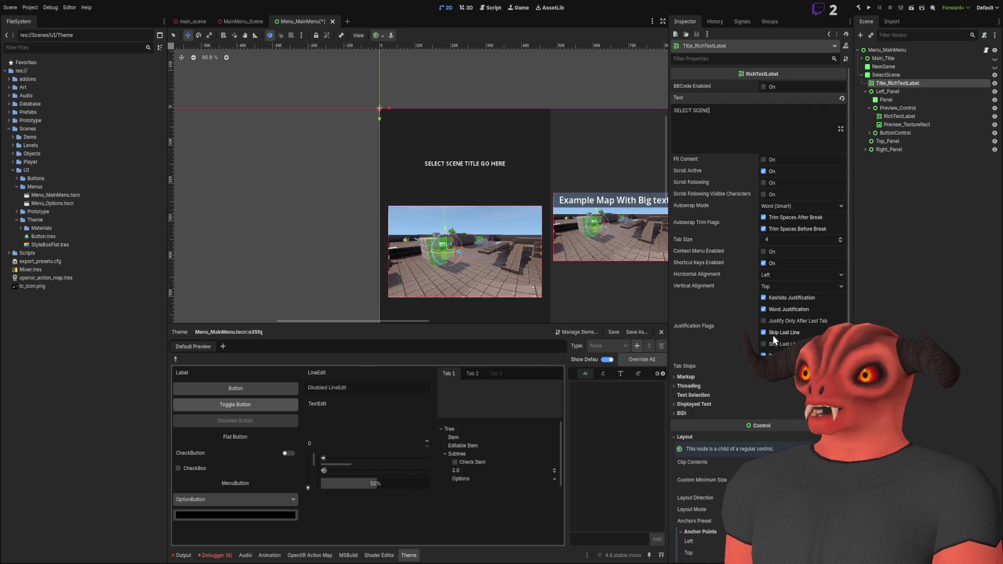
pyautogui.scroll(-5, 713, 426)
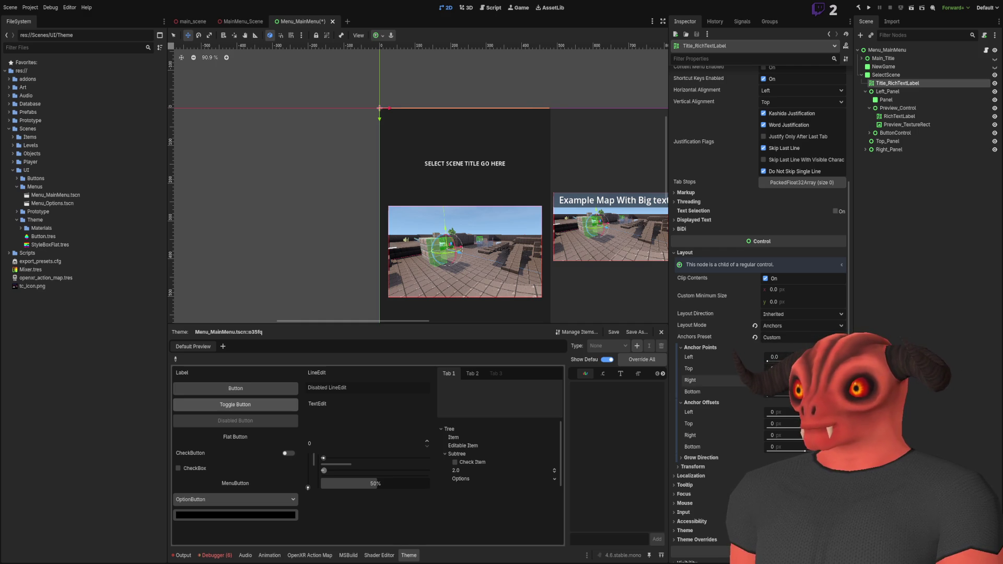
pyautogui.moveTo(775, 392); pyautogui.dragTo(788, 392)
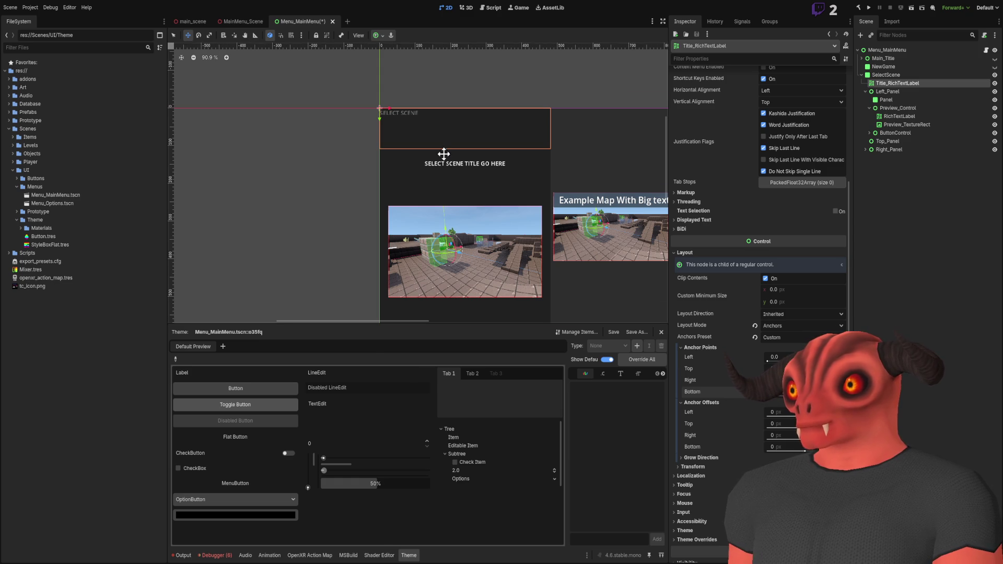
pyautogui.scroll(4, 443, 154)
pyautogui.scroll(5, 695, 281)
# Step: Set the title's horizontal and vertical alignment to Center, then clear the selection
pyautogui.click(789, 274)
pyautogui.click(801, 296)
pyautogui.click(788, 285)
pyautogui.click(788, 306)
pyautogui.scroll(-4, 545, 181)
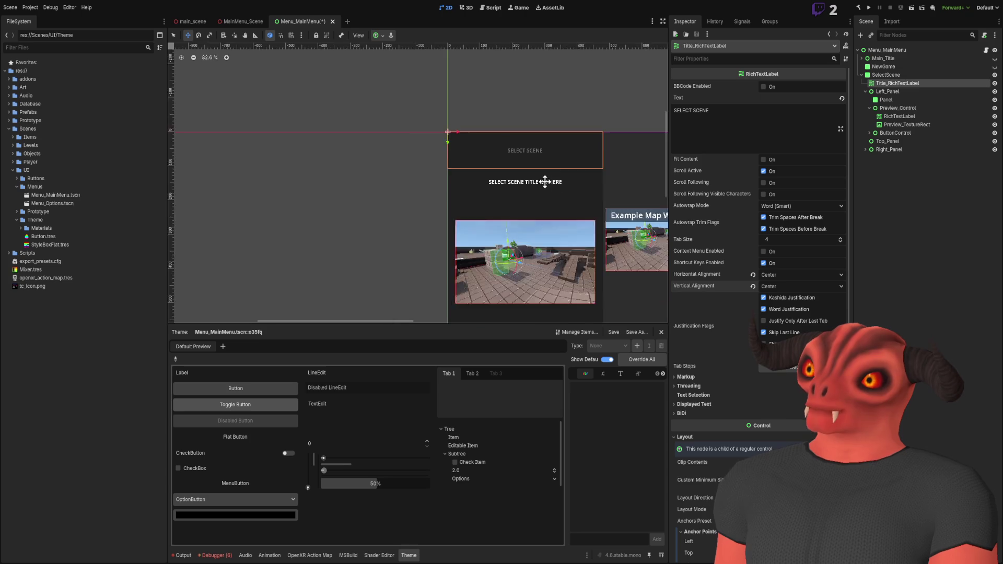
pyautogui.scroll(-3, 545, 181)
pyautogui.click(632, 157)
pyautogui.scroll(7, 470, 124)
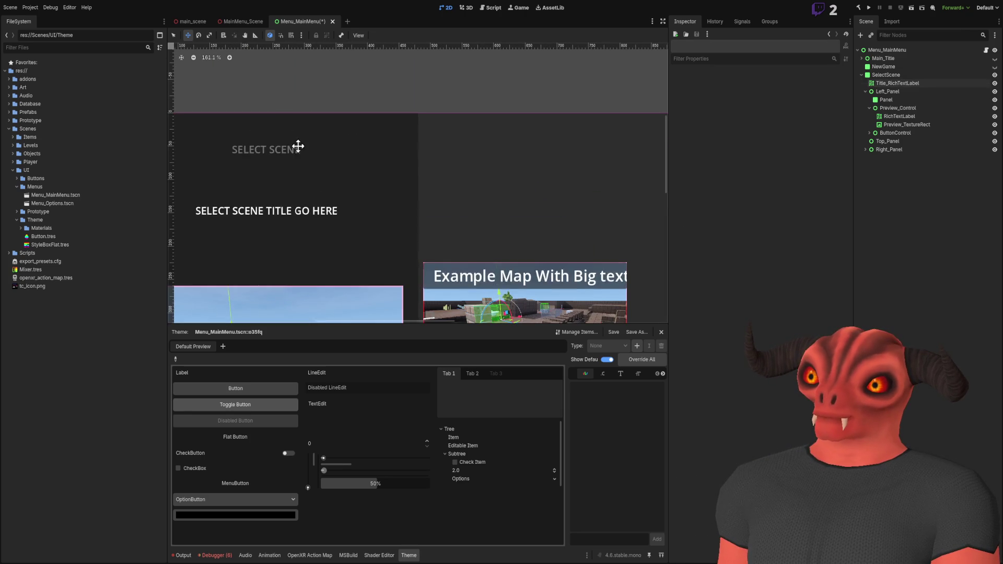
pyautogui.moveTo(298, 147); pyautogui.dragTo(490, 152)
pyautogui.click(468, 153)
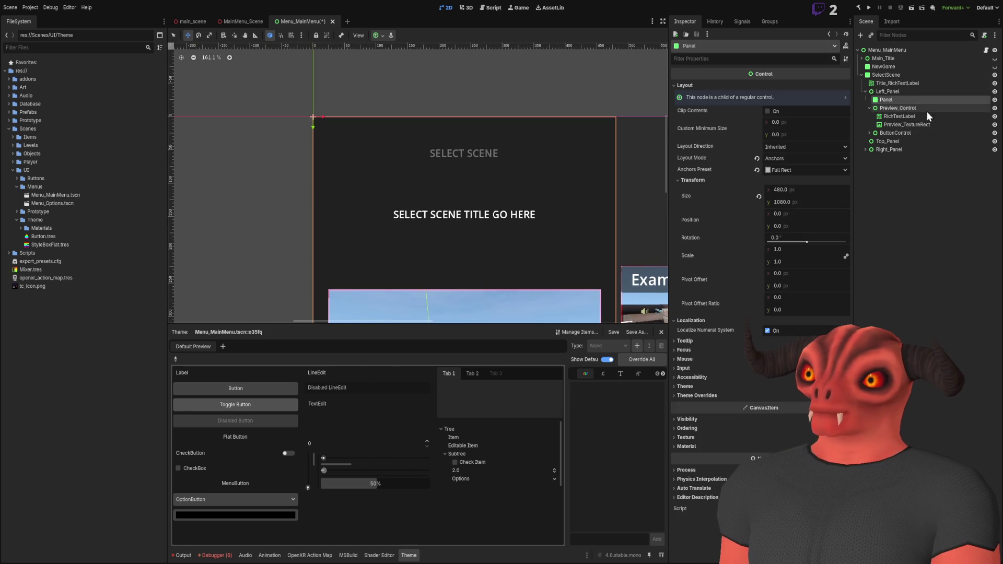
pyautogui.click(898, 84)
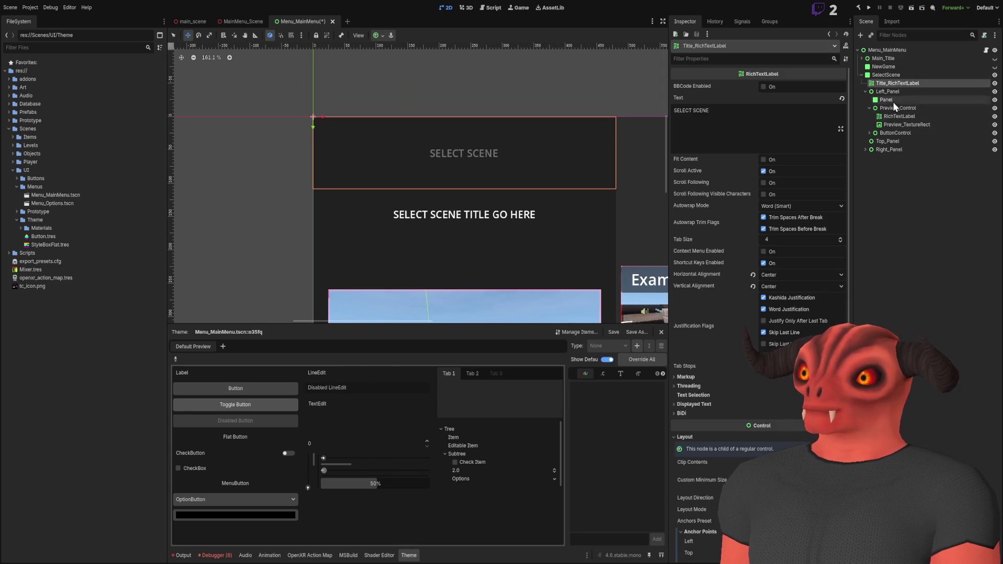
pyautogui.scroll(-5, 779, 268)
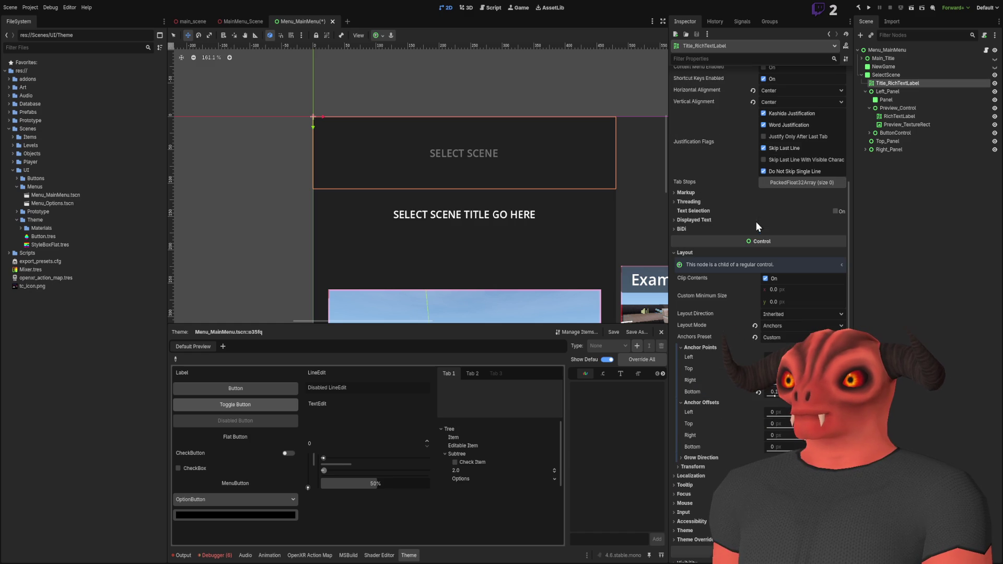
pyautogui.scroll(4, 713, 256)
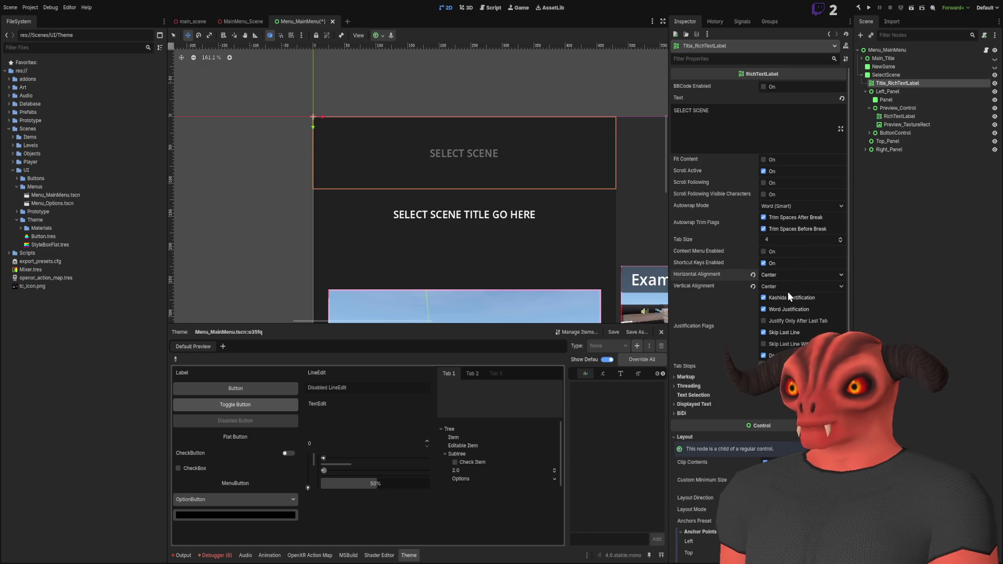
pyautogui.scroll(-5, 714, 233)
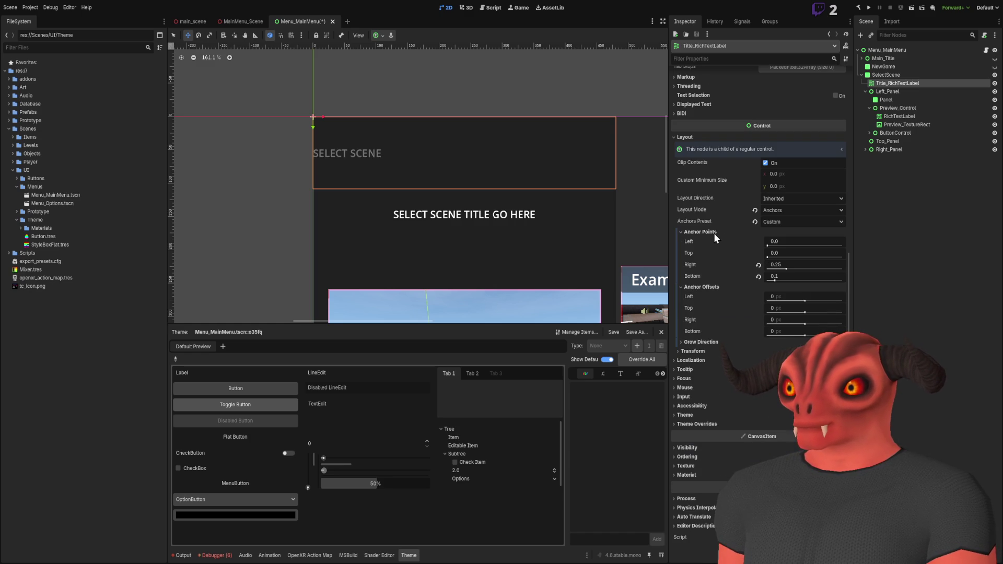
# Step: Set the SELECT SCENE title's left anchor to 0.015
pyautogui.moveTo(792, 248); pyautogui.dragTo(794, 243)
pyautogui.click(795, 243)
pyautogui.write('0.01')
pyautogui.press('Return')
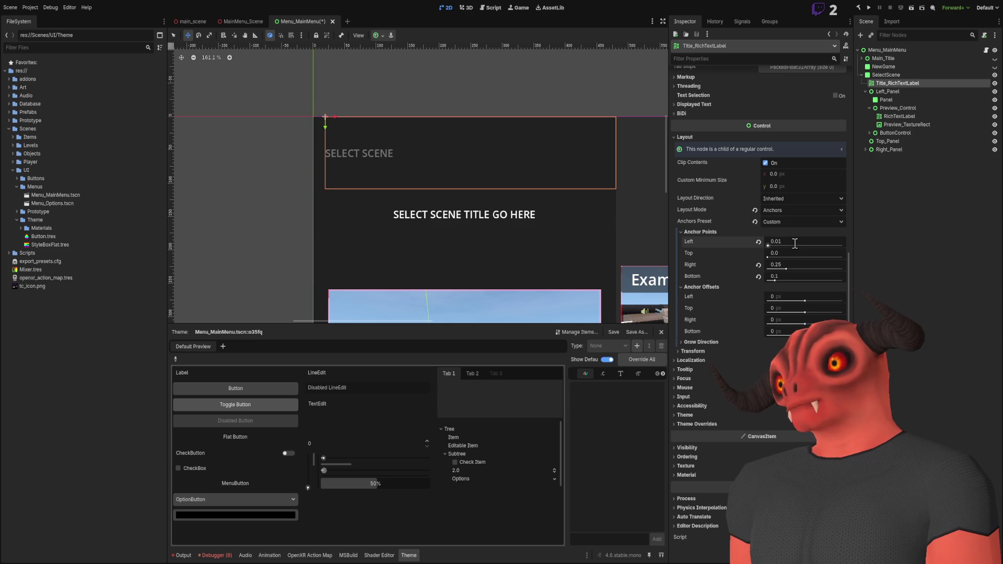
pyautogui.write('0.015')
pyautogui.press('Return')
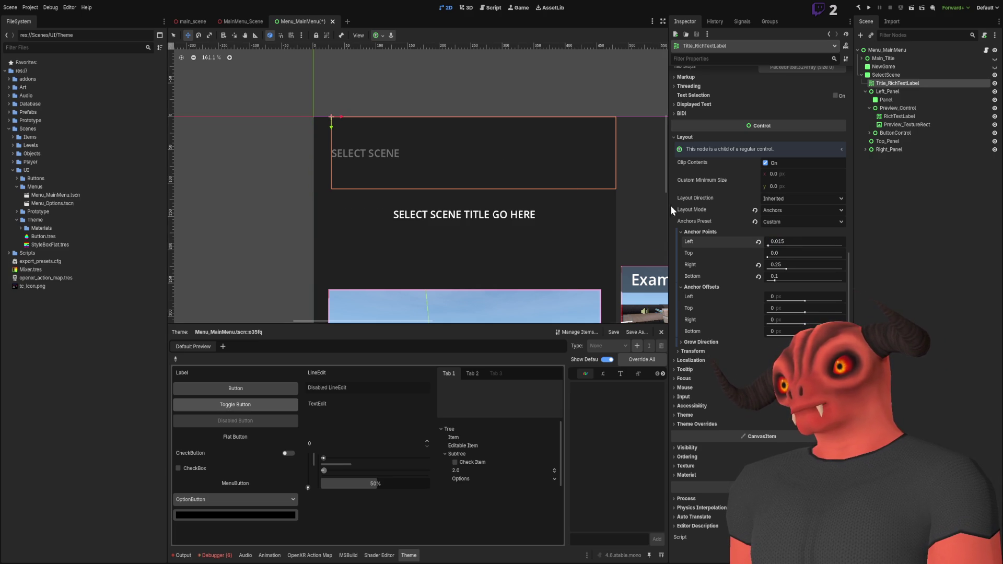
# Step: Reselect Title_RichTextLabel and expand its Theme properties in the Inspector
pyautogui.scroll(-5, 536, 171)
pyautogui.click(888, 217)
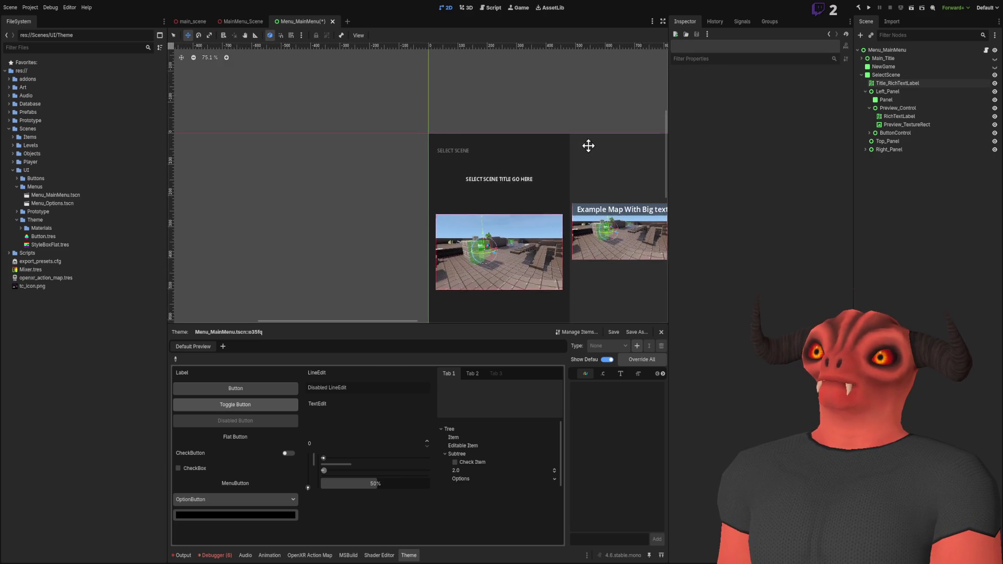
pyautogui.scroll(5, 433, 189)
pyautogui.click(433, 189)
pyautogui.click(869, 237)
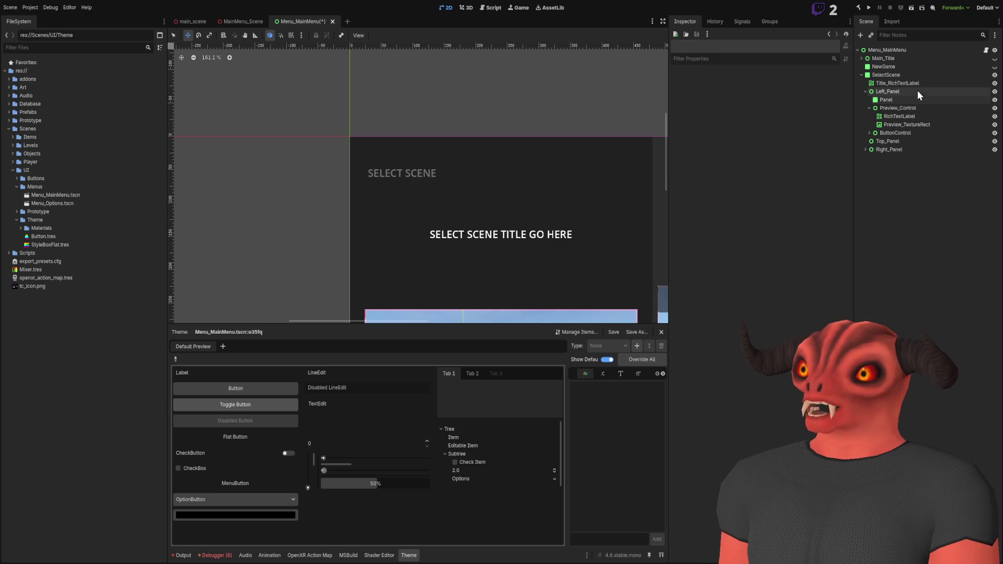
pyautogui.scroll(-4, 397, 152)
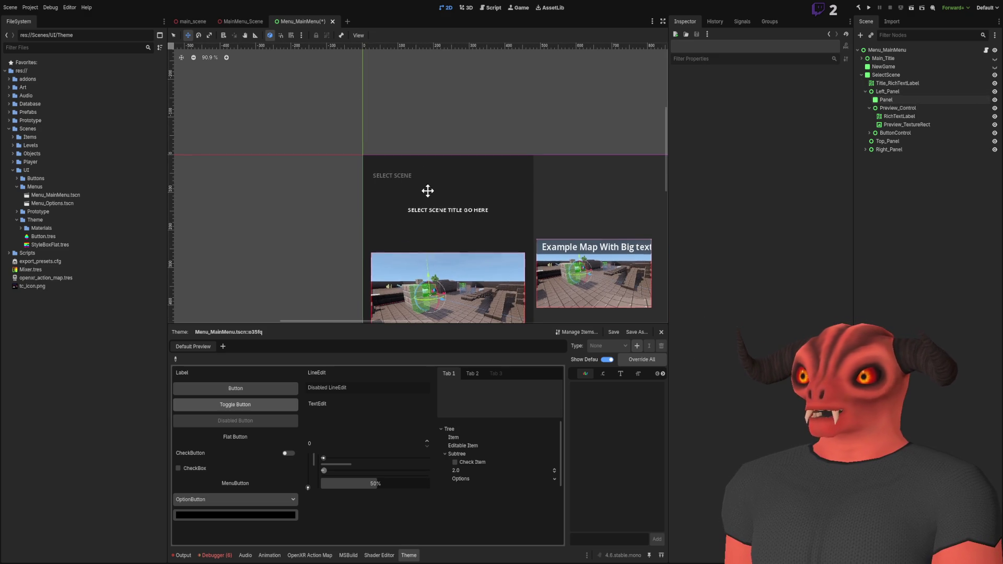
pyautogui.click(895, 83)
pyautogui.scroll(-5, 694, 180)
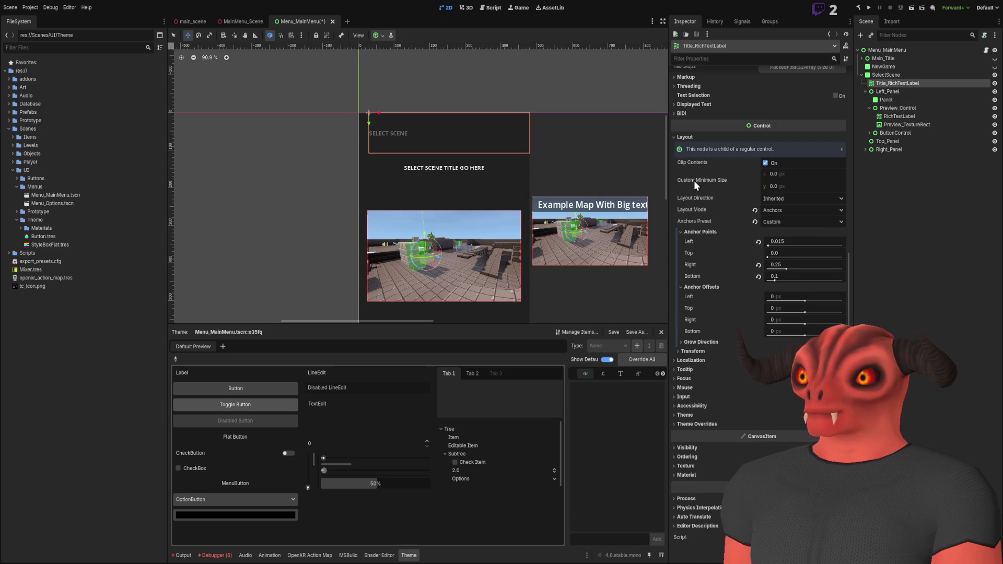
pyautogui.click(685, 415)
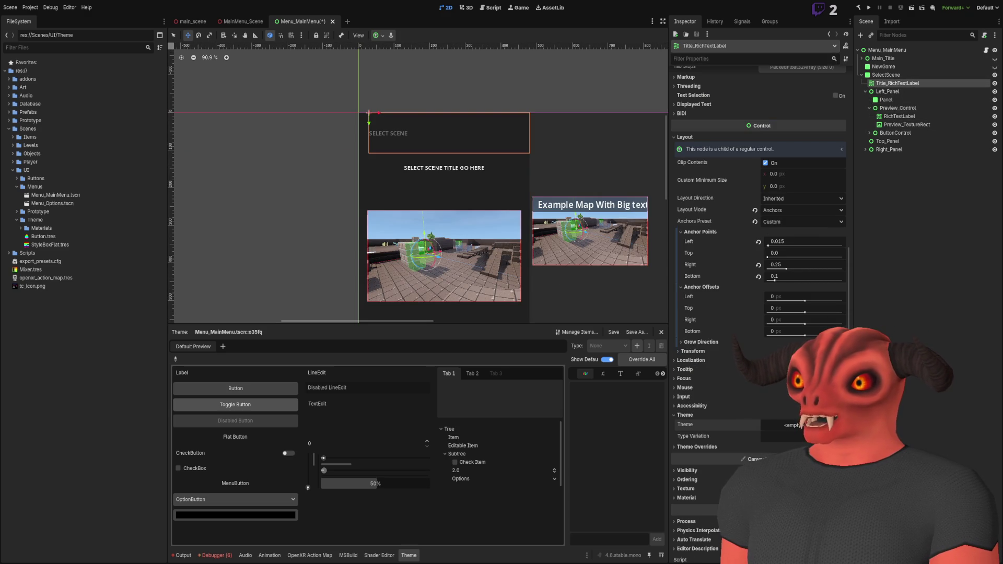
pyautogui.scroll(4, 396, 157)
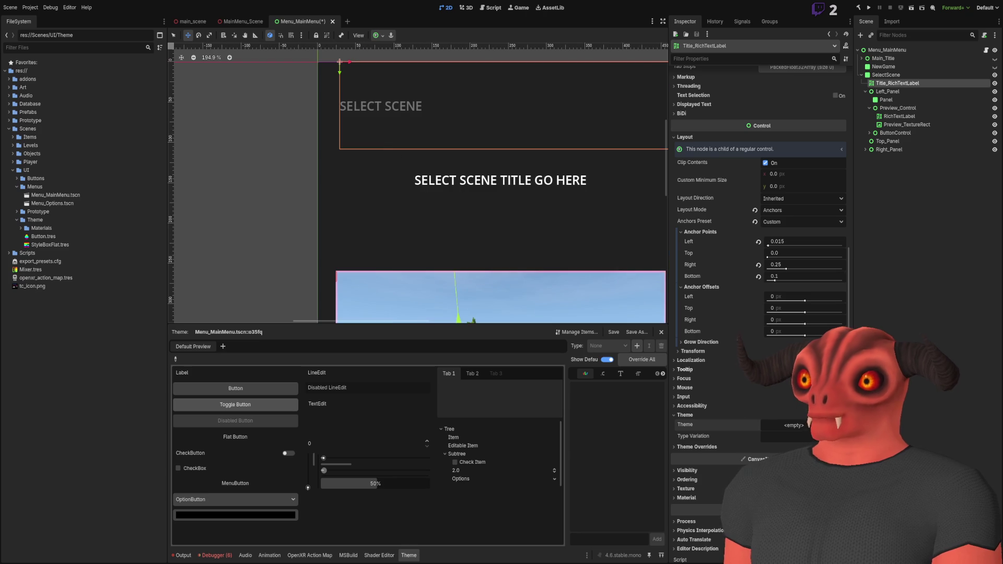
pyautogui.scroll(-6, 432, 206)
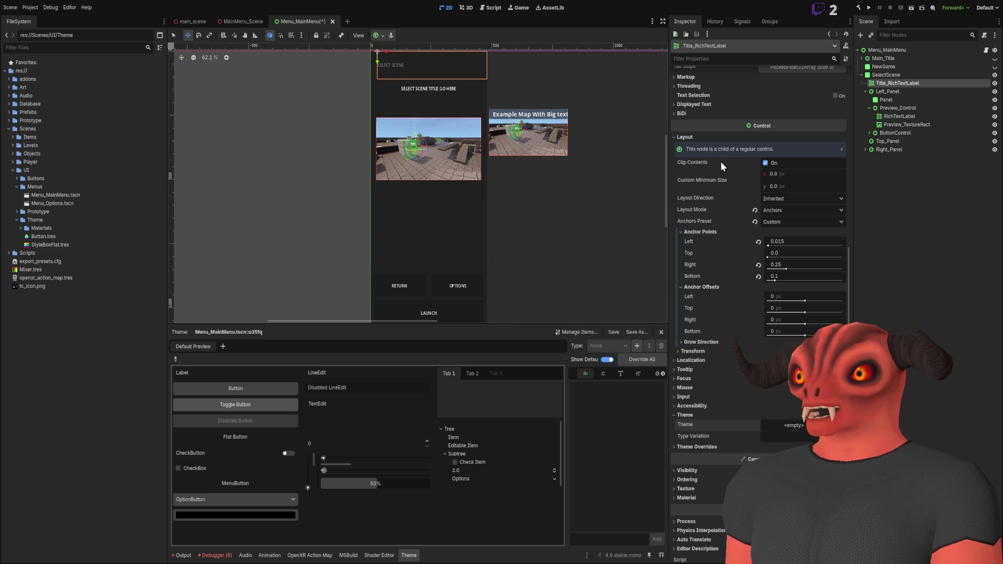
# Step: Deselect, reframe the canvas on the panel, and save Menu_MainMenu
pyautogui.click(969, 229)
pyautogui.moveTo(622, 175); pyautogui.dragTo(508, 123)
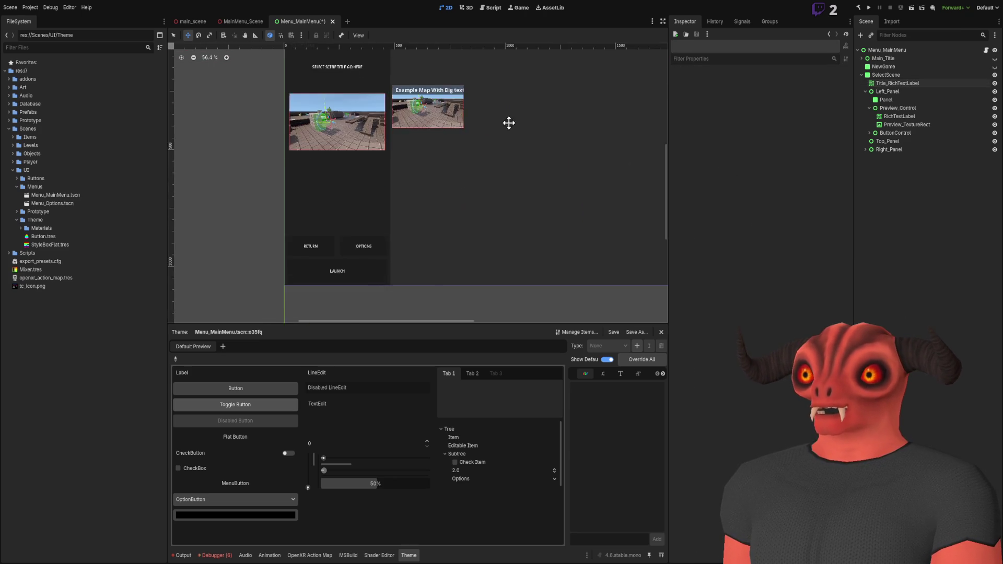
pyautogui.scroll(-1, 441, 155)
pyautogui.hotkey('ctrl', 's')
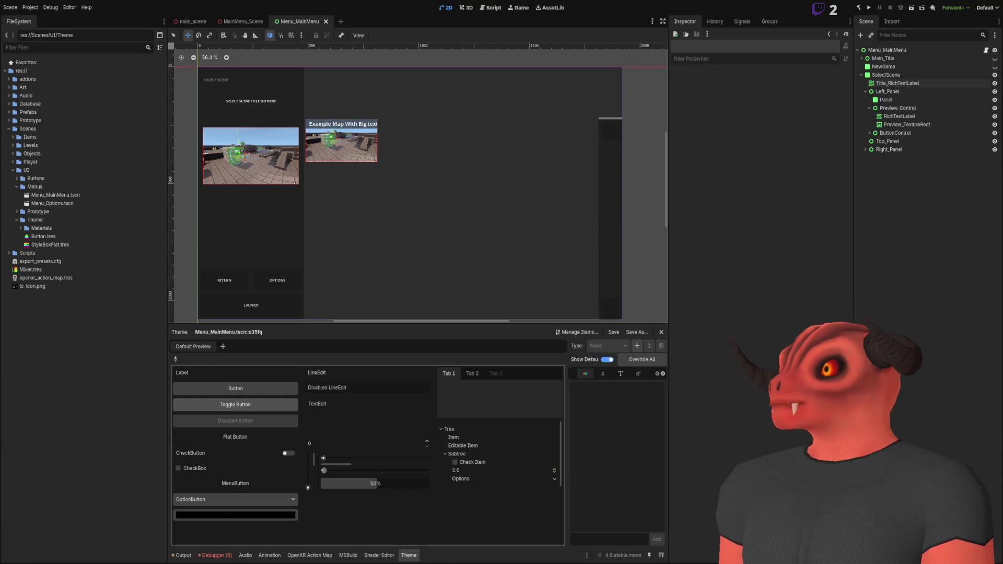
# Step: Scroll up to review the finished select-scene layout
pyautogui.scroll(5, 519, 152)
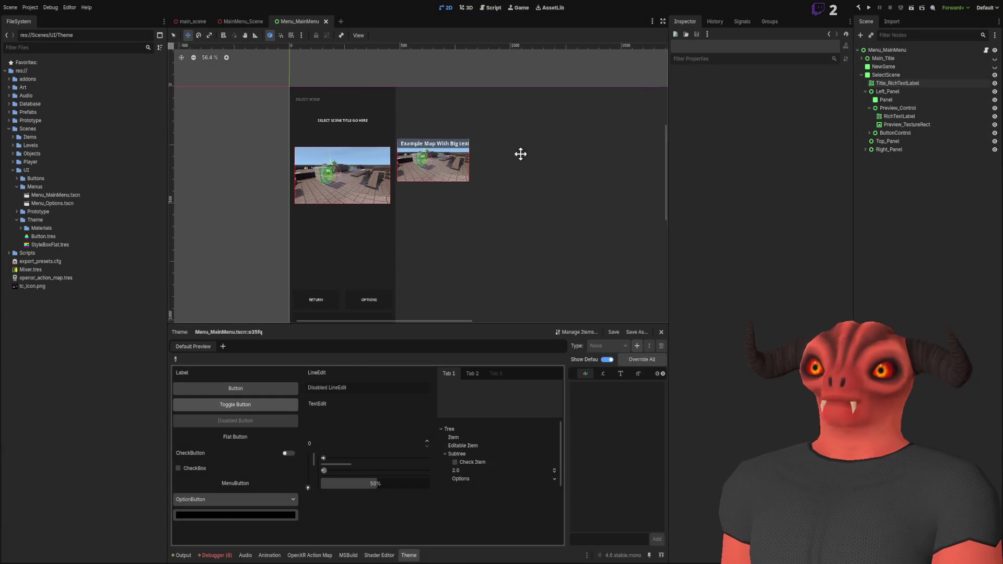
# Step: Rename the preview's text label to PreviewTitle_RichTextLabel
pyautogui.doubleClick(900, 83)
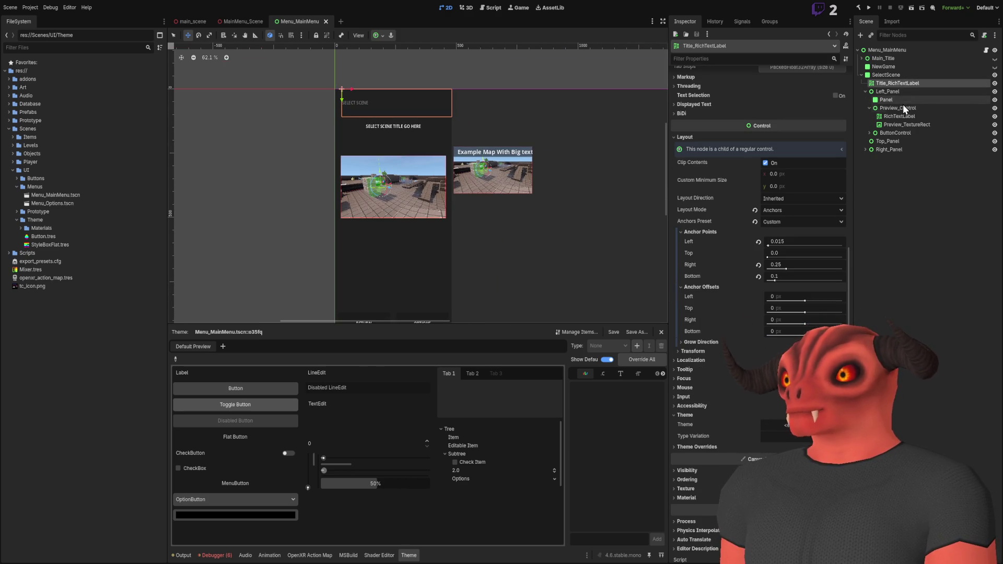
pyautogui.click(902, 119)
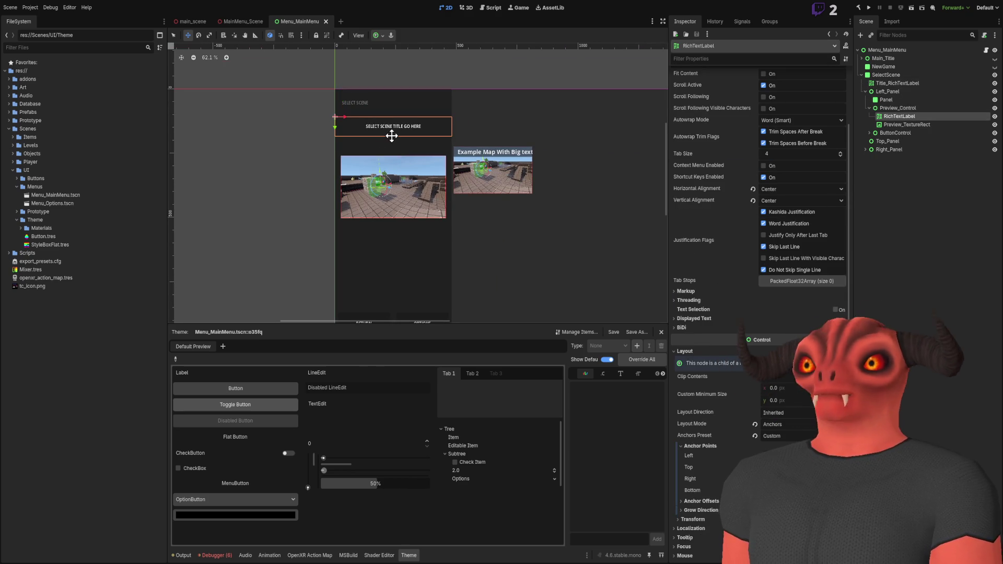
pyautogui.click(895, 110)
pyautogui.click(897, 115)
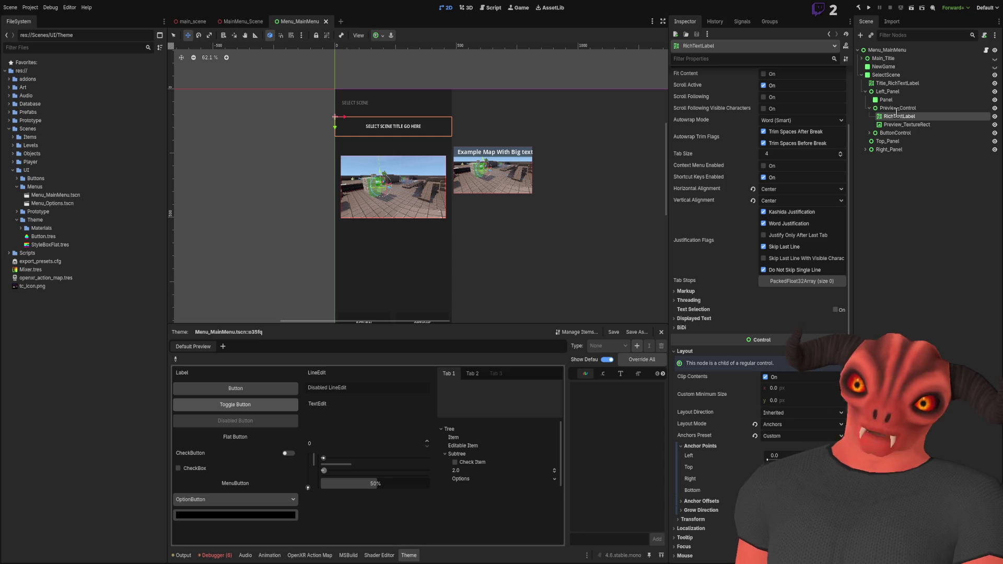
pyautogui.write('PreviewTitle_')
pyautogui.press('Return')
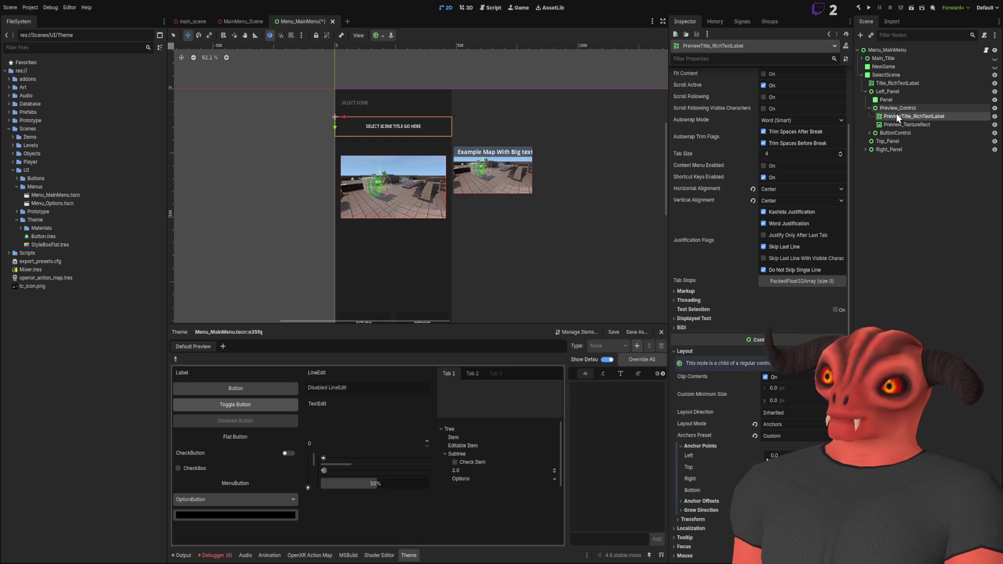
# Step: Duplicate it and name the copy PreviewDescription_RichTextLabel2
pyautogui.hotkey('ctrl', 'd')
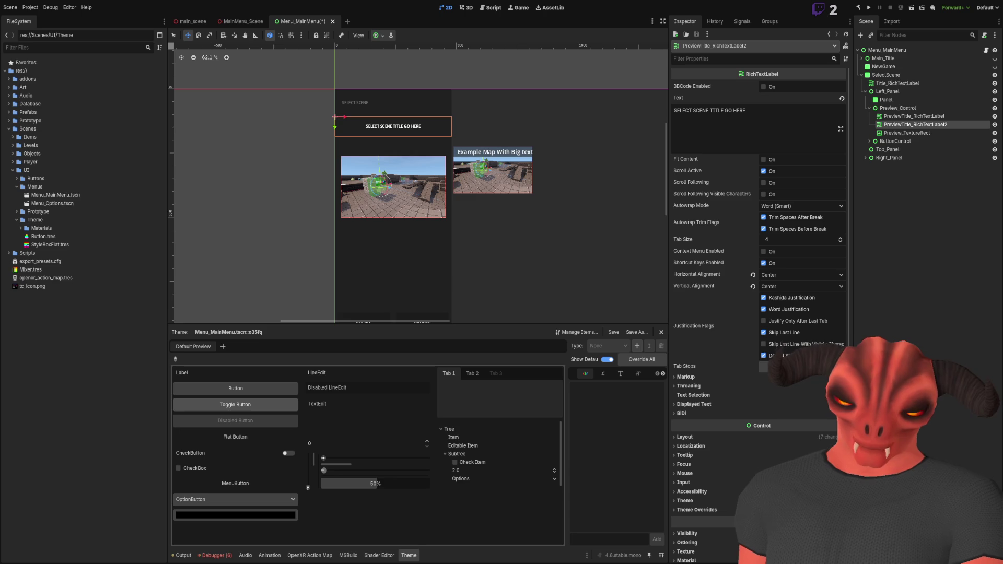
pyautogui.hotkey('ctrl', 'v')
pyautogui.press('Return')
pyautogui.scroll(-2, 425, 78)
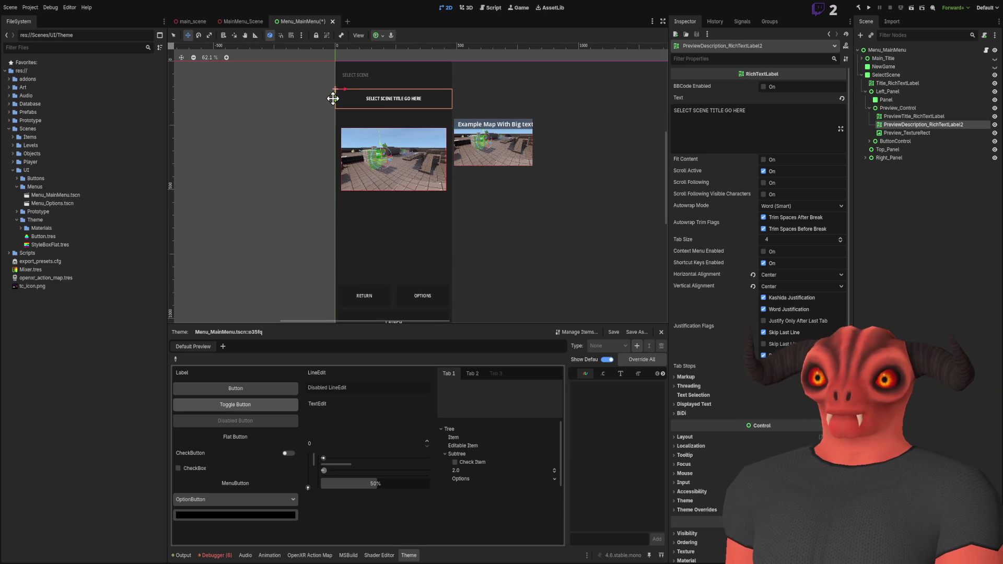
pyautogui.click(696, 438)
pyautogui.scroll(-4, 718, 419)
pyautogui.click(702, 324)
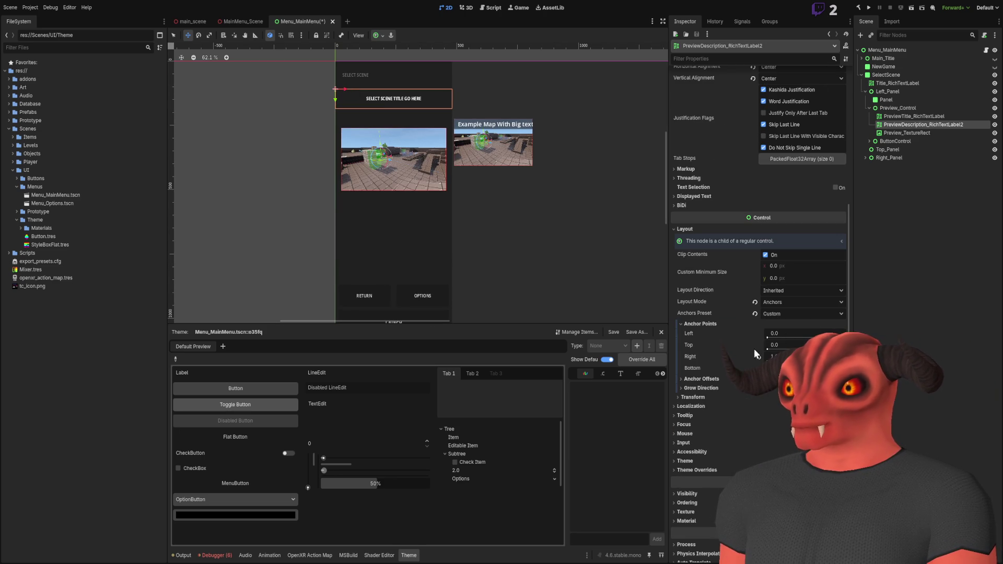
pyautogui.moveTo(767, 348)
pyautogui.mouseDown()
pyautogui.moveTo(841, 350)
pyautogui.moveTo(808, 350)
pyautogui.mouseUp()
pyautogui.scroll(5, 450, 270)
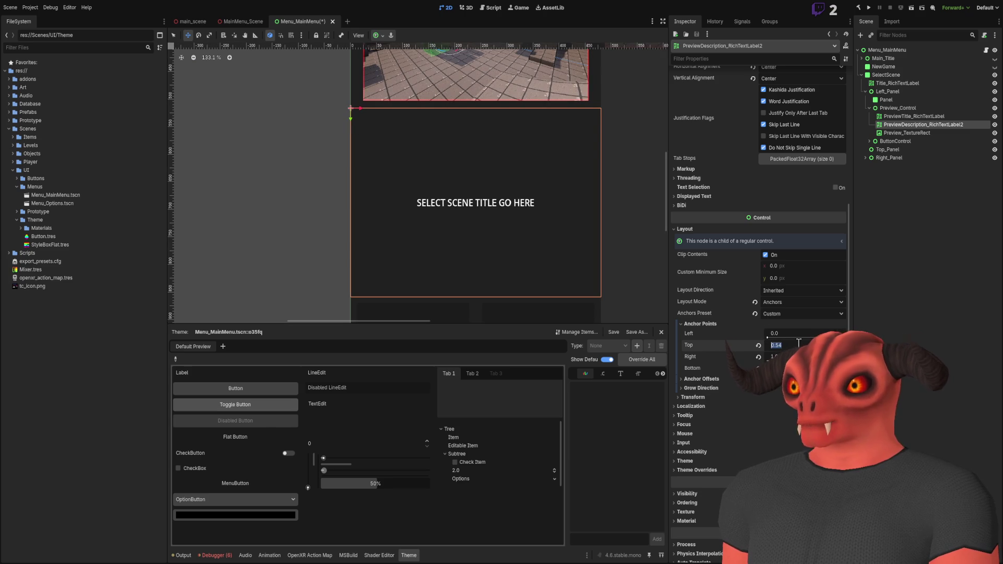
pyautogui.scroll(4, 520, 213)
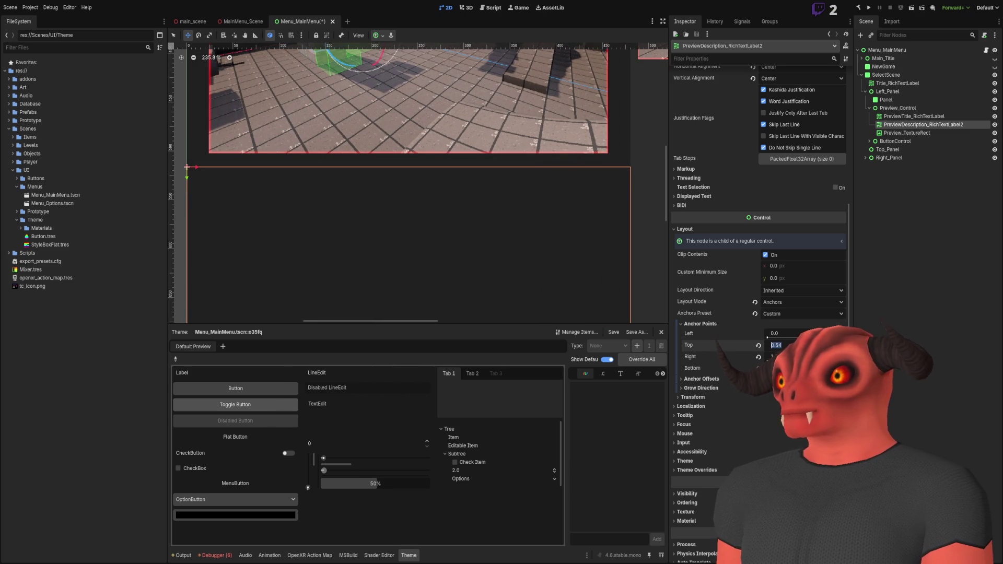
pyautogui.moveTo(769, 335); pyautogui.dragTo(774, 334)
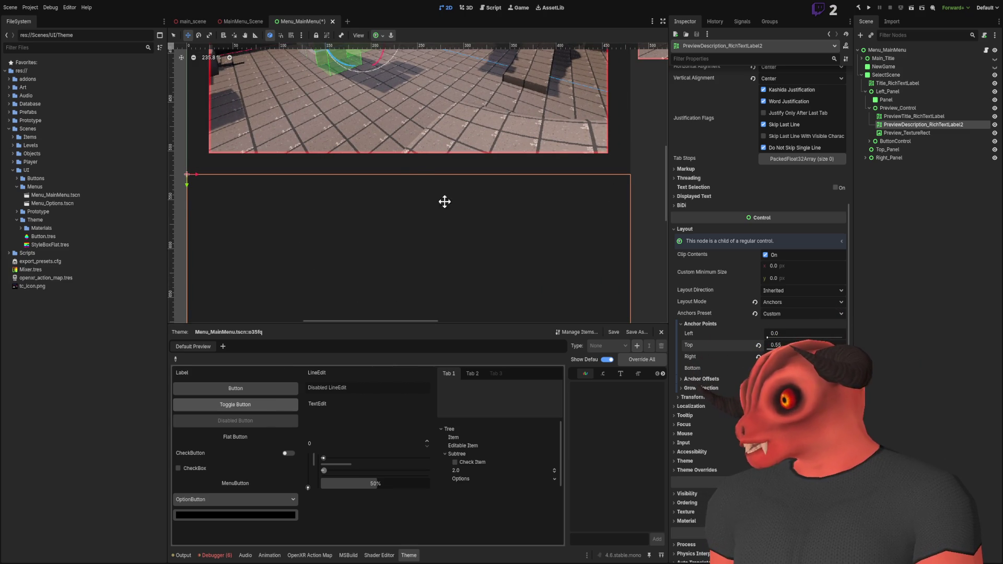
pyautogui.scroll(-5, 425, 230)
pyautogui.scroll(-3, 427, 219)
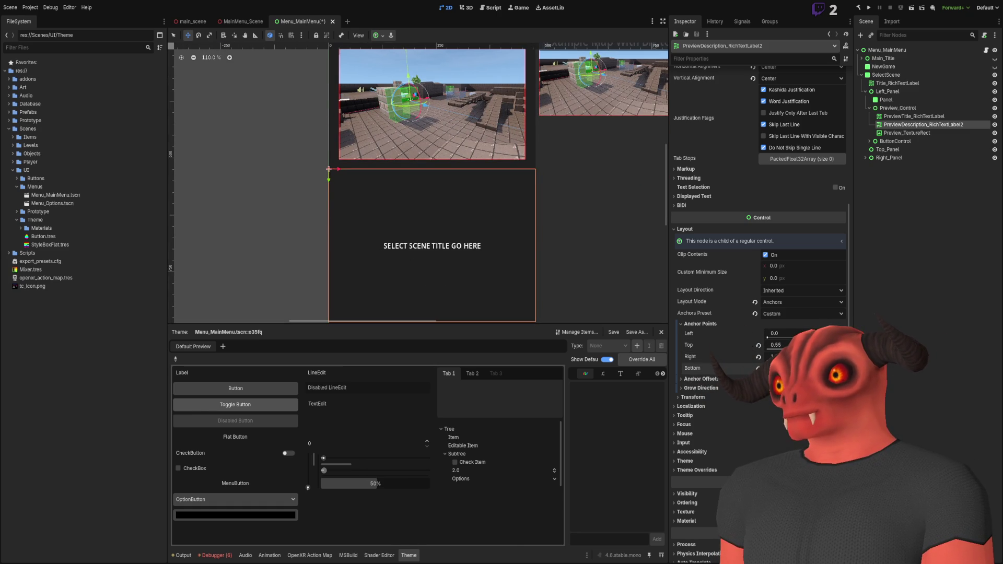
pyautogui.scroll(3, 525, 185)
pyautogui.scroll(3, 524, 185)
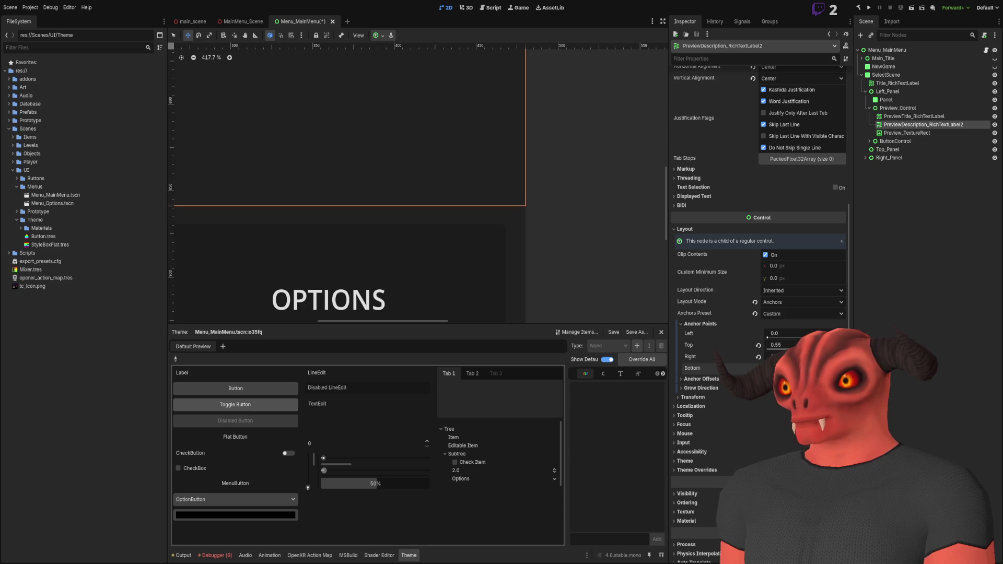
pyautogui.scroll(-3, 484, 175)
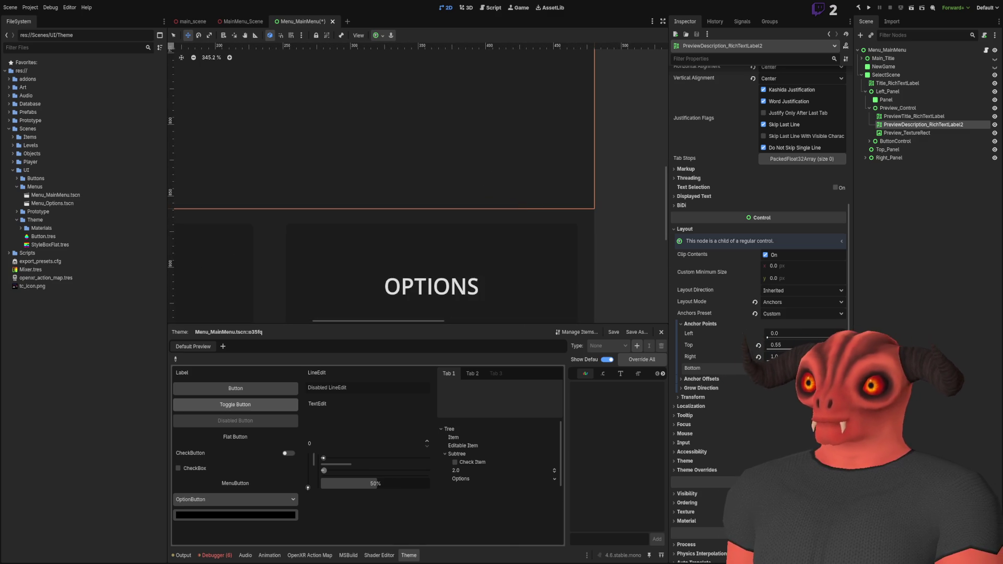
pyautogui.scroll(1, 490, 172)
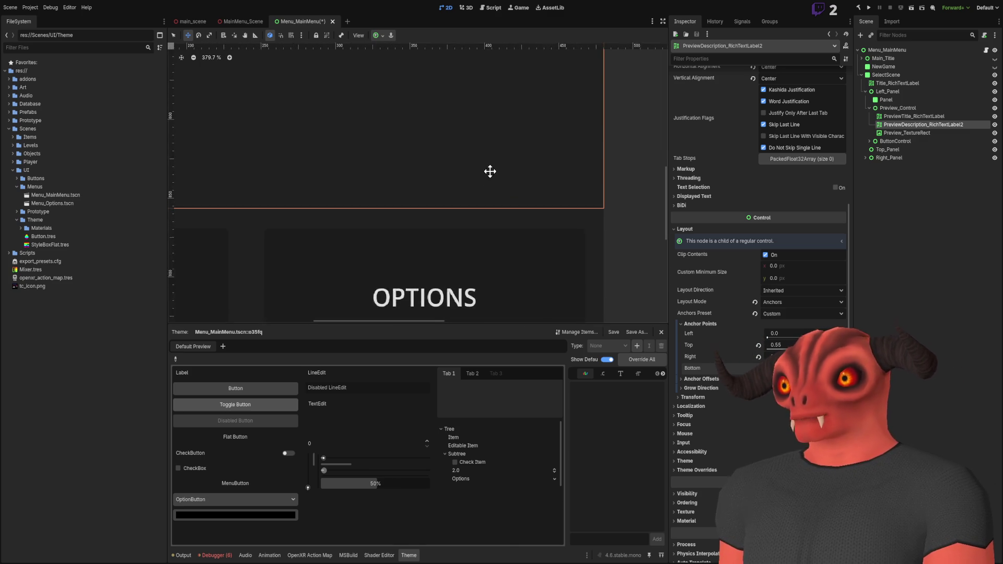
pyautogui.scroll(-14, 490, 171)
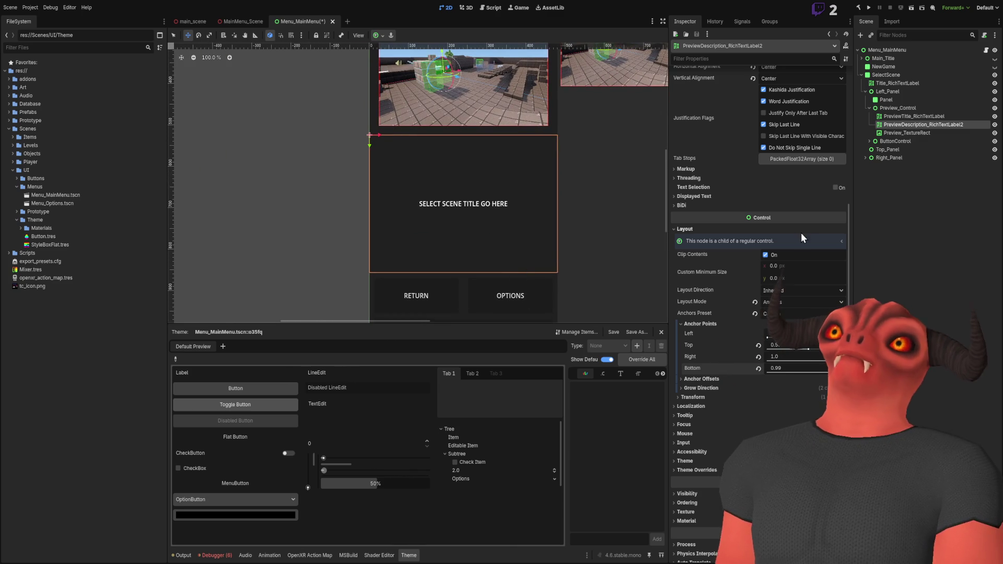
pyautogui.scroll(5, 801, 233)
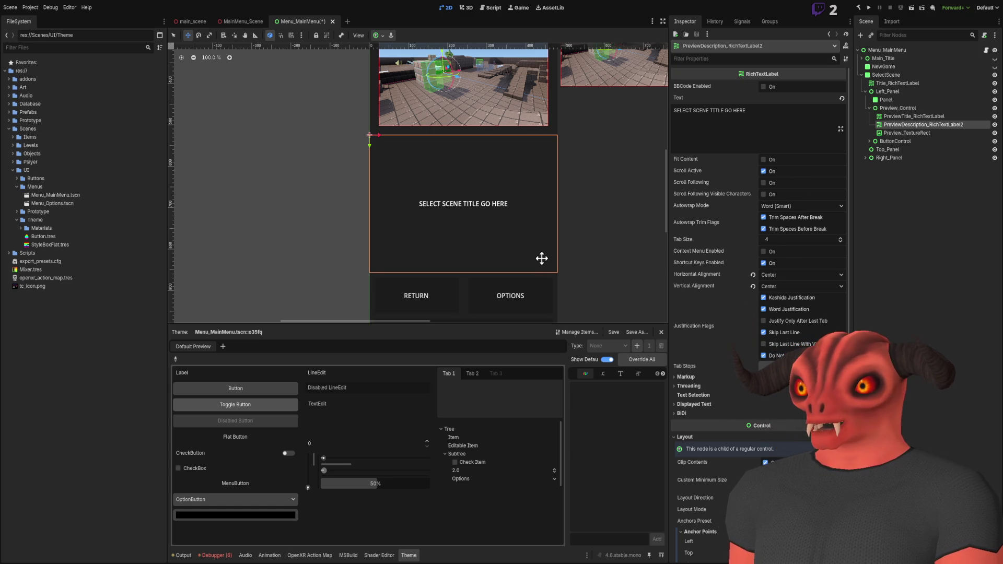
pyautogui.scroll(-1, 533, 248)
pyautogui.scroll(1, 526, 243)
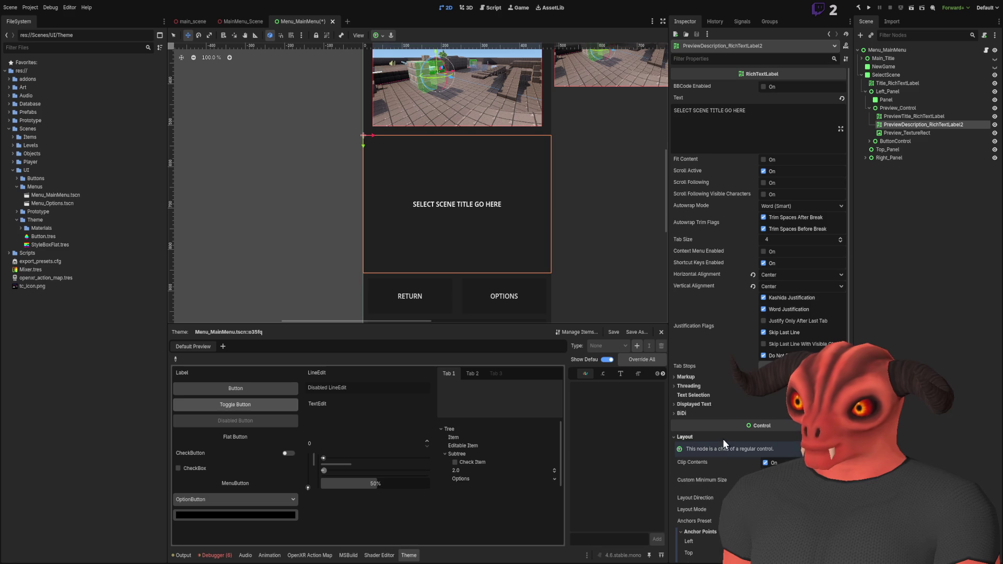
pyautogui.scroll(-5, 718, 405)
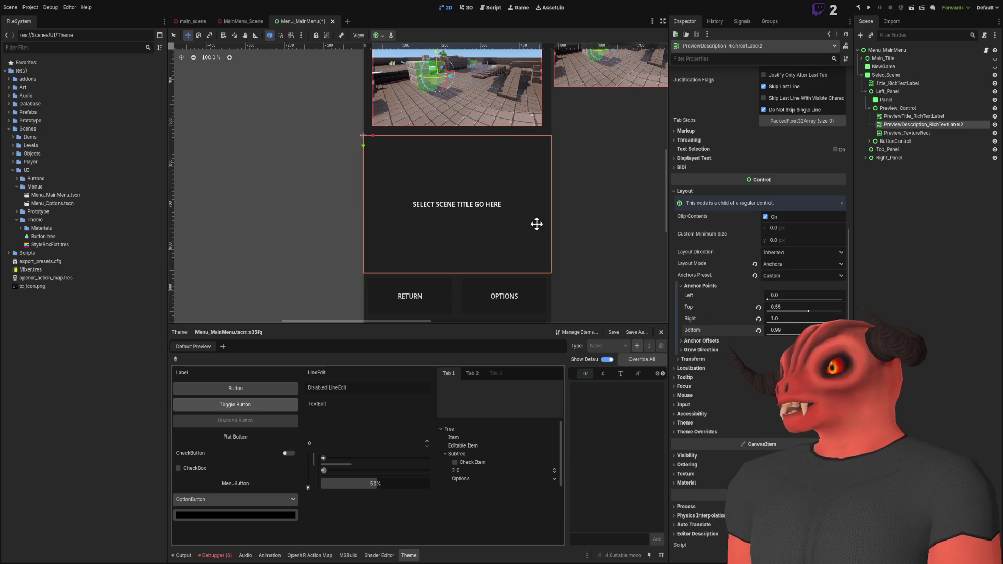
pyautogui.click(793, 294)
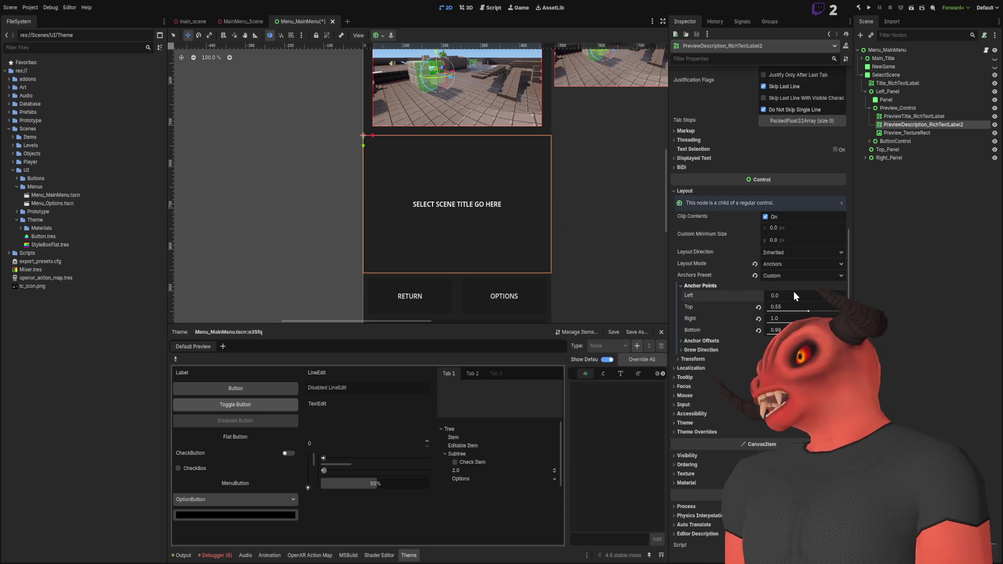
# Step: Set the description label's anchors to left 0.05 and right 0.95
pyautogui.write('5')
pyautogui.press('Return')
pyautogui.scroll(5, 614, 244)
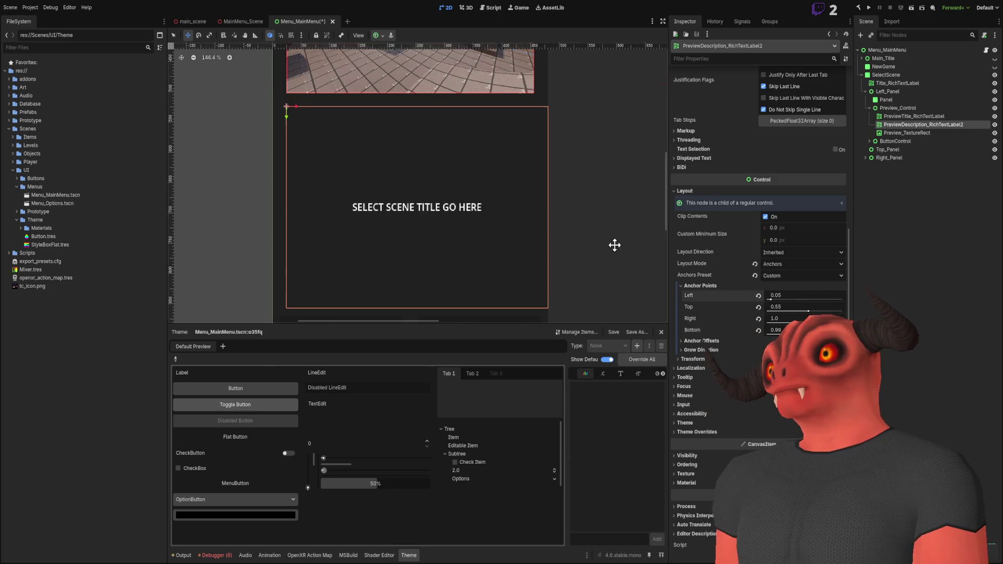
pyautogui.click(801, 319)
pyautogui.write('.95')
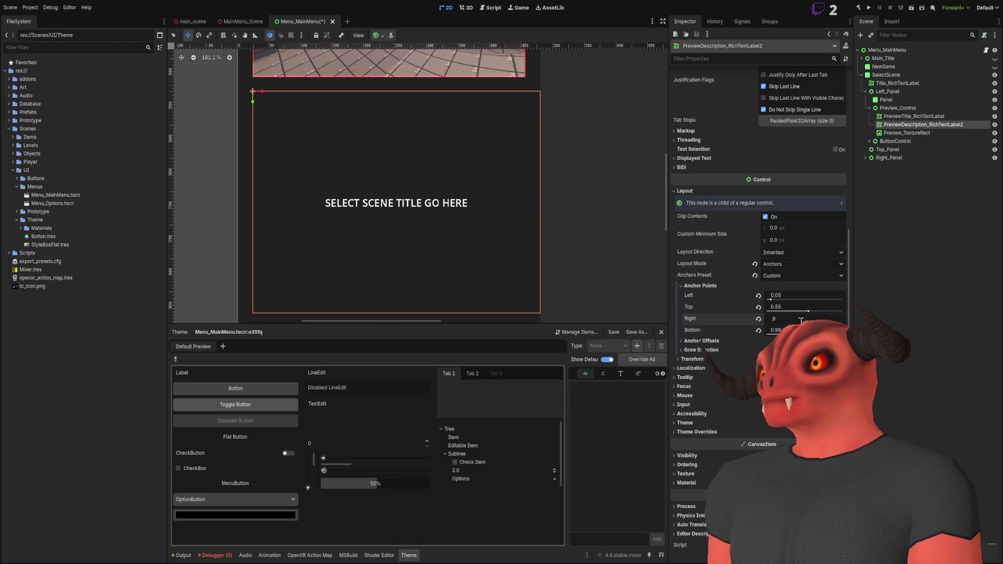
pyautogui.press('Return')
pyautogui.scroll(1, 531, 193)
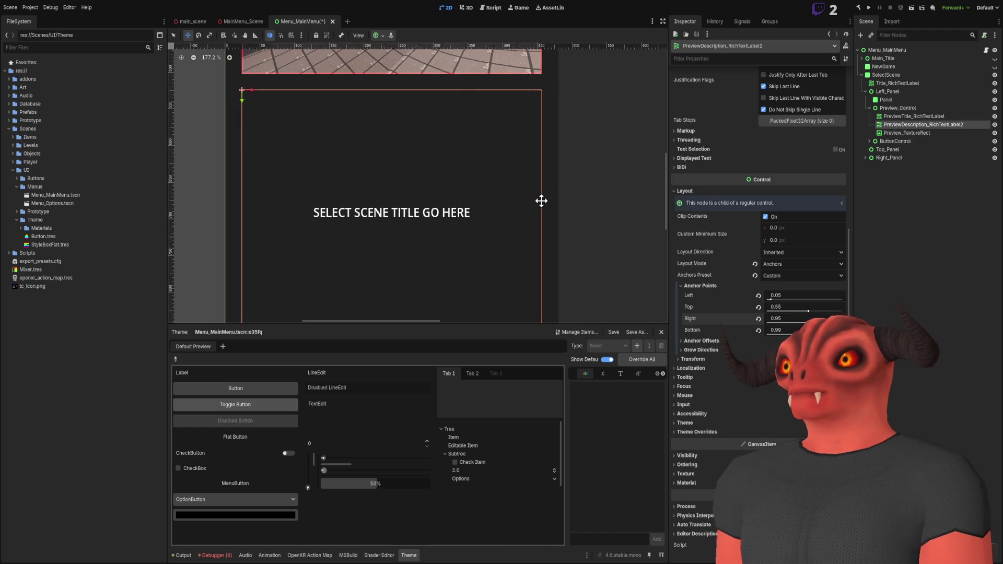
# Step: Refine the description label's anchors to right 0.975 and left 0.025
pyautogui.moveTo(785, 318)
pyautogui.mouseDown()
pyautogui.moveTo(799, 318)
pyautogui.moveTo(789, 297)
pyautogui.mouseUp()
pyautogui.click(793, 297)
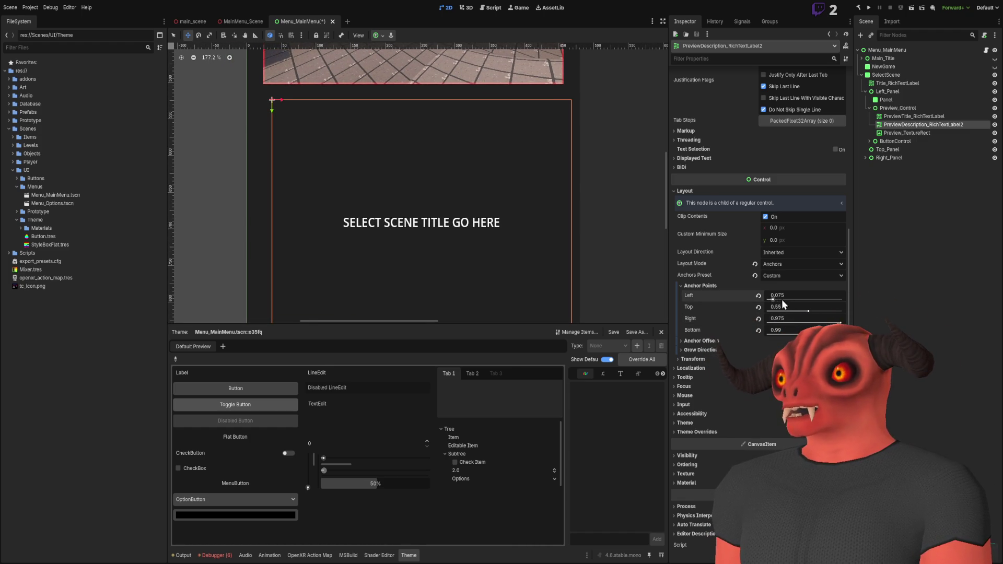
pyautogui.write('0')
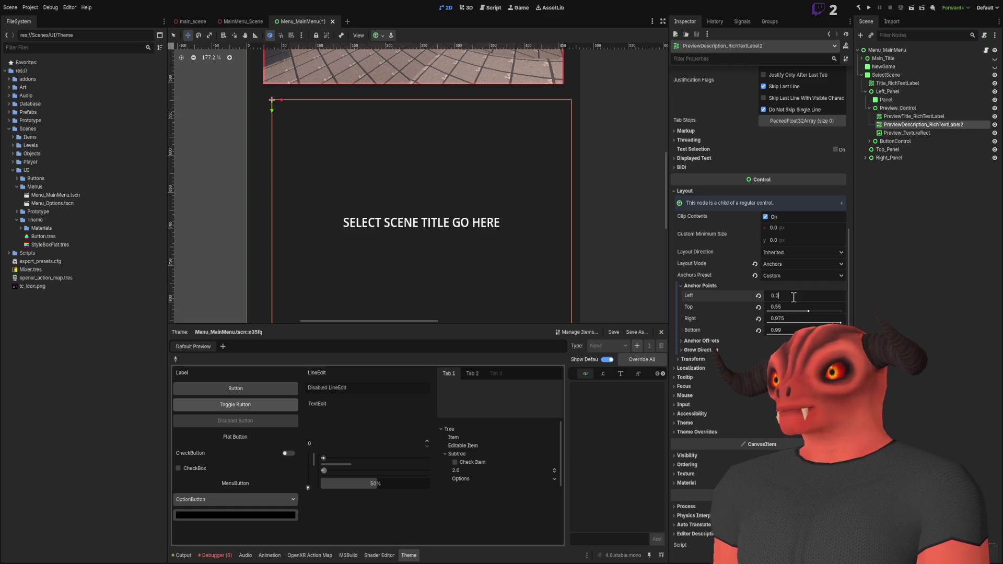
pyautogui.write('25')
pyautogui.press('Return')
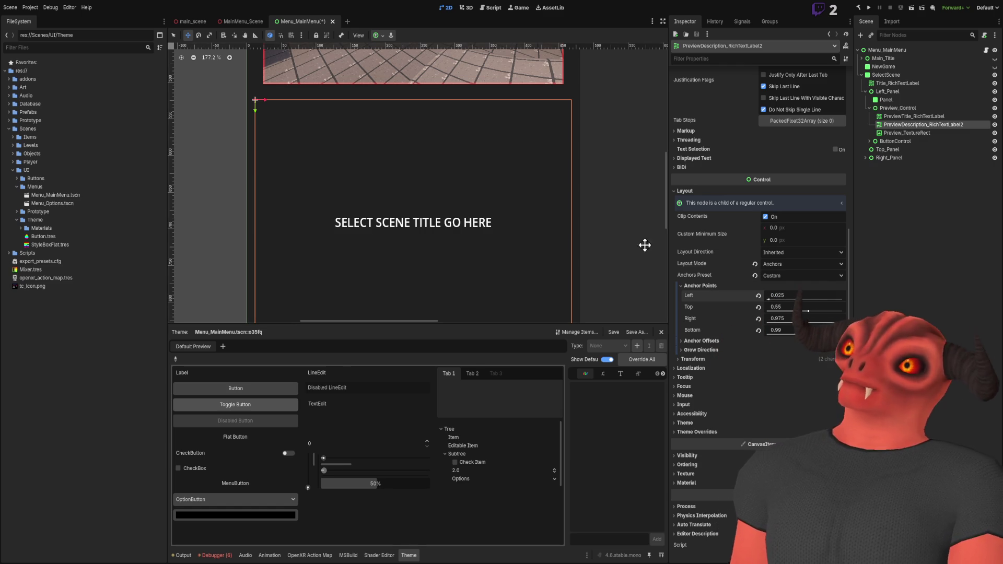
pyautogui.scroll(-3, 465, 200)
pyautogui.scroll(-8, 464, 200)
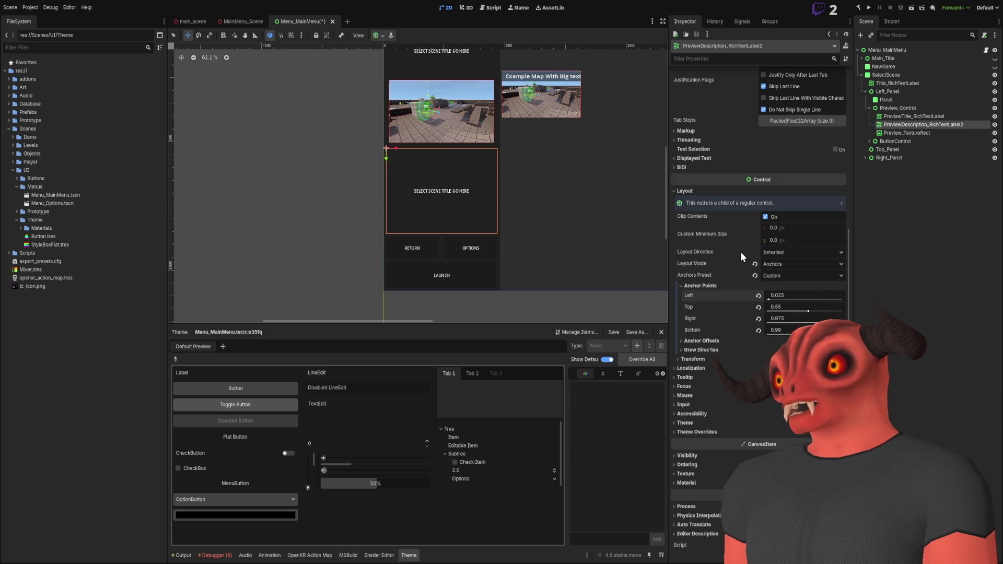
# Step: Give the description label Left horizontal alignment and Fill vertical alignment
pyautogui.scroll(5, 740, 251)
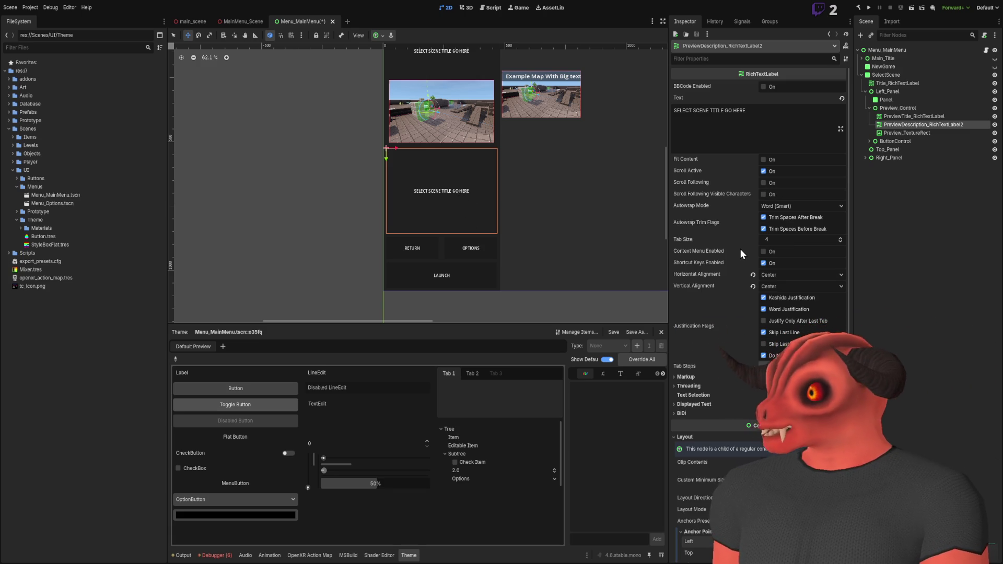
pyautogui.click(752, 275)
pyautogui.scroll(4, 512, 204)
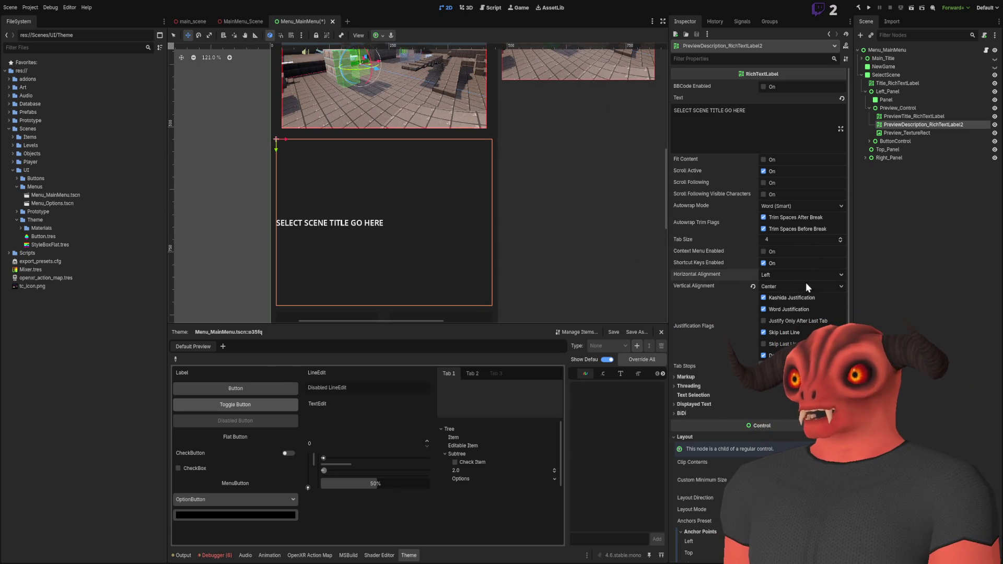
pyautogui.click(753, 286)
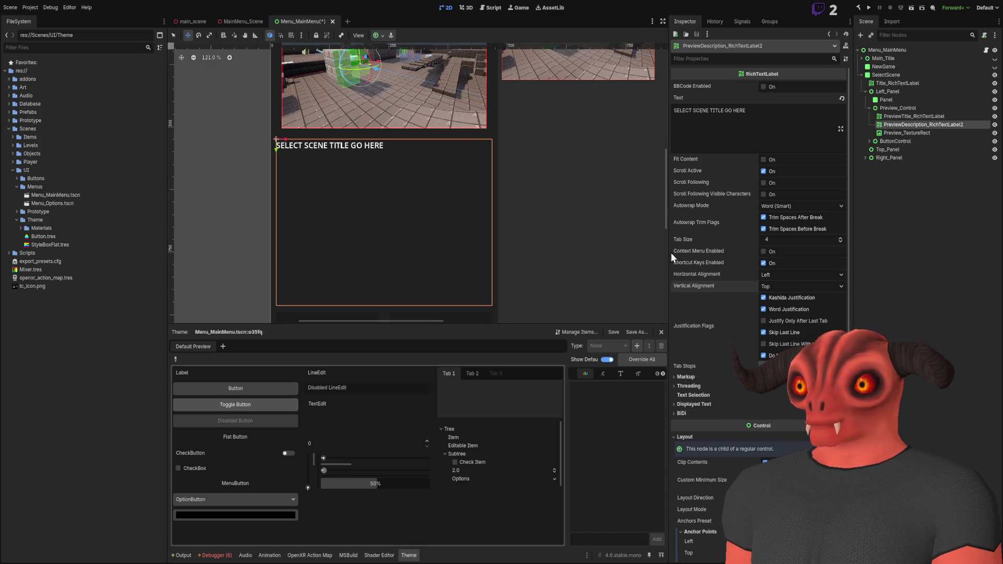
pyautogui.scroll(-4, 661, 258)
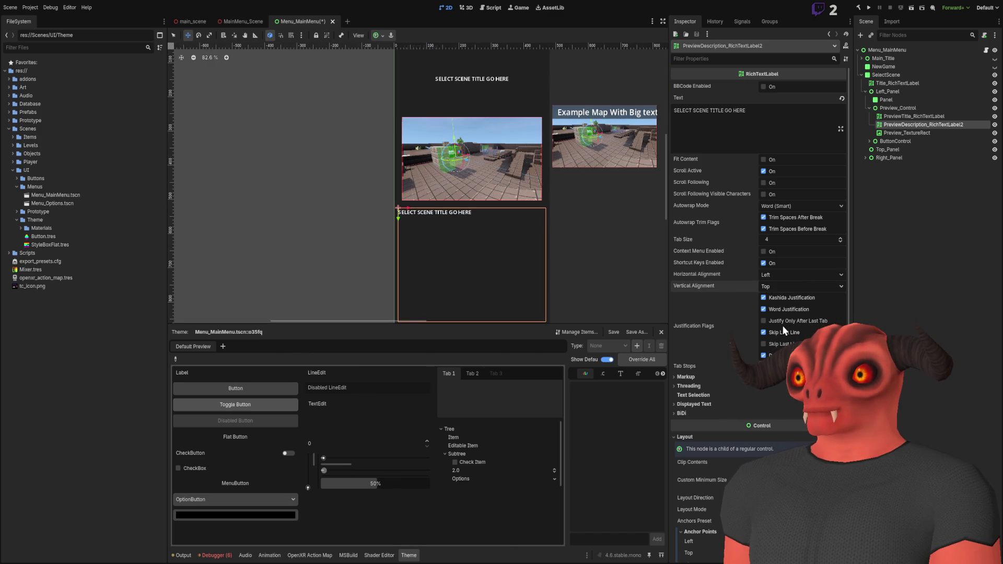
pyautogui.scroll(-3, 773, 286)
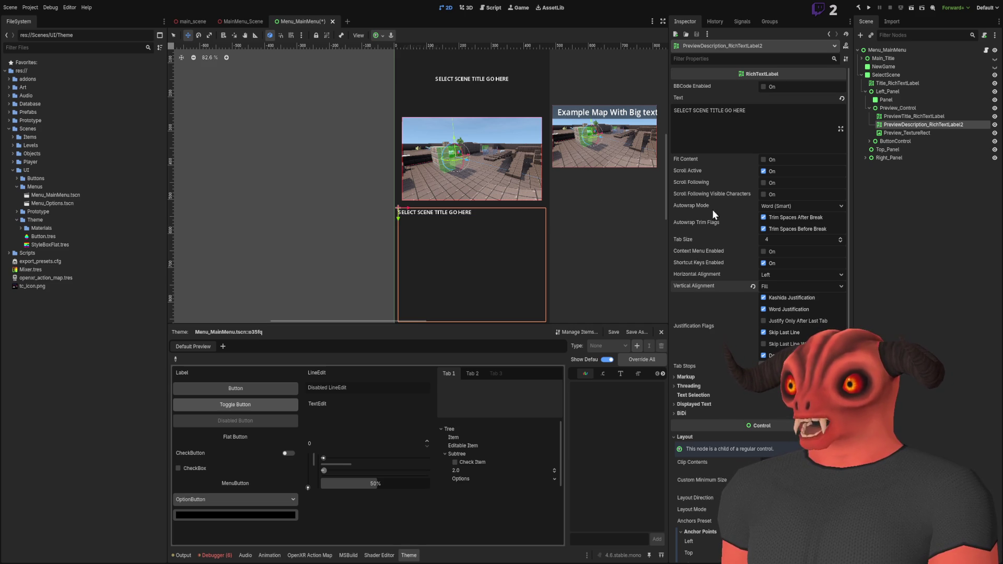
pyautogui.click(795, 116)
# Step: Enter placeholder test lines in the label text and reset vertical alignment to Top
pyautogui.write('WOEOWOO')
pyautogui.press('Return')
pyautogui.write('asdfasda')
pyautogui.press('Return')
pyautogui.scroll(2, 406, 214)
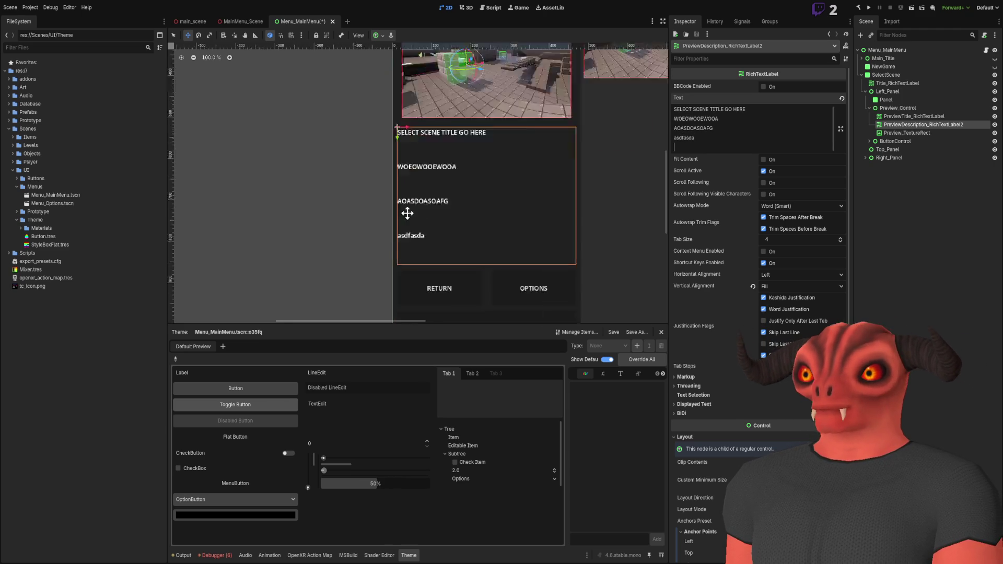
pyautogui.scroll(5, 407, 213)
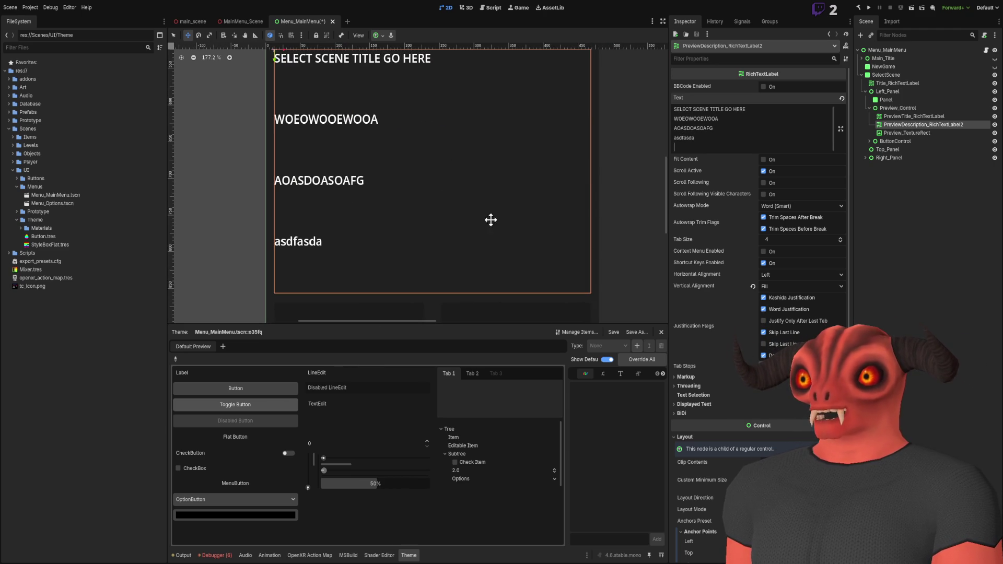
pyautogui.click(753, 286)
pyautogui.scroll(-3, 481, 199)
pyautogui.click(752, 119)
pyautogui.press('Return')
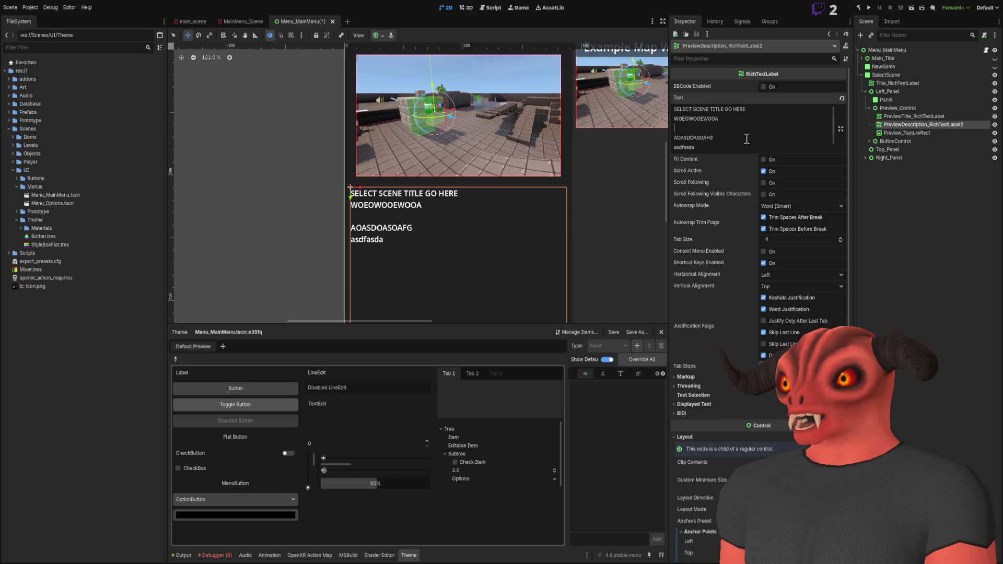
pyautogui.click(746, 138)
pyautogui.press('Return')
pyautogui.scroll(-2, 481, 206)
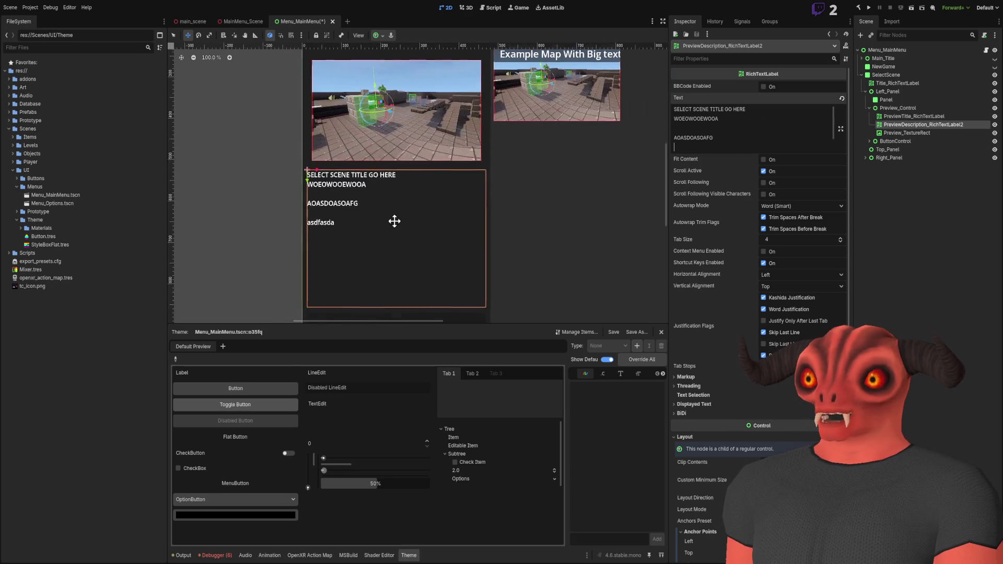
pyautogui.scroll(-2, 470, 152)
# Step: Replace the test text with 'Scene Description will appear here with infomation on what this scene is!'
pyautogui.click(738, 138)
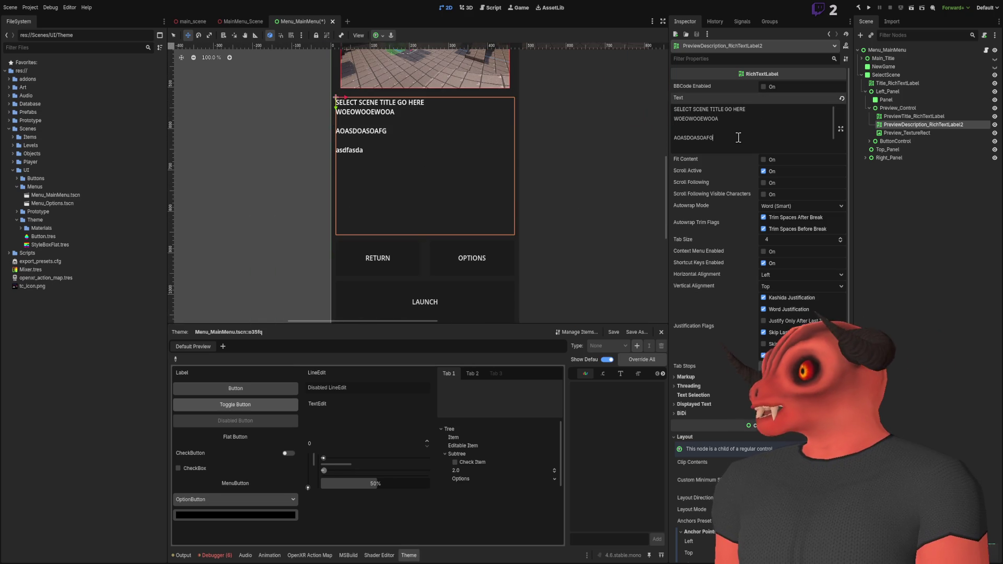
pyautogui.hotkey('ctrl', 'a')
pyautogui.press('BackSpace')
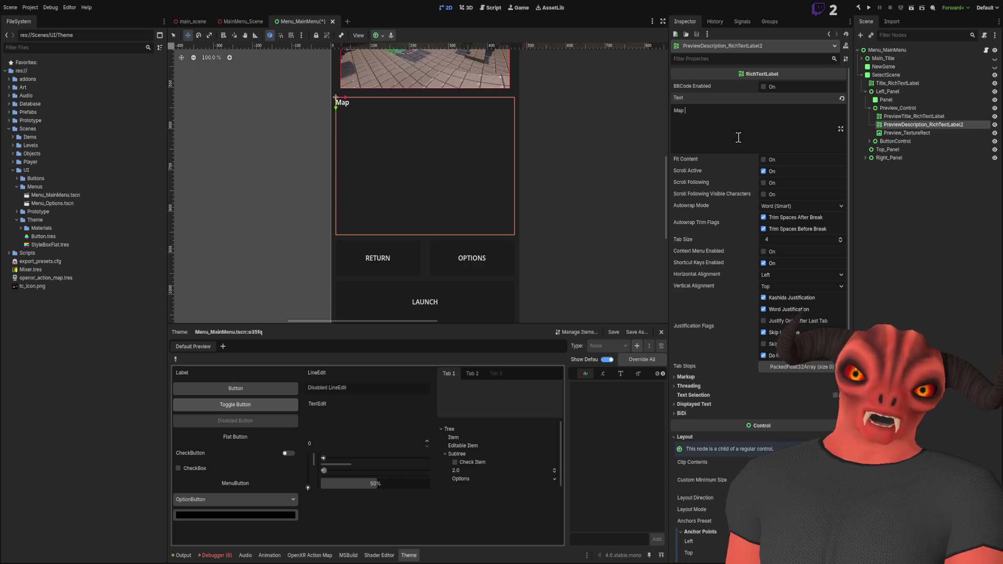
pyautogui.press('BackSpace')
pyautogui.press('BackSpace')
pyautogui.press('BackSpace')
pyautogui.write('Scene Desc')
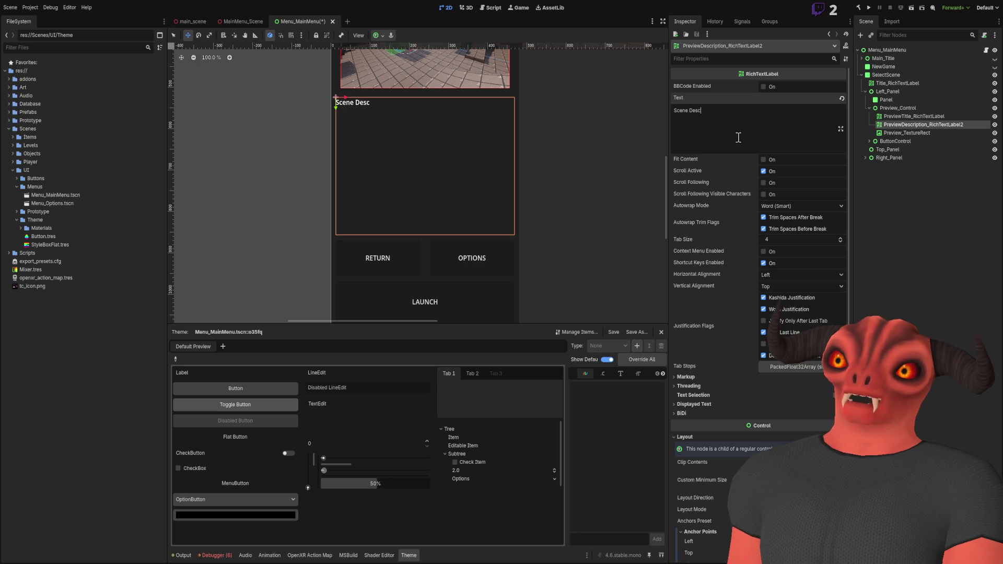
pyautogui.write('ription will appear here with infomation on what this scene is!')
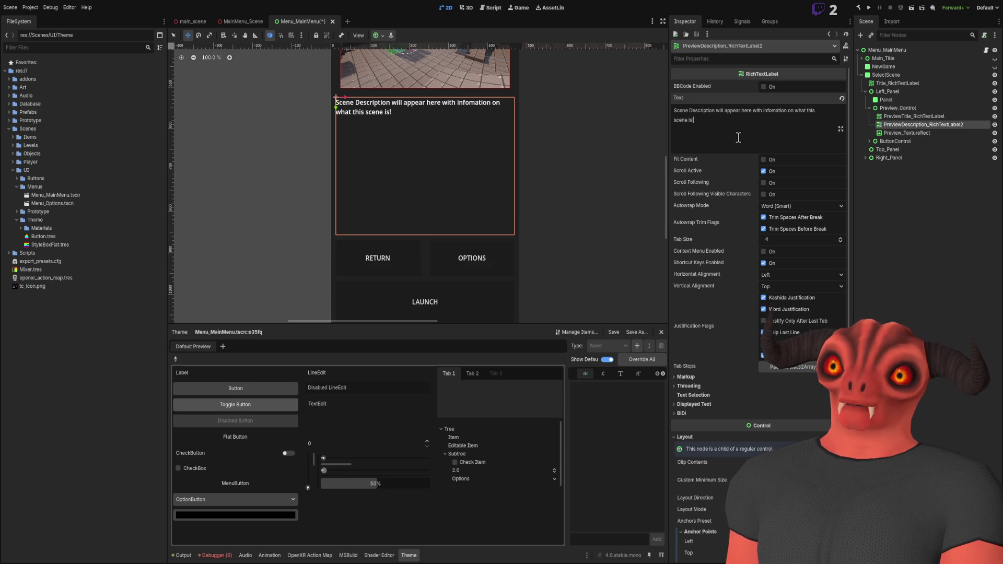
pyautogui.scroll(-5, 434, 161)
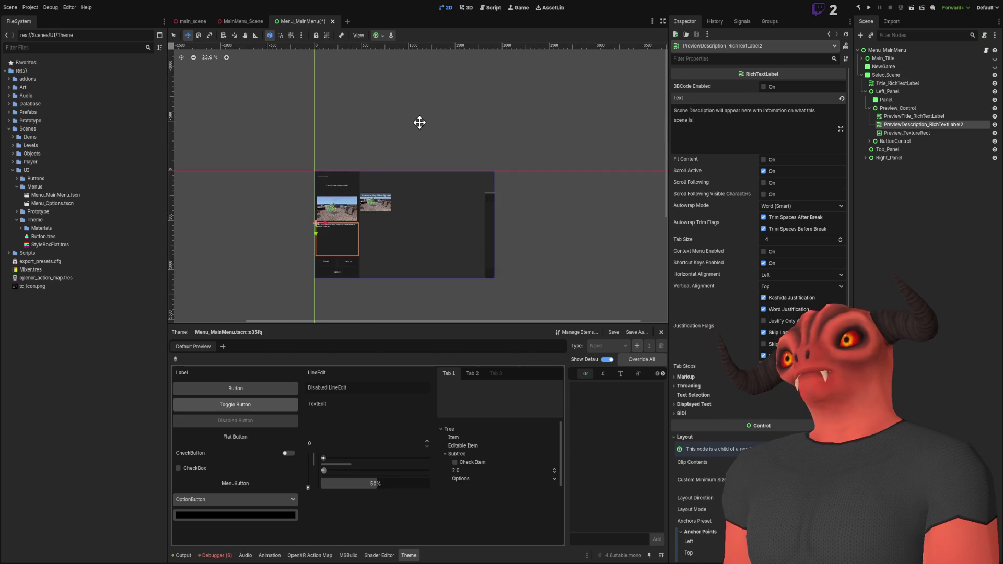
# Step: Save the scene and collapse Preview_Control and Left_Panel in the Scene dock
pyautogui.scroll(2, 366, 209)
pyautogui.scroll(1, 366, 209)
pyautogui.hotkey('ctrl', 's')
pyautogui.scroll(1, 414, 226)
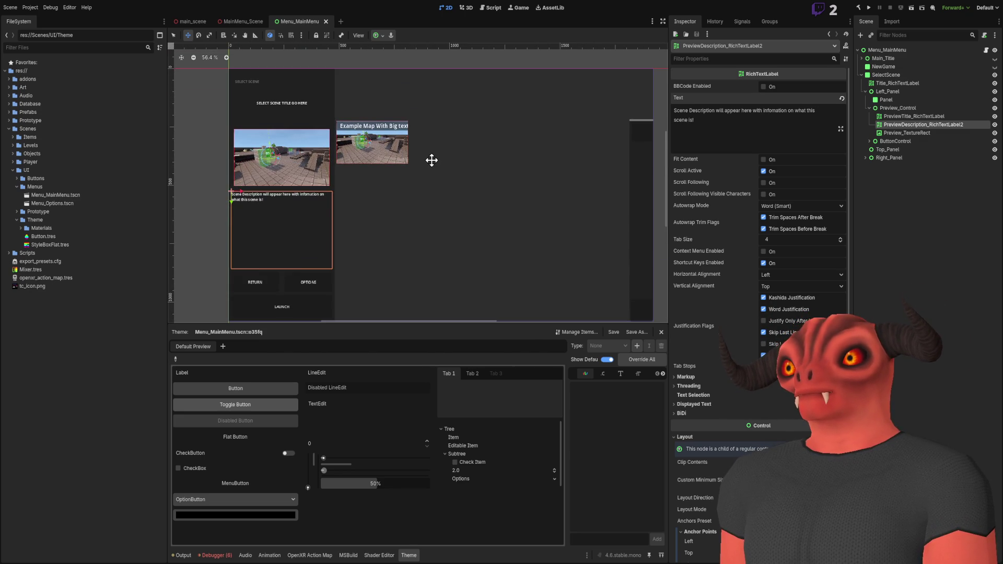
pyautogui.click(868, 108)
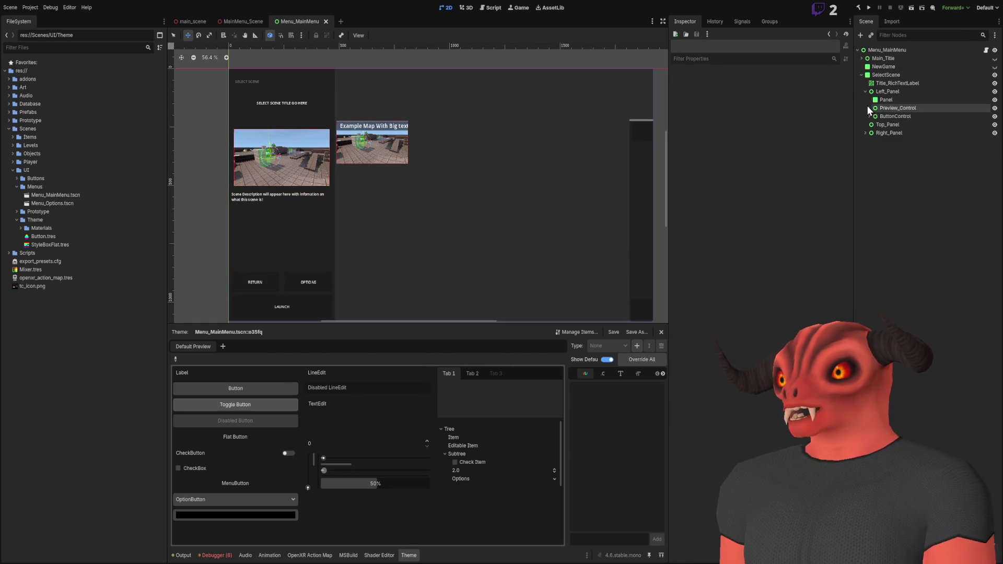
pyautogui.click(865, 91)
# Step: Reframe the canvas on the layout and expand Right_Panel to list its children
pyautogui.scroll(3, 412, 126)
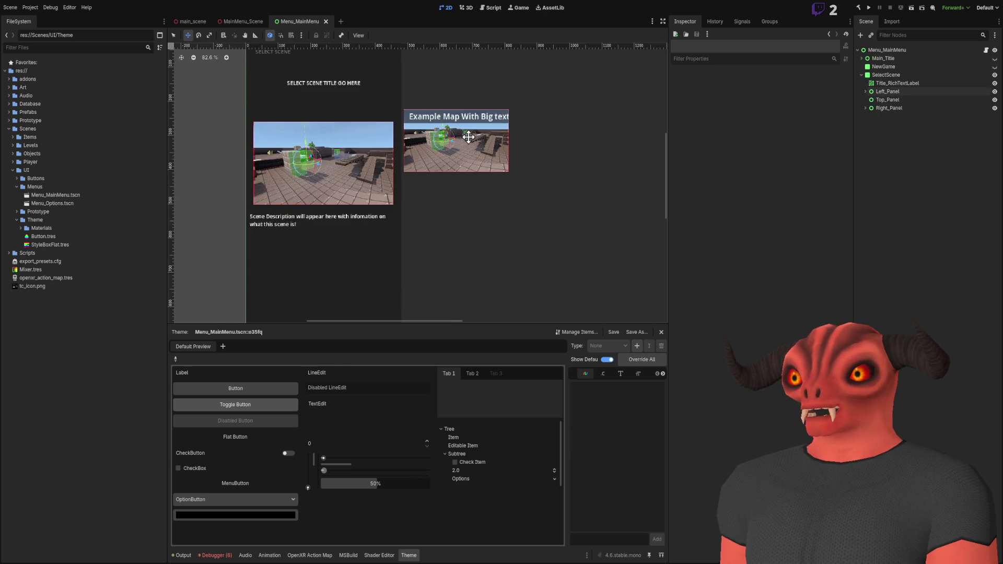
pyautogui.scroll(-2, 376, 117)
pyautogui.moveTo(426, 135); pyautogui.dragTo(441, 135)
pyautogui.scroll(-1, 441, 135)
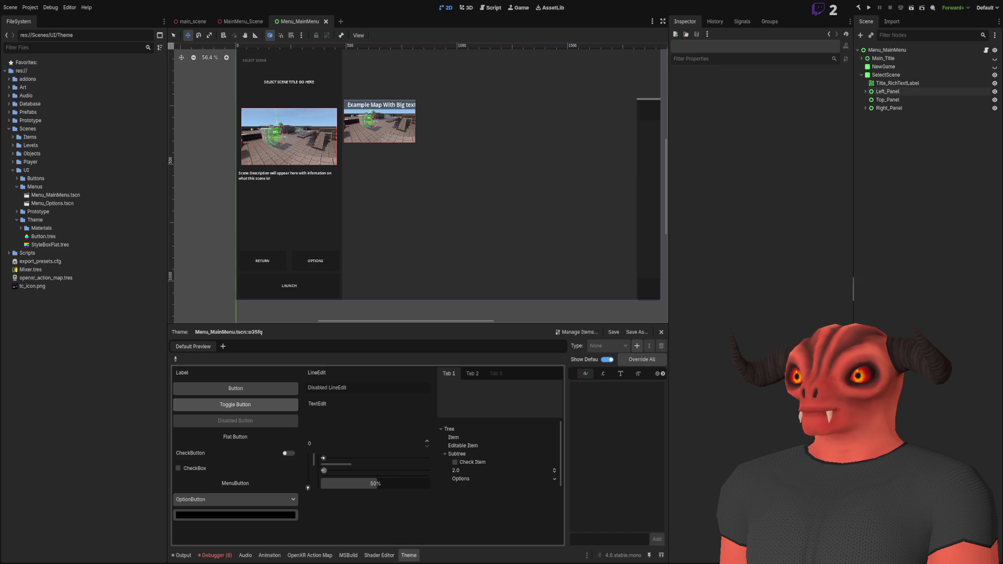
pyautogui.moveTo(373, 99)
pyautogui.mouseDown()
pyautogui.moveTo(307, 130)
pyautogui.moveTo(475, 73)
pyautogui.mouseUp()
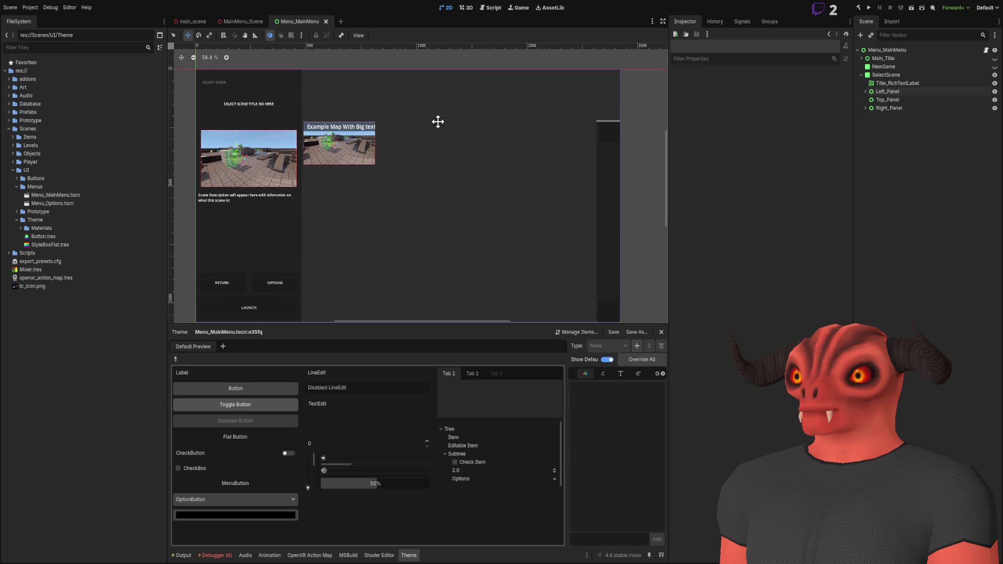
pyautogui.click(874, 108)
pyautogui.click(865, 108)
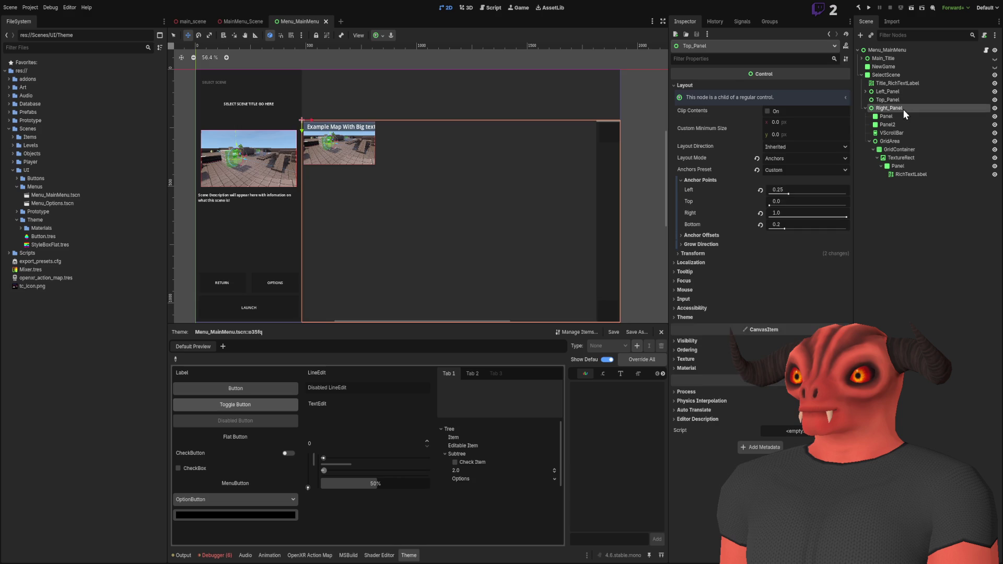
# Step: Add a new panel under Right_Panel and move it to be the first child
pyautogui.click(886, 116)
pyautogui.click(887, 124)
pyautogui.click(891, 108)
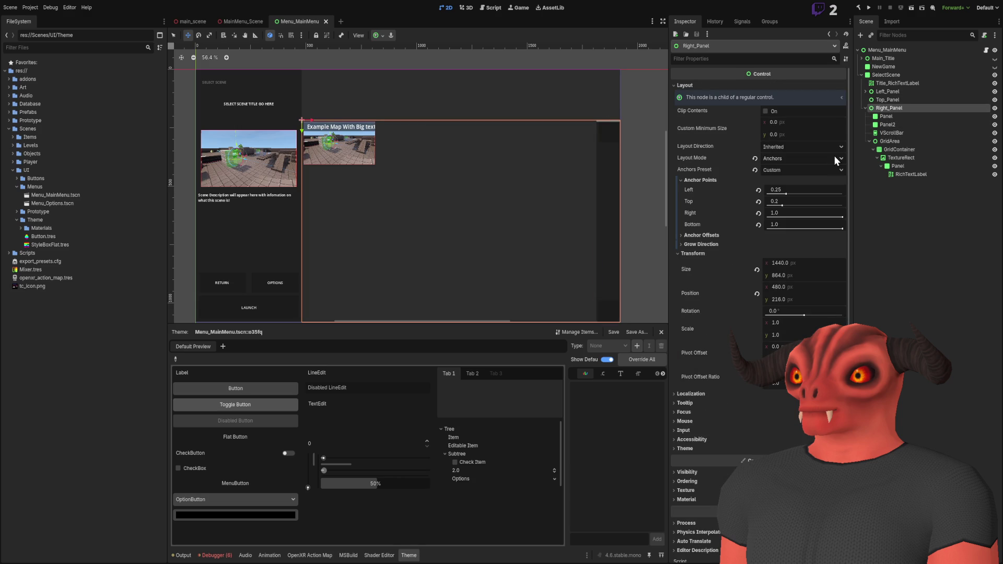
pyautogui.hotkey('ctrl', 'v')
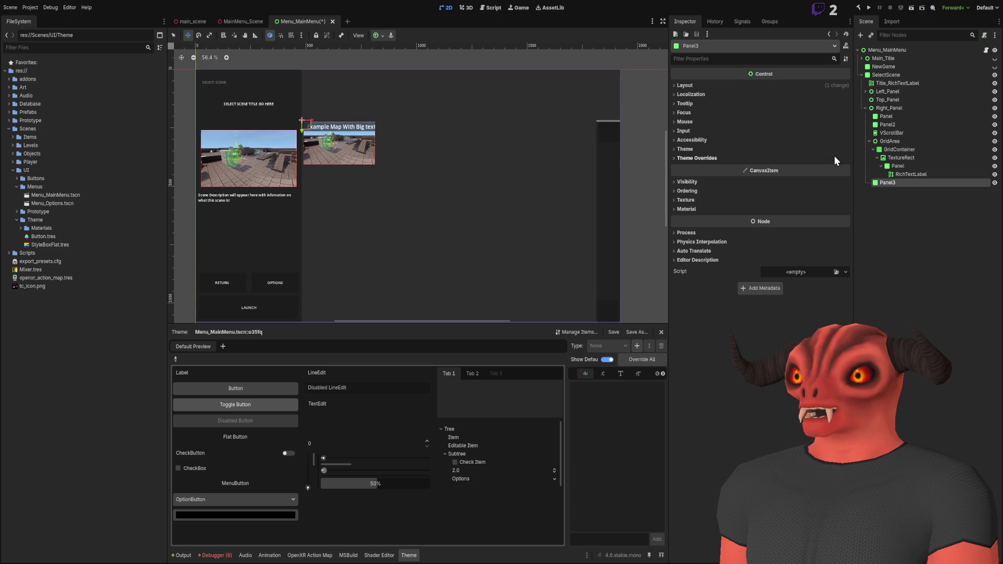
pyautogui.moveTo(887, 183); pyautogui.dragTo(899, 150)
pyautogui.moveTo(899, 114); pyautogui.dragTo(899, 114)
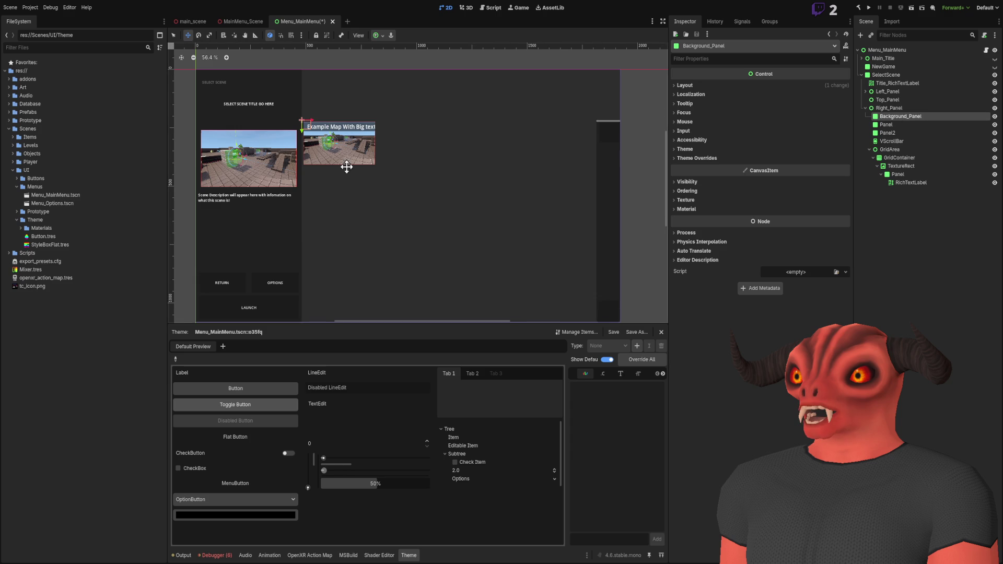
pyautogui.scroll(-1, 347, 163)
# Step: Set Background_Panel's layout mode to Anchors with the Full Rect preset
pyautogui.click(685, 84)
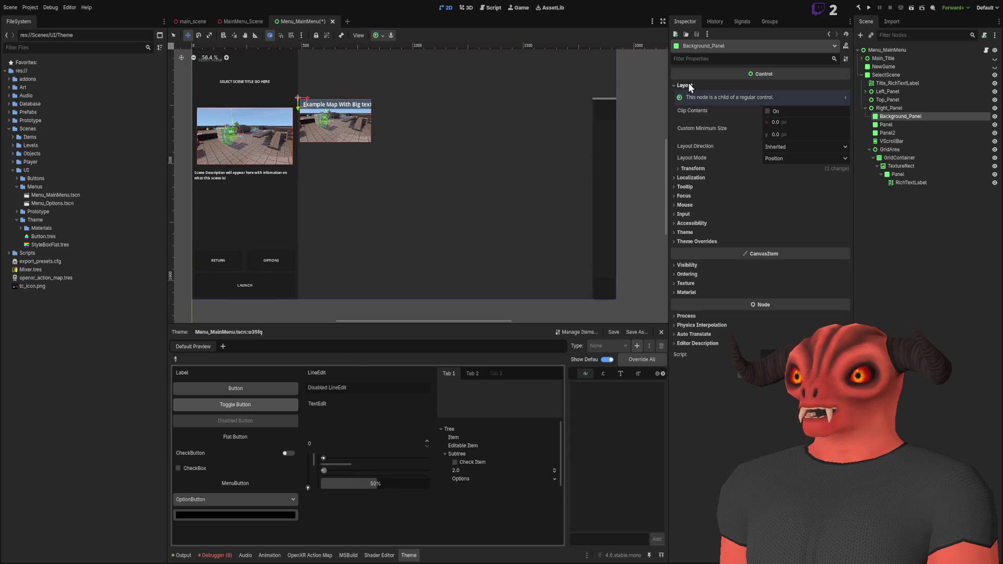
pyautogui.click(805, 158)
pyautogui.click(794, 181)
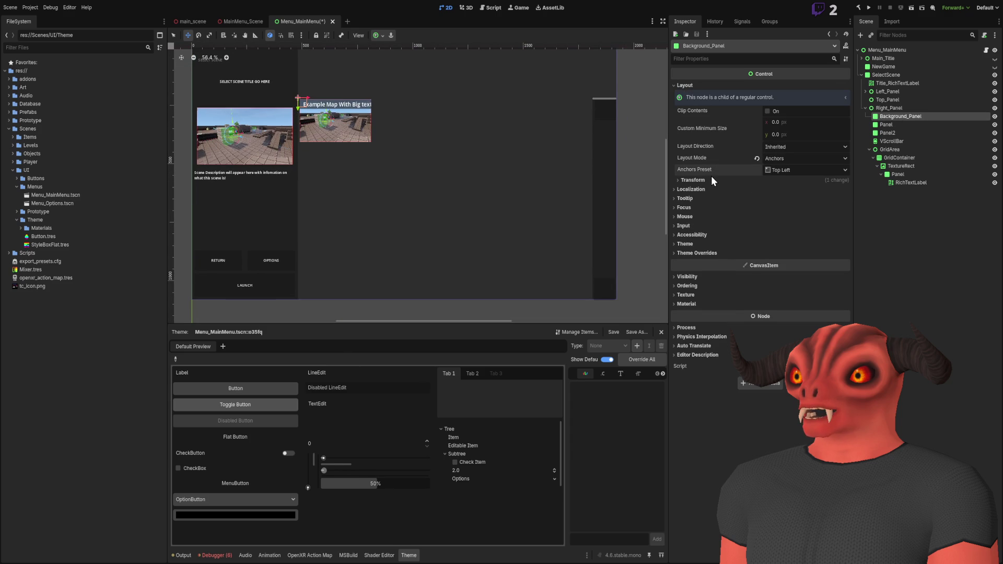
pyautogui.click(798, 192)
pyautogui.moveTo(522, 165)
pyautogui.mouseDown()
pyautogui.moveTo(504, 180)
pyautogui.moveTo(460, 177)
pyautogui.moveTo(572, 157)
pyautogui.mouseUp()
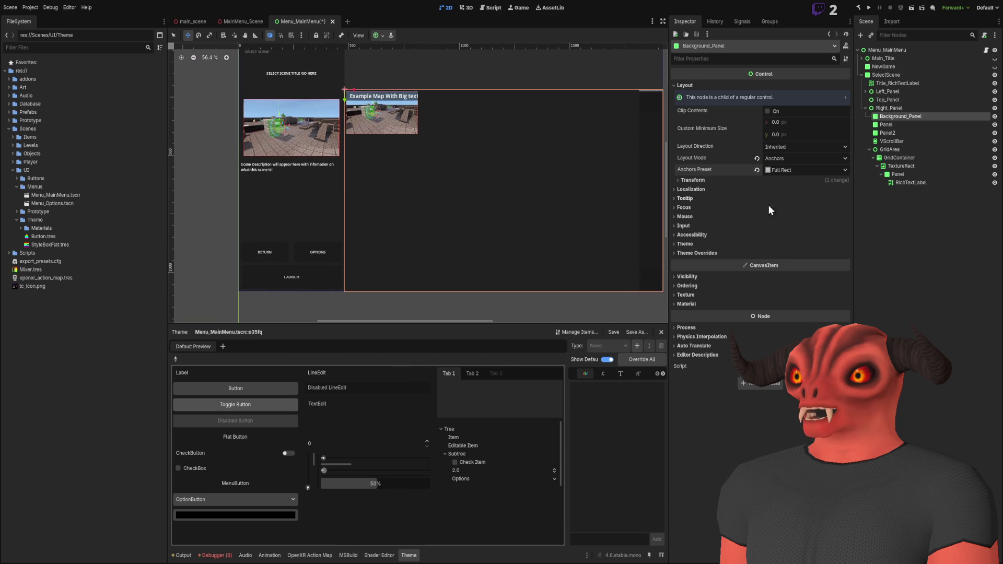
pyautogui.press('Escape')
pyautogui.scroll(8, 324, 139)
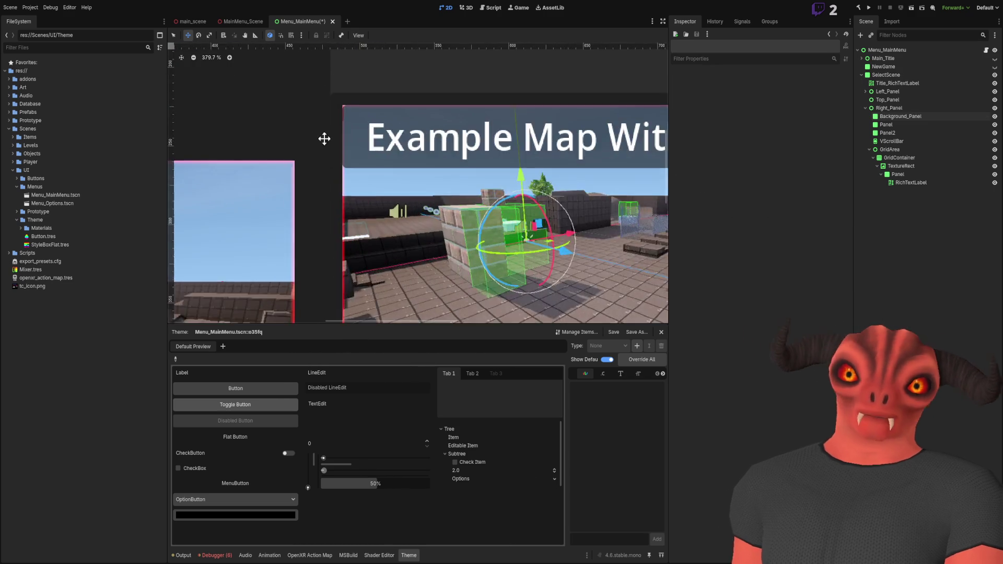
pyautogui.scroll(-7, 324, 138)
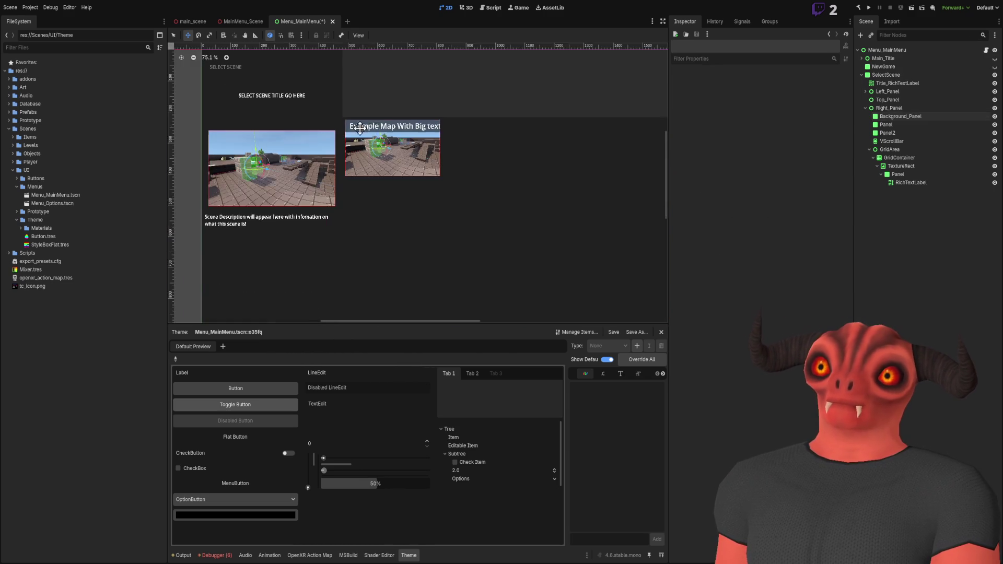
pyautogui.moveTo(359, 128); pyautogui.dragTo(345, 97)
# Step: Switch Background_Panel's anchor preset to Custom to expose its offsets
pyautogui.click(900, 116)
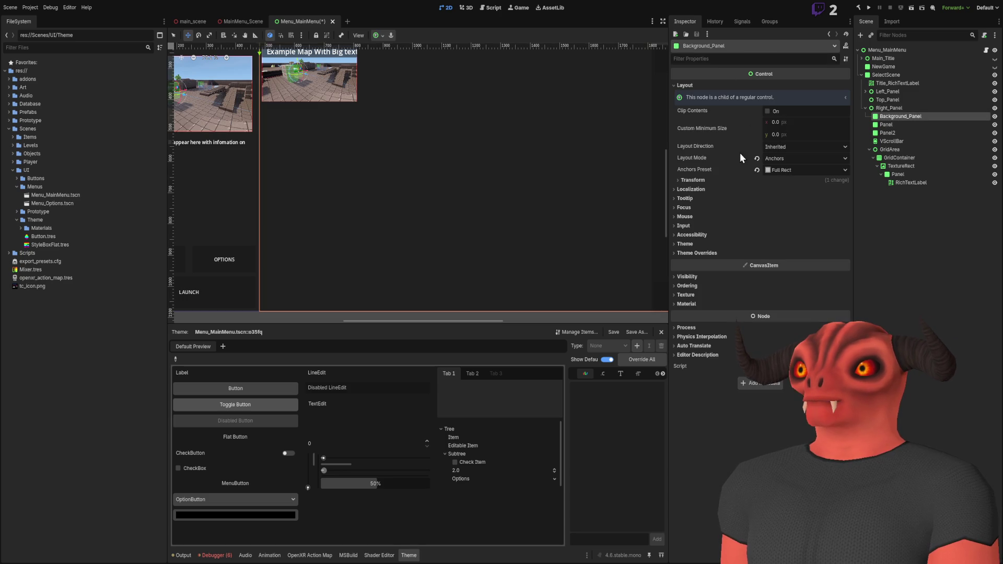
pyautogui.click(697, 181)
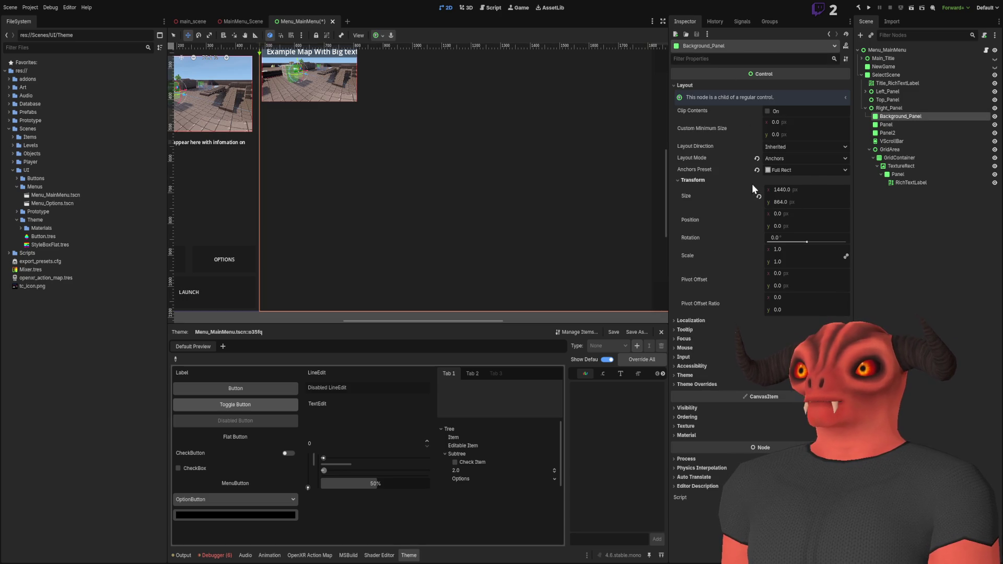
pyautogui.click(804, 170)
pyautogui.click(716, 190)
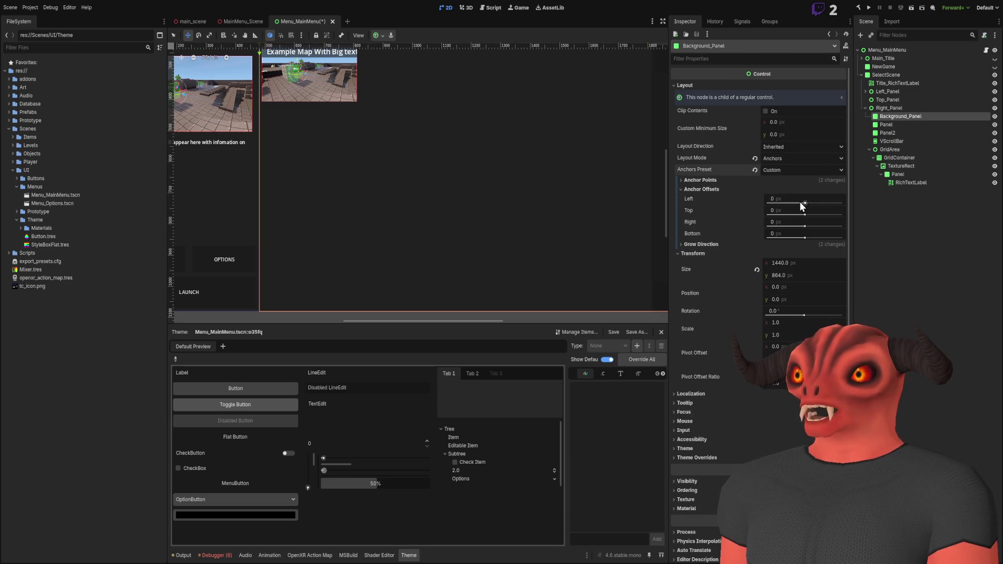
pyautogui.click(801, 199)
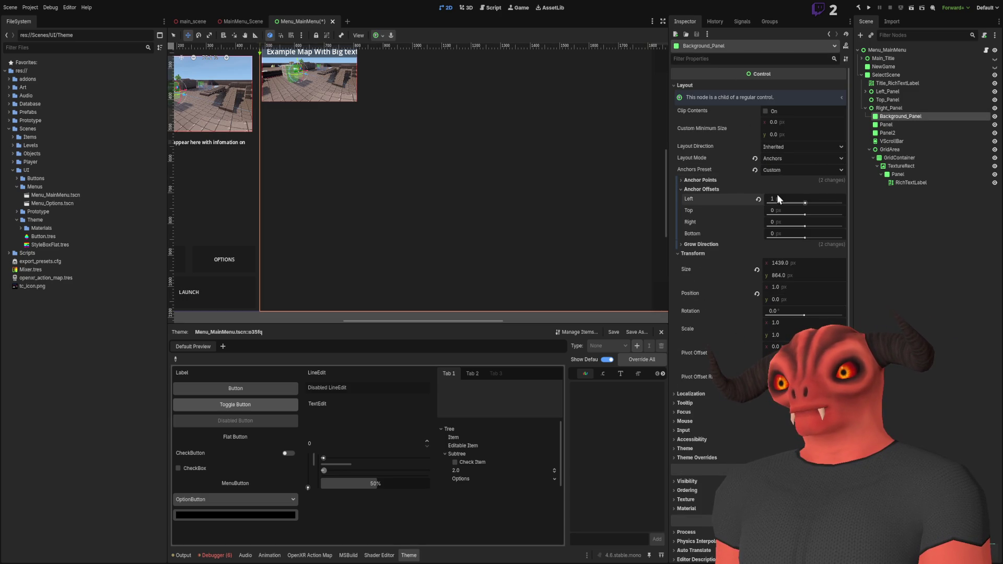
pyautogui.click(793, 211)
pyautogui.click(794, 223)
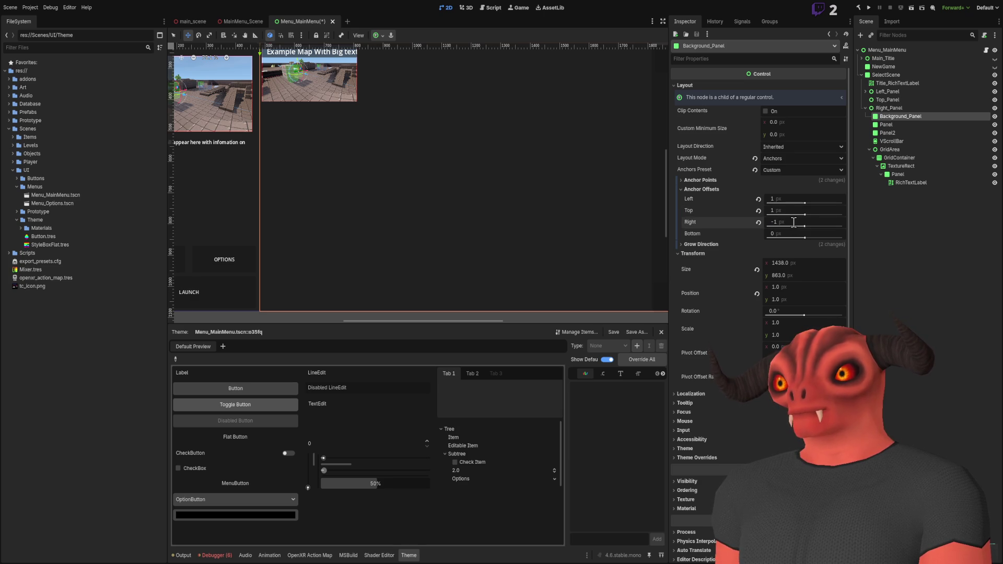
pyautogui.click(793, 222)
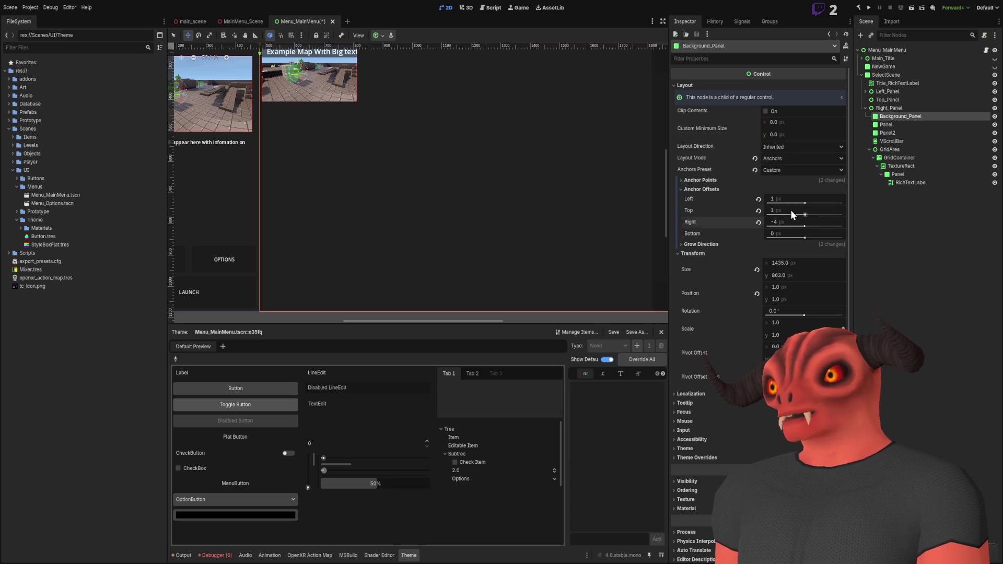
# Step: Set Background_Panel's offsets to 4, 4, -4 and -4 px
pyautogui.click(788, 202)
pyautogui.write('4')
pyautogui.press('Return')
pyautogui.click(790, 210)
pyautogui.write('4')
pyautogui.press('Return')
pyautogui.click(791, 233)
pyautogui.write('-4')
pyautogui.press('Return')
pyautogui.scroll(5, 405, 194)
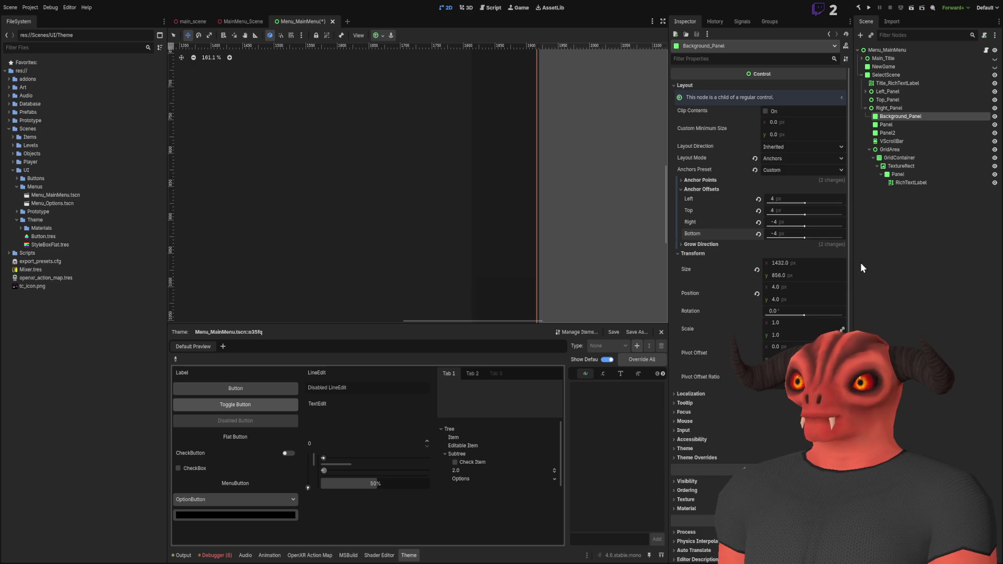
# Step: Deselect Background_Panel and pan the canvas to look over the Right_Panel area
pyautogui.click(548, 145)
pyautogui.scroll(-5, 549, 146)
pyautogui.hscroll(-3, 524, 110)
pyautogui.scroll(-7, 594, 211)
pyautogui.scroll(8, 504, 183)
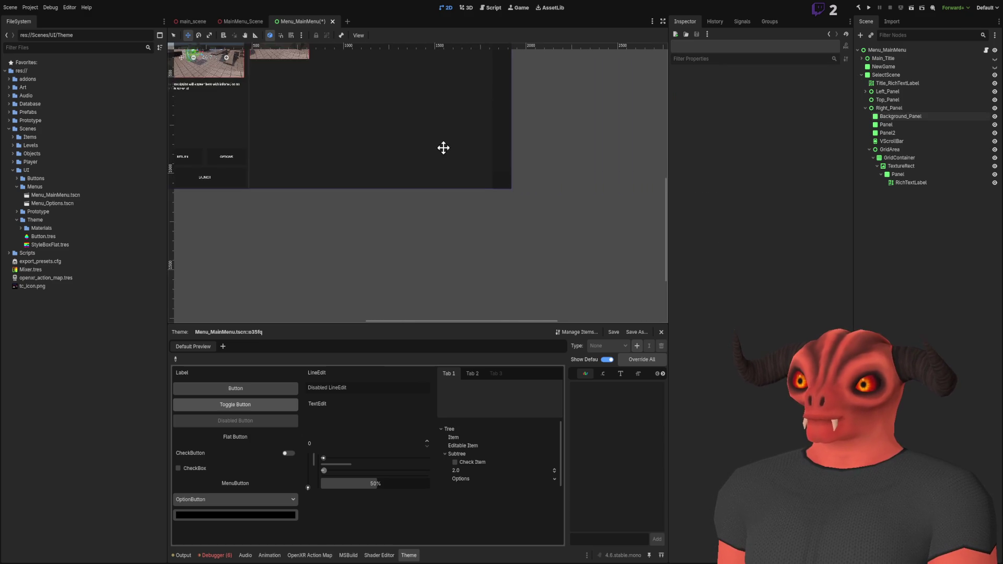
pyautogui.scroll(-4, 473, 223)
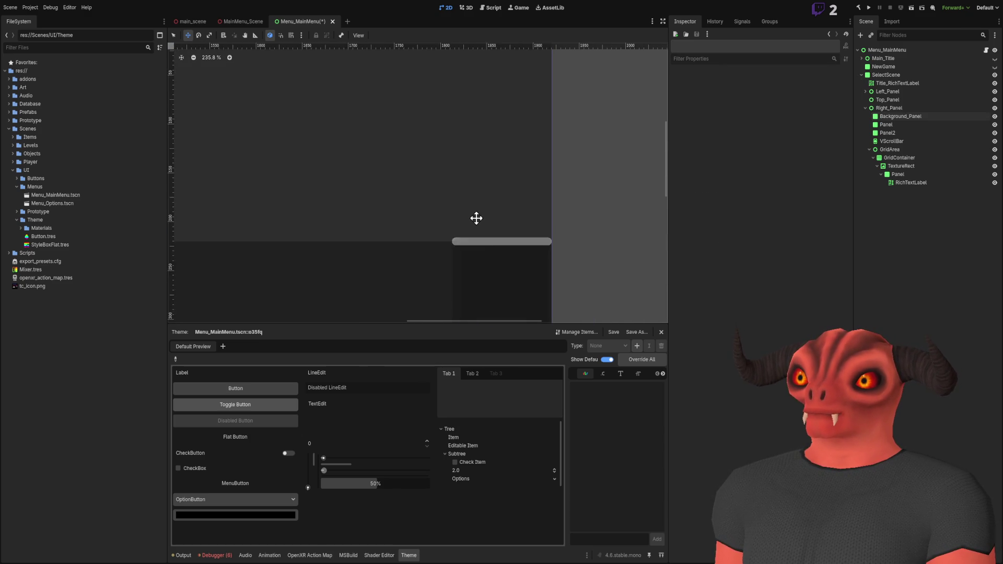
pyautogui.scroll(-5, 327, 187)
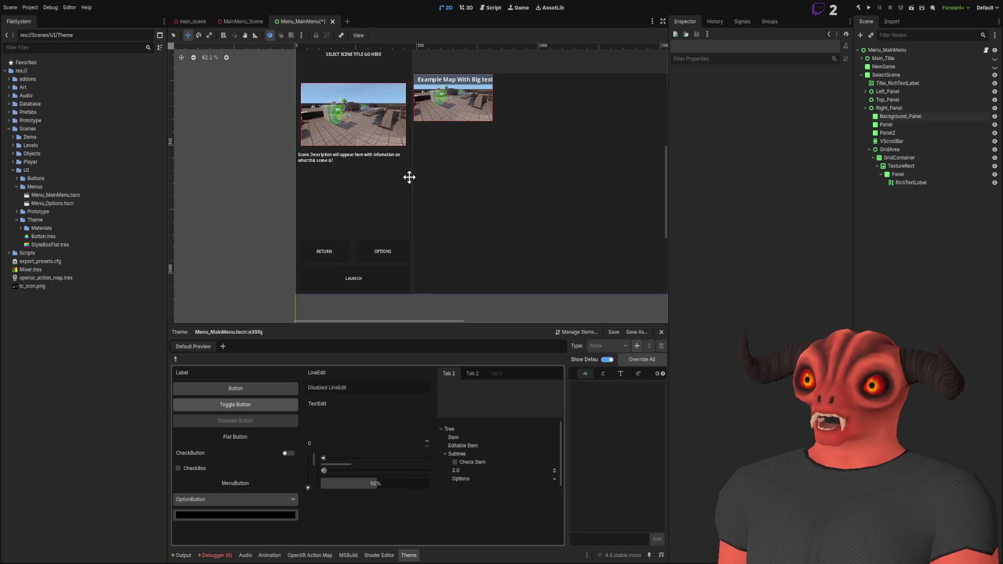
pyautogui.scroll(5, 465, 186)
pyautogui.scroll(2, 382, 178)
pyautogui.scroll(-5, 407, 182)
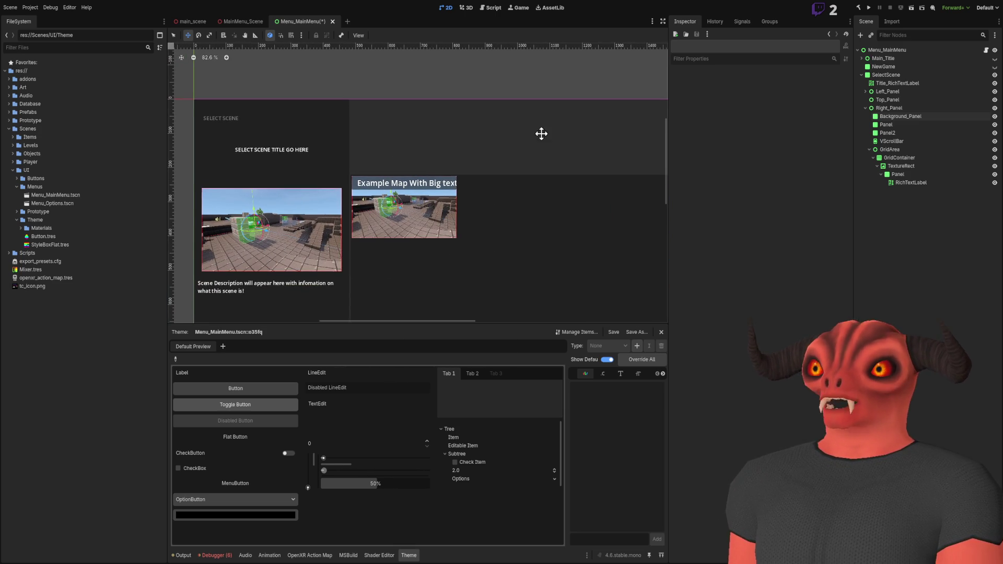
pyautogui.moveTo(540, 133); pyautogui.dragTo(513, 124)
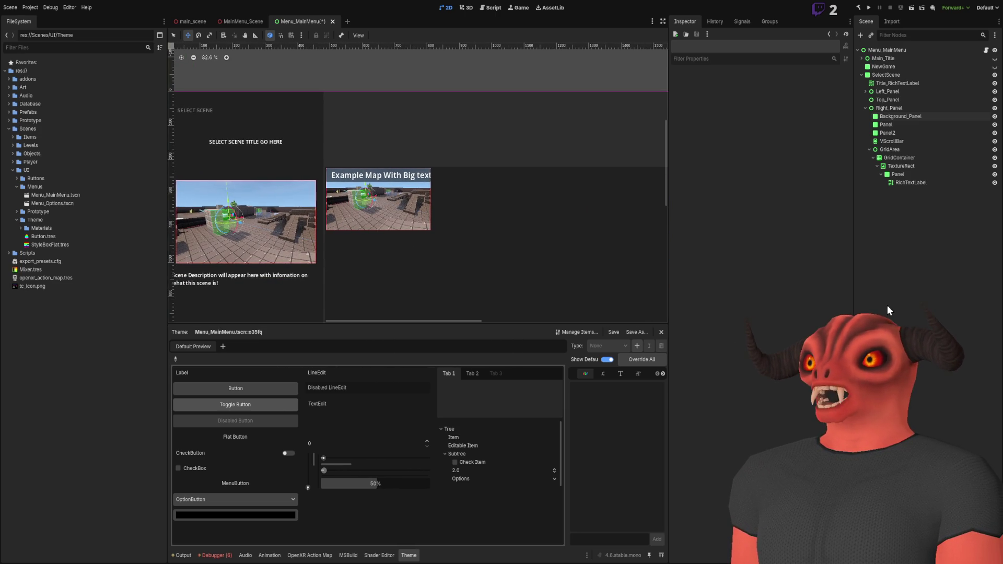
# Step: Inspect the Panel, Panel2 and Right_Panel nodes in the Scene dock
pyautogui.click(892, 132)
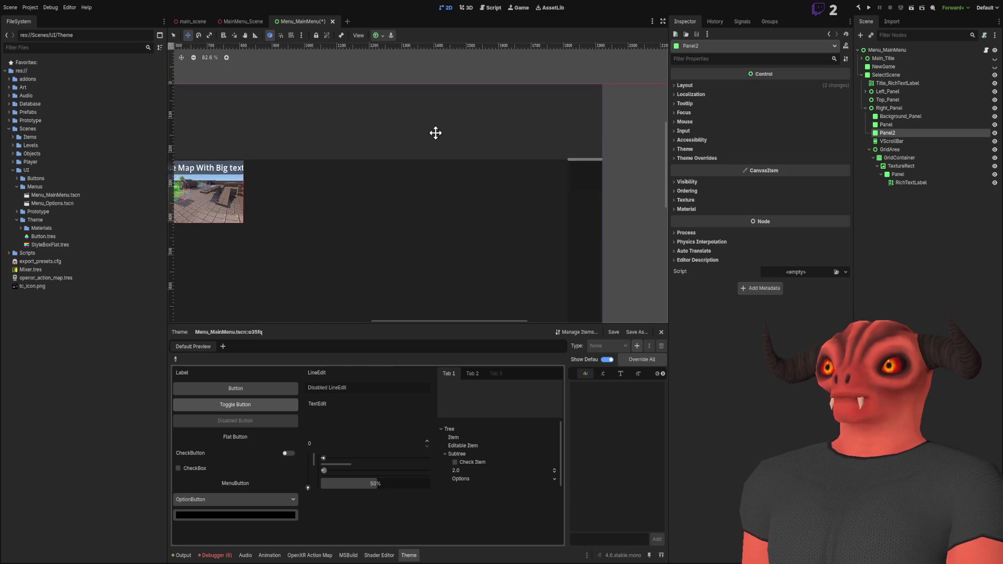
pyautogui.click(908, 126)
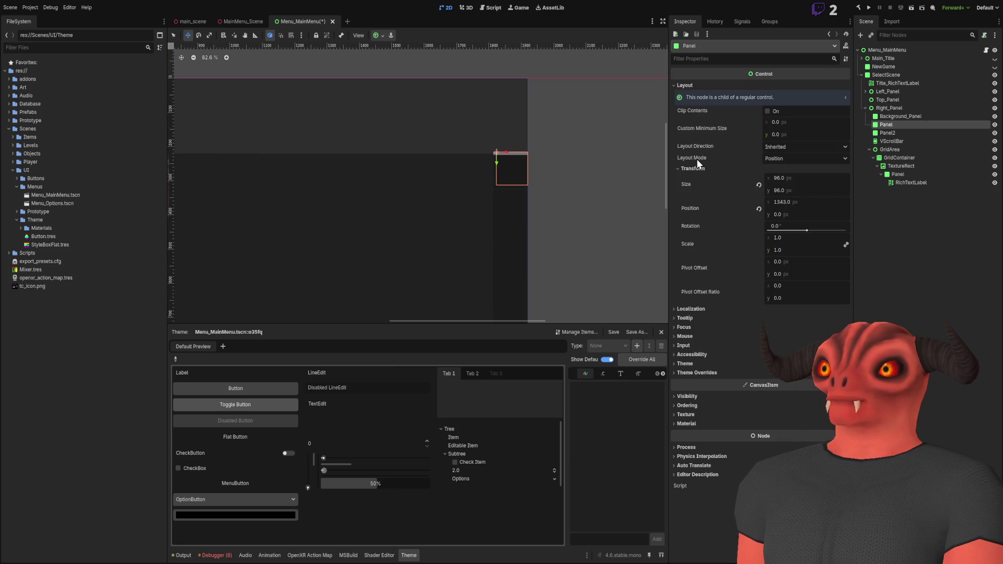
pyautogui.click(888, 111)
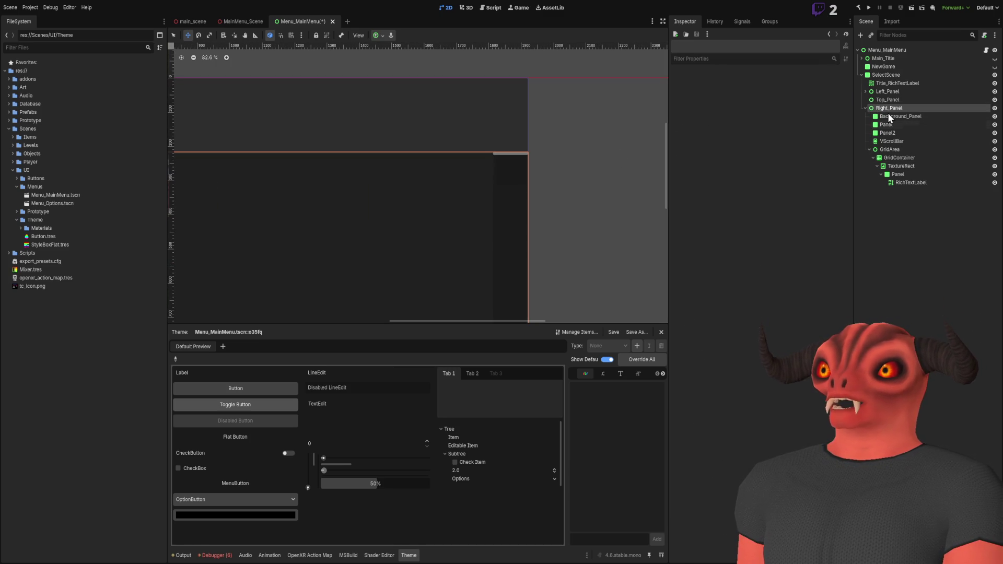
pyautogui.click(879, 140)
pyautogui.click(888, 108)
# Step: Delete Panel and Panel2 together from Right_Panel
pyautogui.click(892, 135)
pyautogui.scroll(-3, 533, 140)
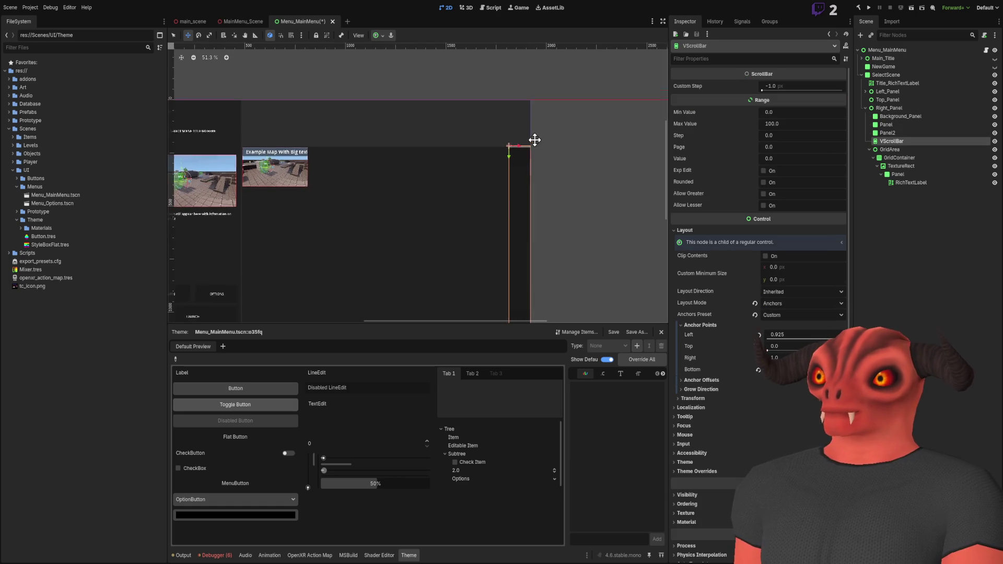
pyautogui.keyDown('ctrl'); pyautogui.click(910, 125); pyautogui.keyUp('ctrl')
pyautogui.press('Delete')
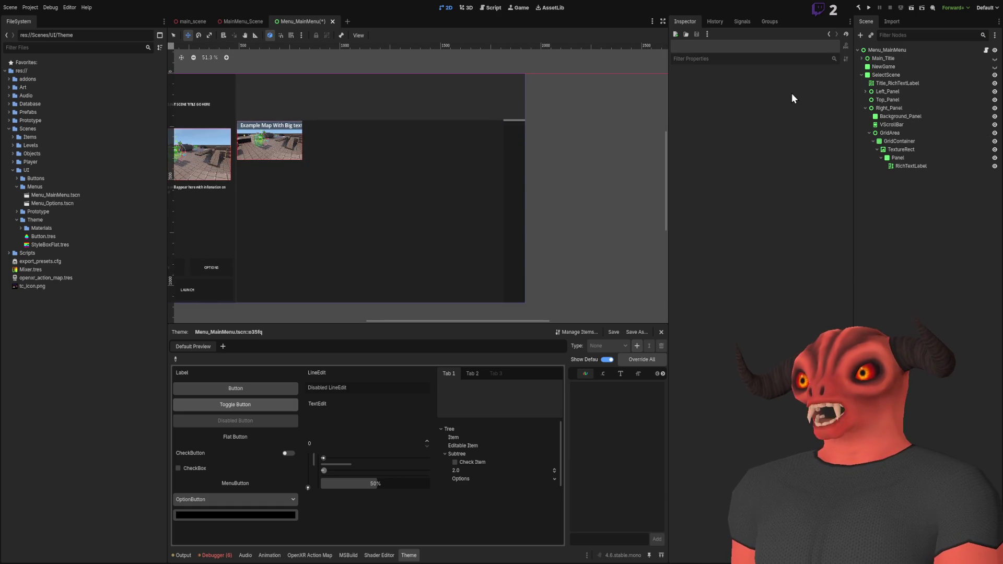
pyautogui.scroll(5, 482, 158)
pyautogui.click(898, 126)
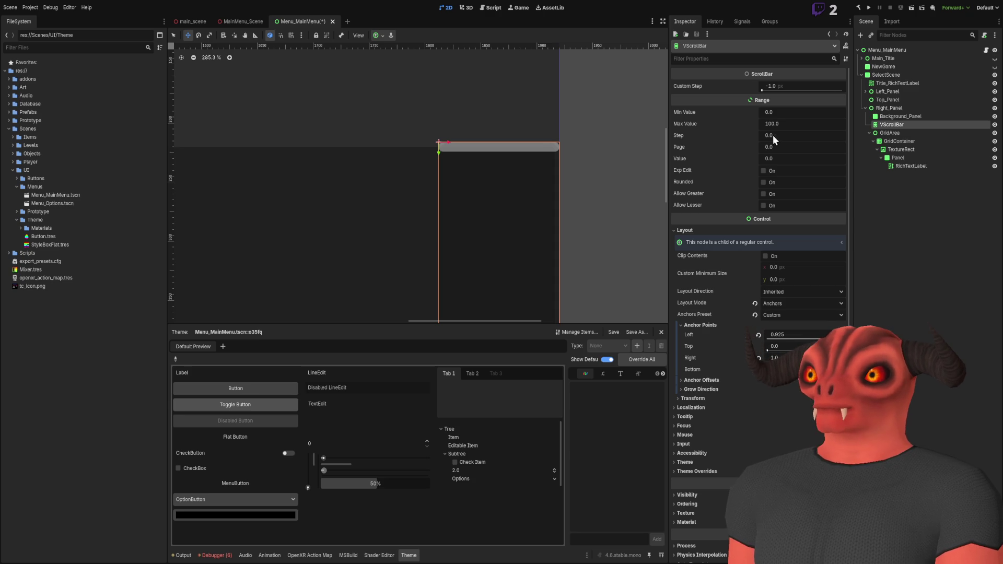
# Step: Set the VScrollBar's Step to 1 and Max Value to 4 in the Range section
pyautogui.click(809, 135)
pyautogui.write('1')
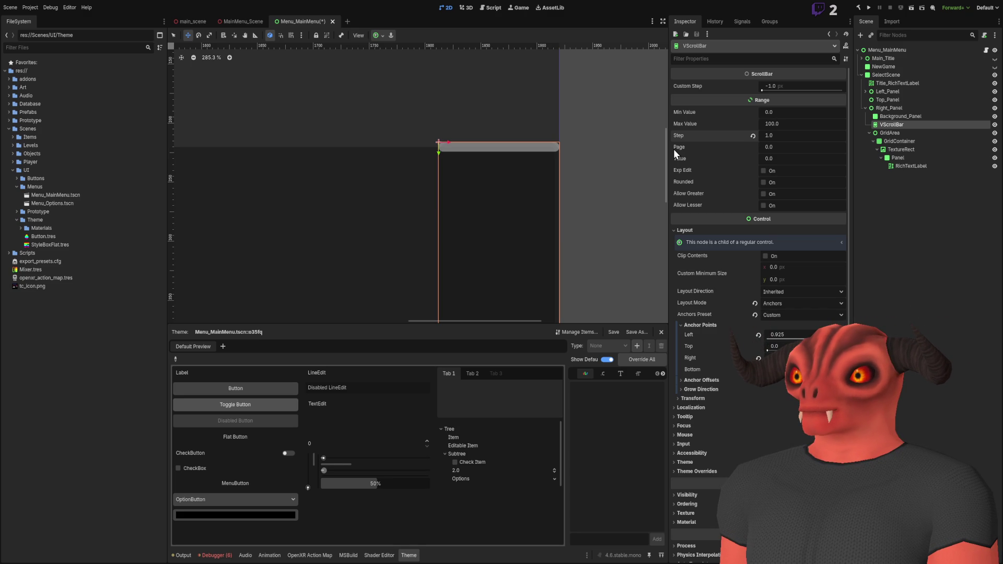
pyautogui.scroll(-8, 512, 91)
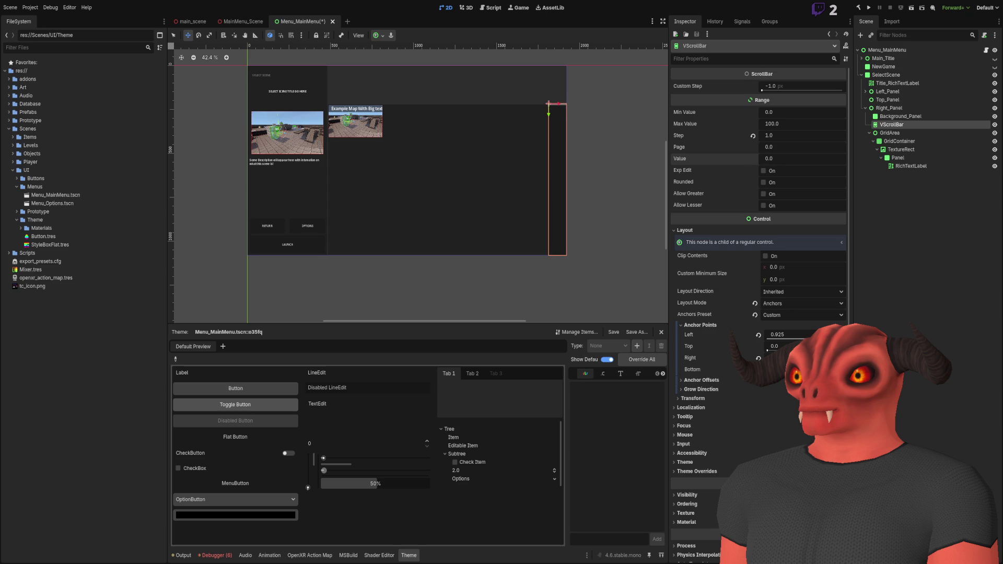
pyautogui.click(795, 124)
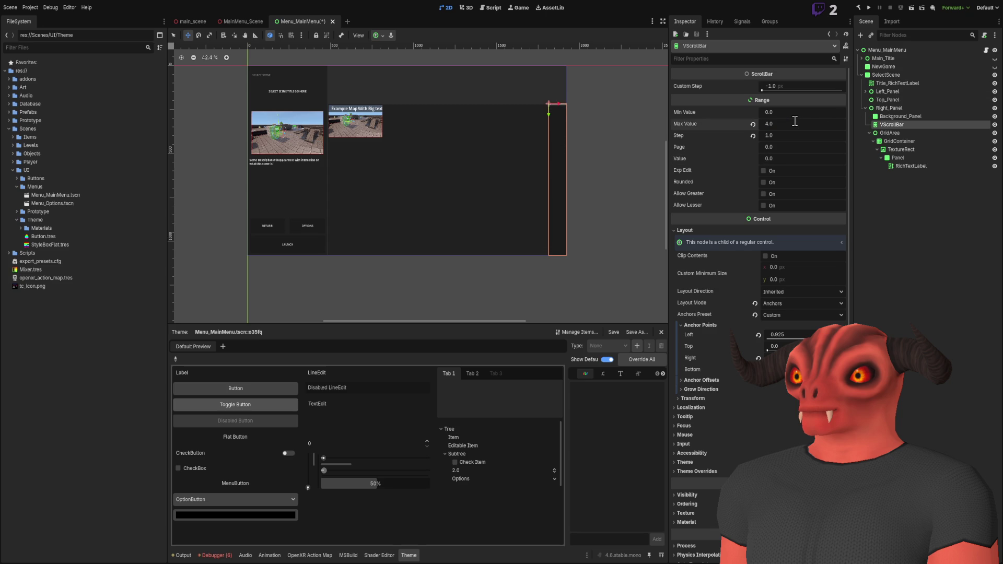
pyautogui.scroll(2, 475, 139)
pyautogui.moveTo(778, 137); pyautogui.dragTo(784, 137)
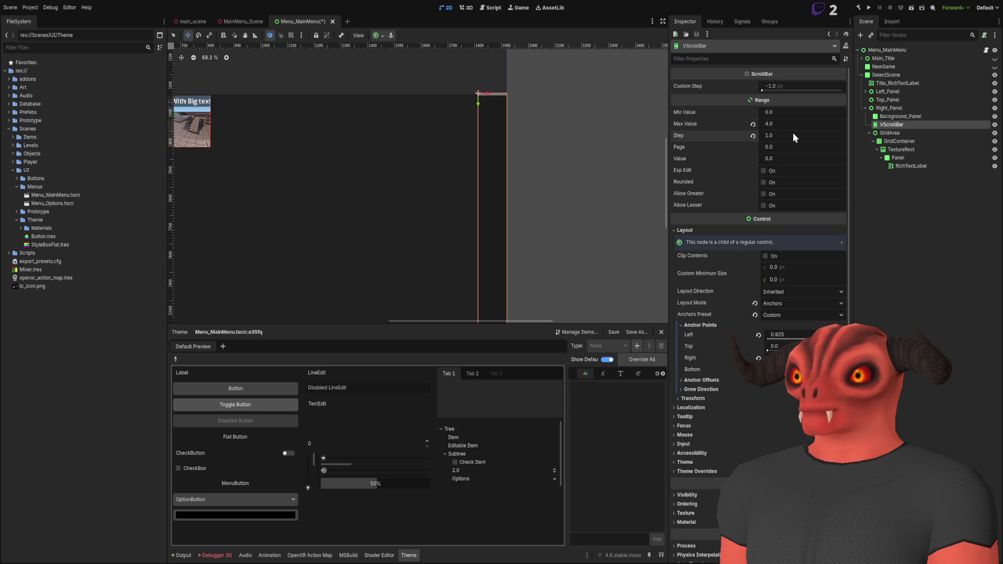
pyautogui.moveTo(770, 157); pyautogui.dragTo(778, 157)
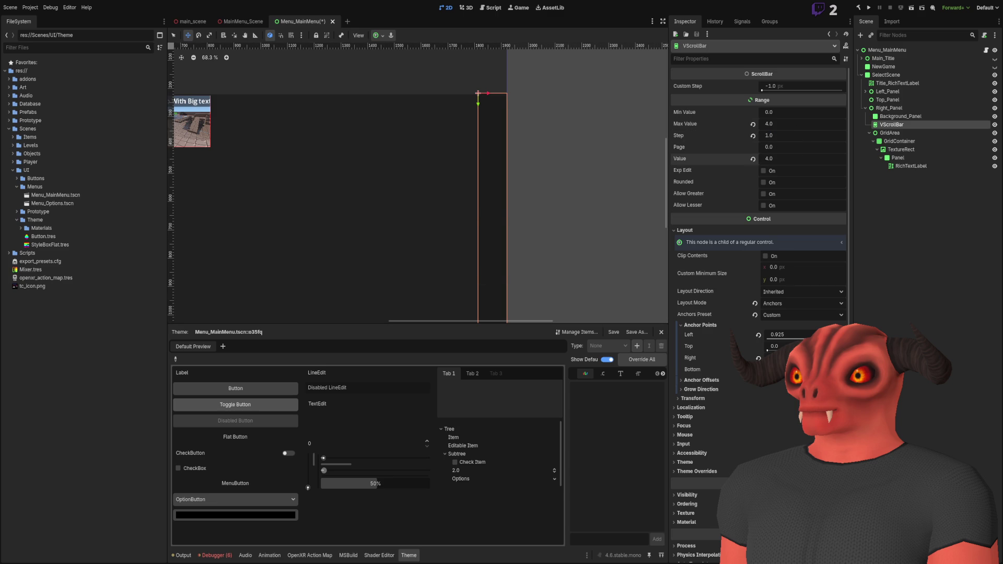
pyautogui.moveTo(778, 158)
pyautogui.mouseDown()
pyautogui.moveTo(789, 158)
pyautogui.moveTo(779, 158)
pyautogui.mouseUp()
pyautogui.moveTo(522, 174)
pyautogui.mouseDown()
pyautogui.moveTo(510, 120)
pyautogui.moveTo(511, 157)
pyautogui.mouseUp()
# Step: Undo the accidental minimum value change and save the Menu_MainMenu scene
pyautogui.scroll(15, 533, 139)
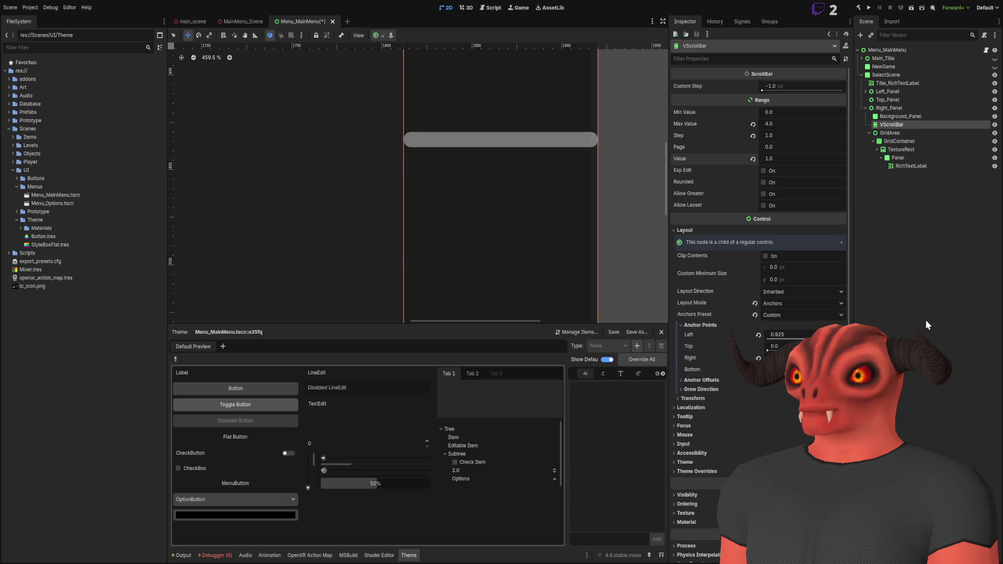
pyautogui.scroll(-4, 519, 120)
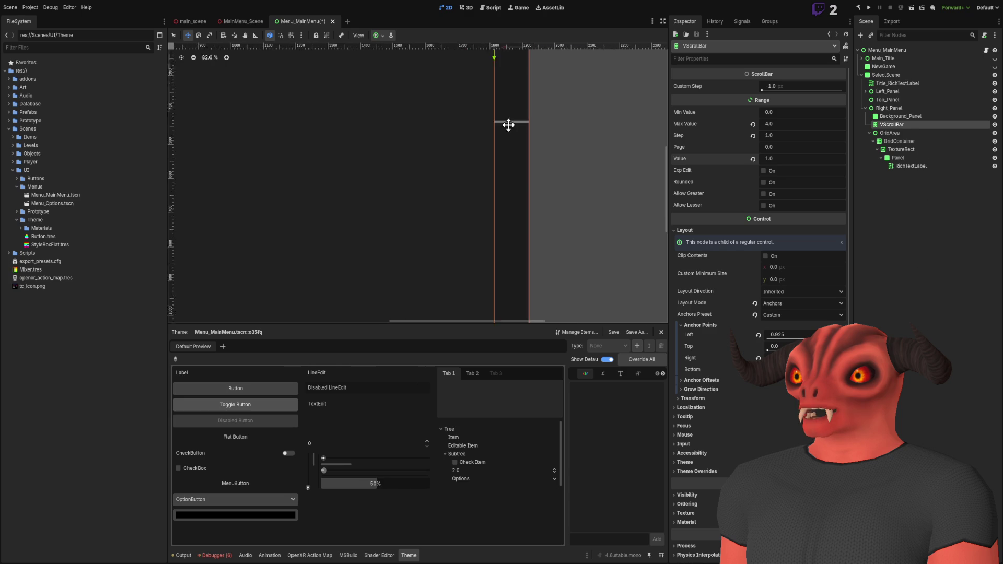
pyautogui.scroll(2, 506, 121)
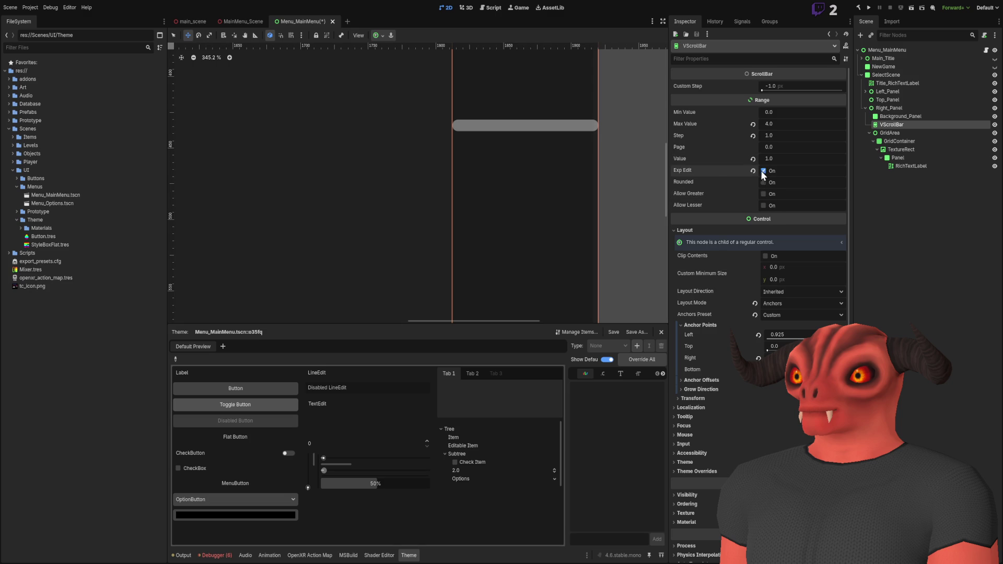
pyautogui.moveTo(799, 112); pyautogui.dragTo(784, 112)
pyautogui.scroll(-3, 554, 193)
pyautogui.scroll(-5, 554, 193)
pyautogui.hotkey('ctrl', 'z')
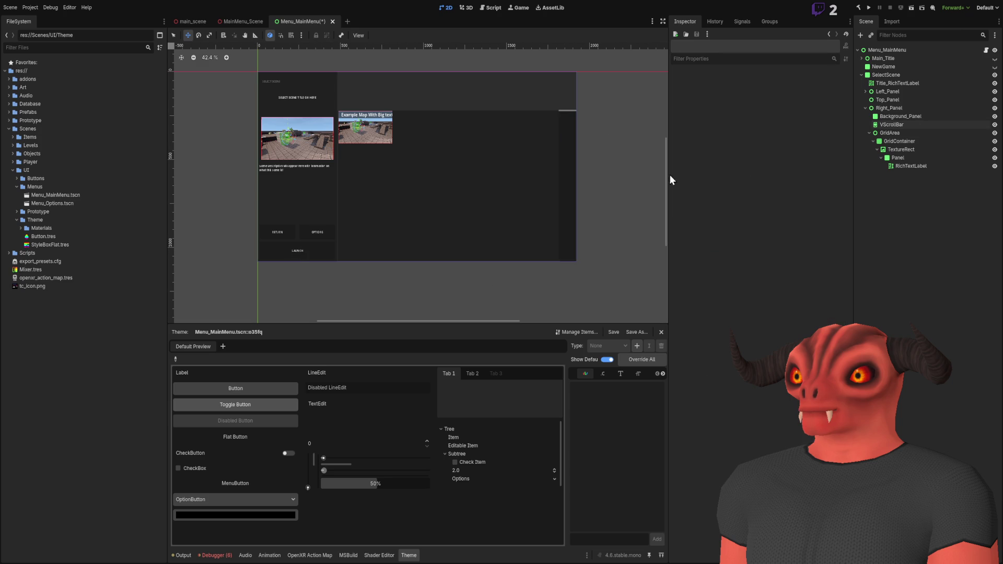
pyautogui.scroll(3, 616, 174)
pyautogui.hotkey('ctrl', 's')
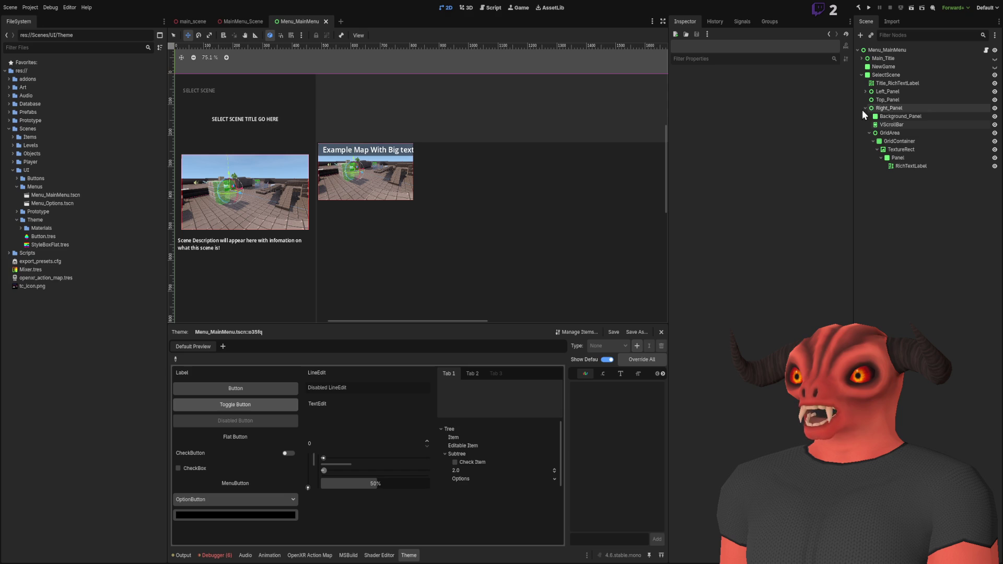
# Step: Add a Button under Top_Panel with its text set to Tutorials
pyautogui.click(865, 108)
pyautogui.click(904, 101)
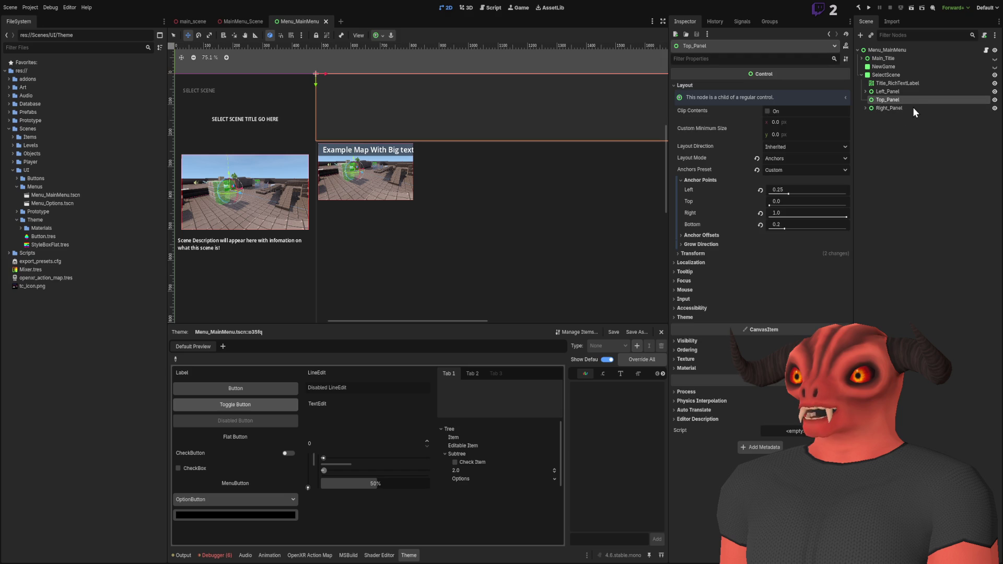
pyautogui.hotkey('ctrl', 'v')
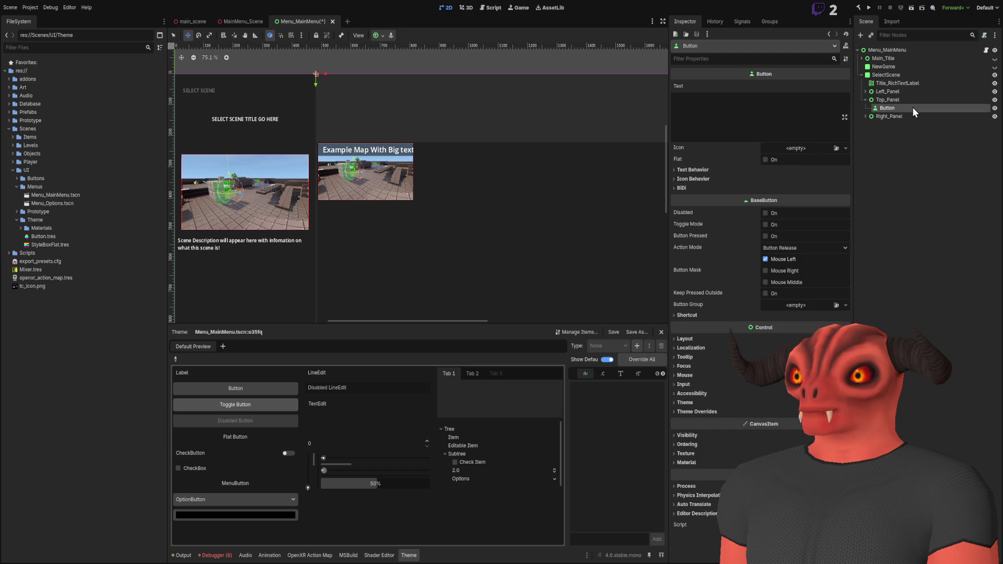
pyautogui.click(730, 114)
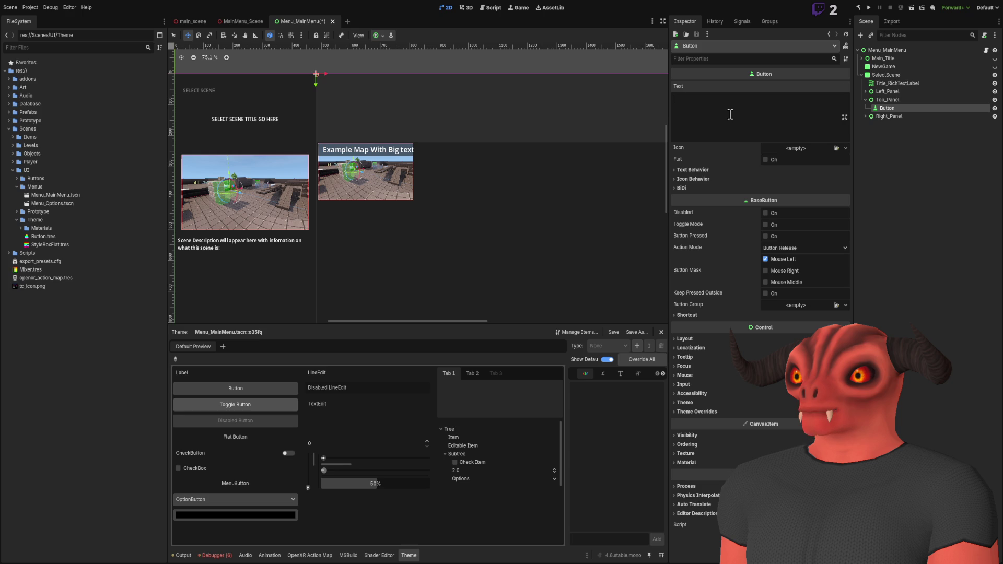
pyautogui.write('Tutorials')
# Step: Add a GridContainer node under Top_Panel
pyautogui.scroll(-1, 493, 130)
pyautogui.scroll(9, 492, 130)
pyautogui.scroll(-1, 481, 110)
pyautogui.scroll(-10, 482, 110)
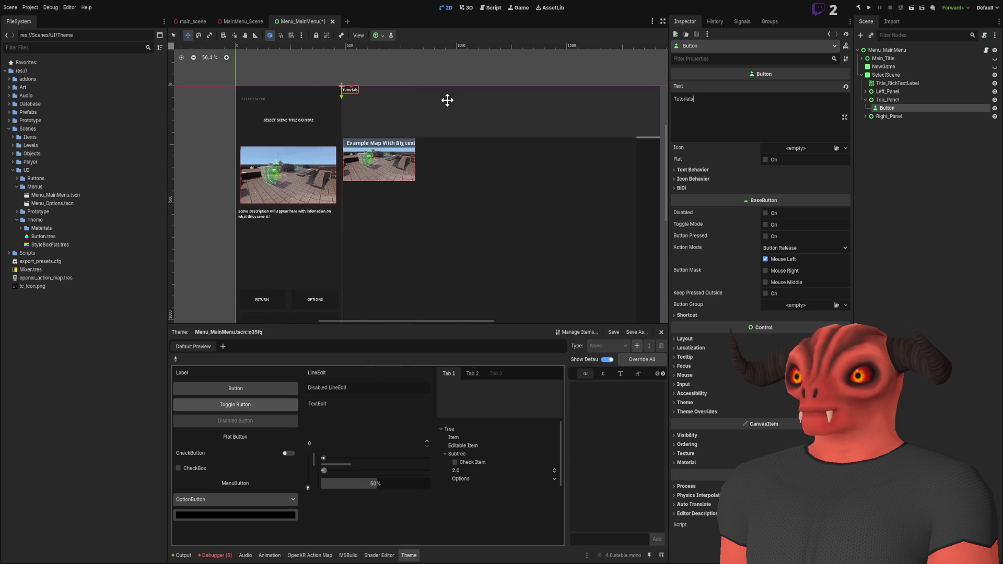
pyautogui.click(685, 338)
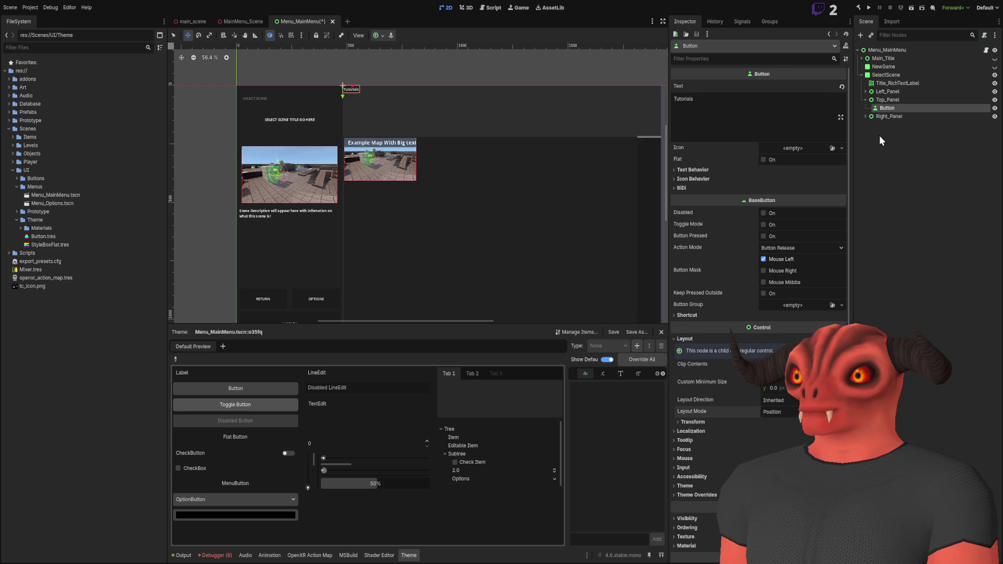
pyautogui.click(889, 100)
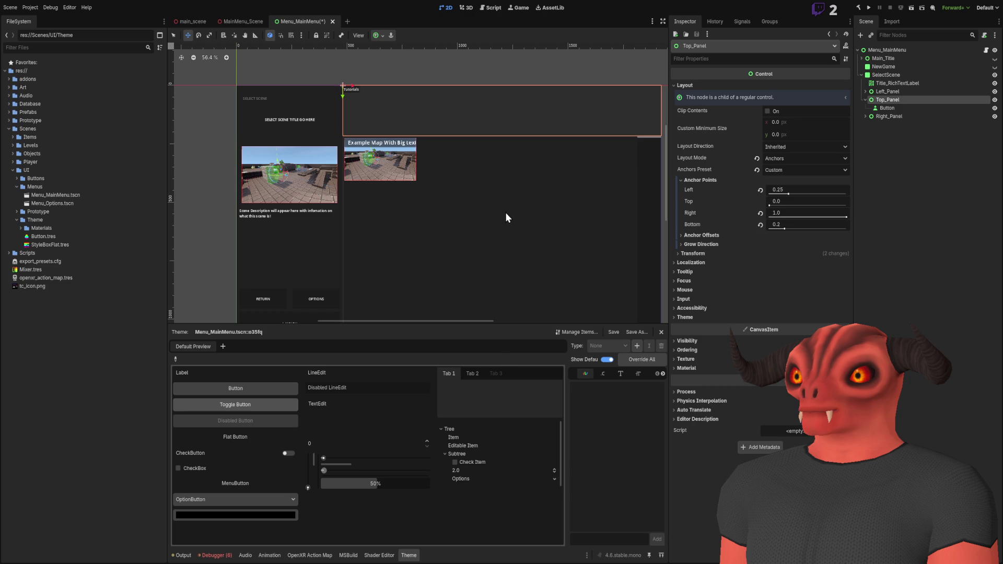
pyautogui.hotkey('ctrl', 'v')
# Step: Give the GridContainer 4 columns and an anchored Full Rect layout filling Top_Panel
pyautogui.click(778, 88)
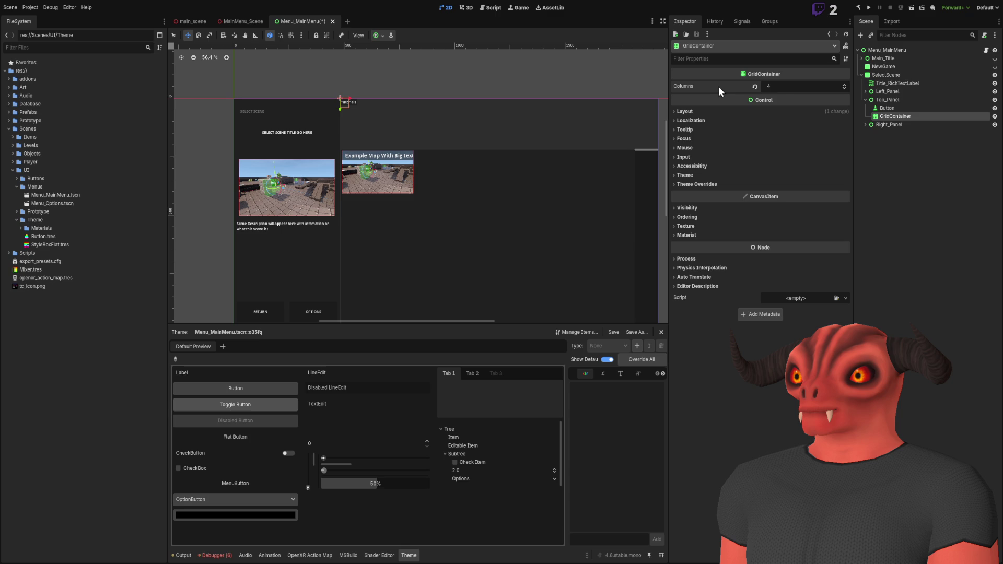
pyautogui.click(686, 112)
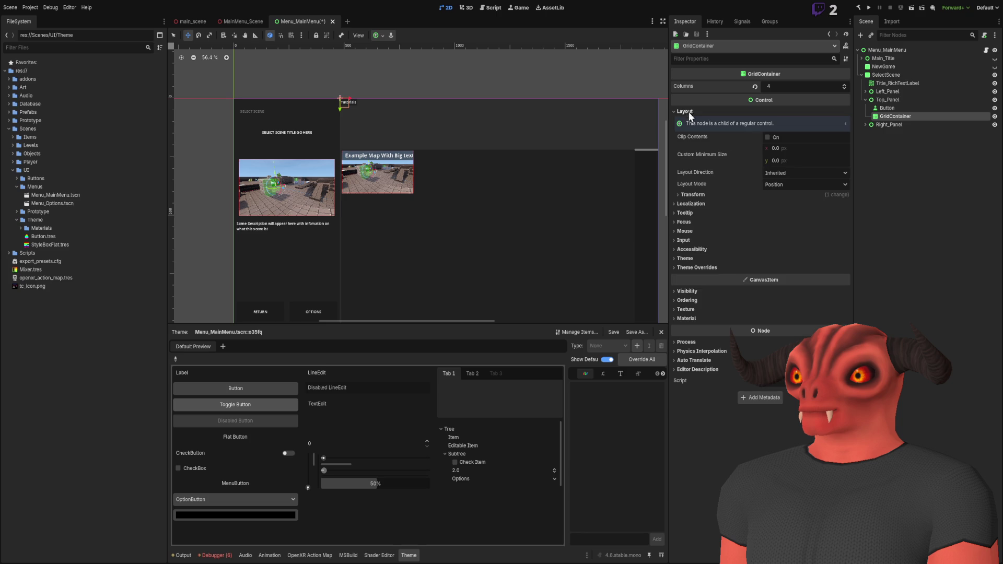
pyautogui.click(782, 188)
pyautogui.click(785, 187)
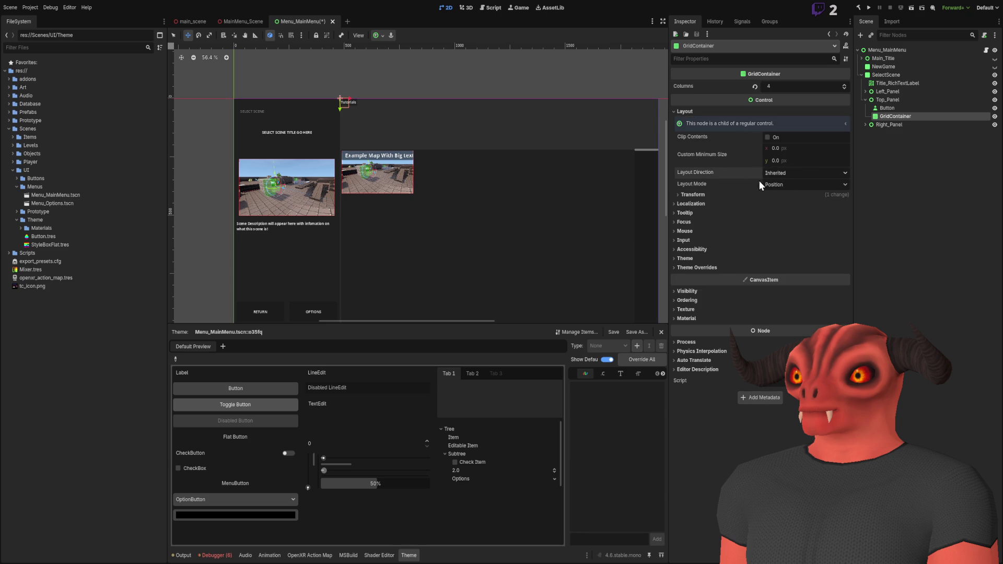
pyautogui.click(788, 183)
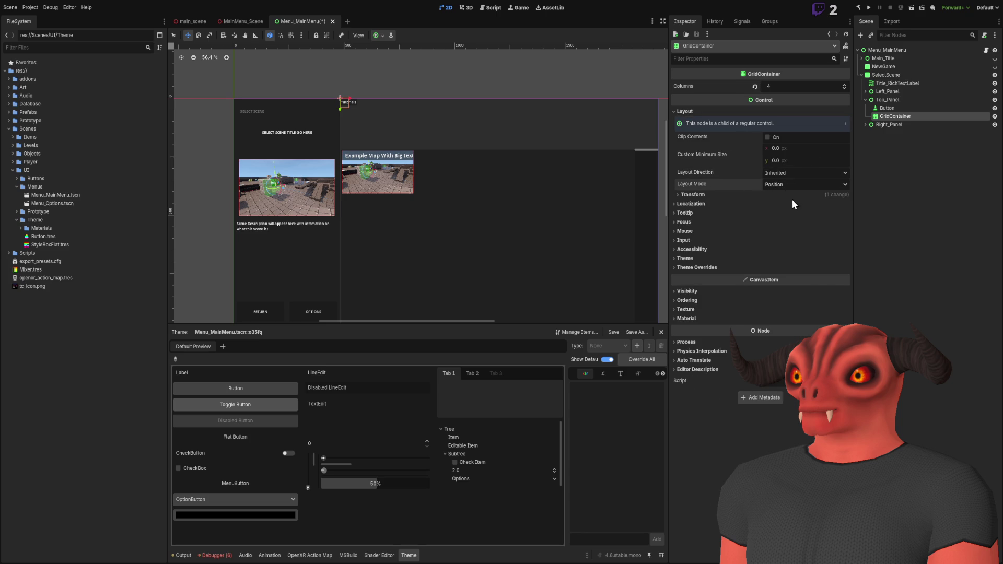
pyautogui.click(790, 195)
pyautogui.click(794, 195)
pyautogui.click(784, 366)
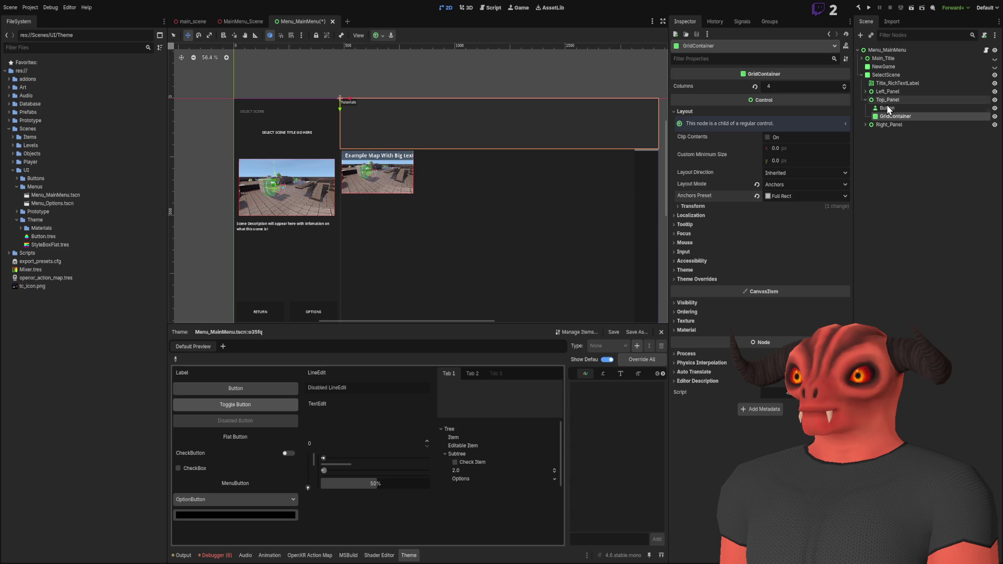
# Step: Move the Tutorials button into the GridContainer
pyautogui.moveTo(888, 107); pyautogui.dragTo(895, 116)
pyautogui.click(891, 117)
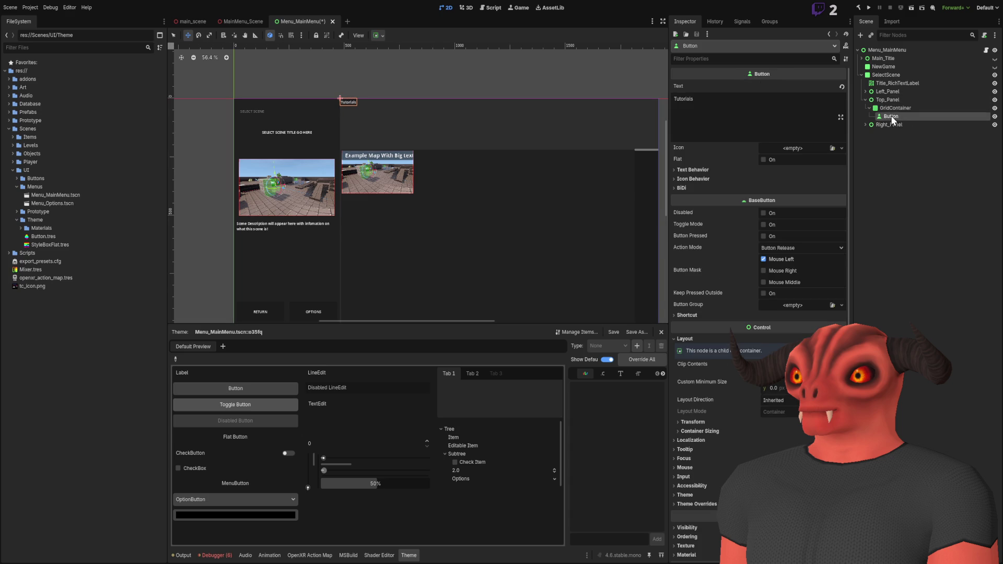
pyautogui.click(898, 177)
pyautogui.click(900, 108)
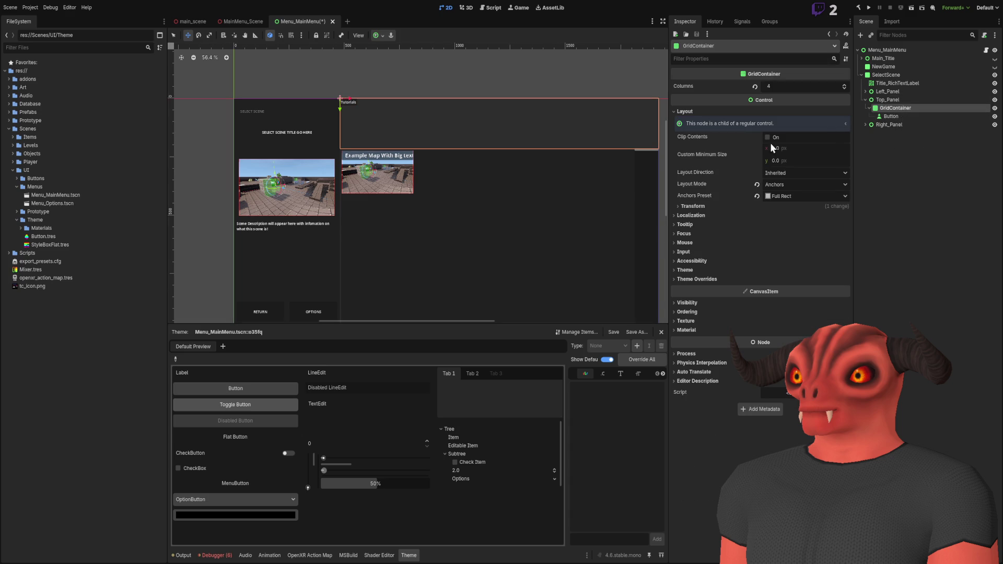
pyautogui.scroll(6, 281, 102)
pyautogui.click(902, 117)
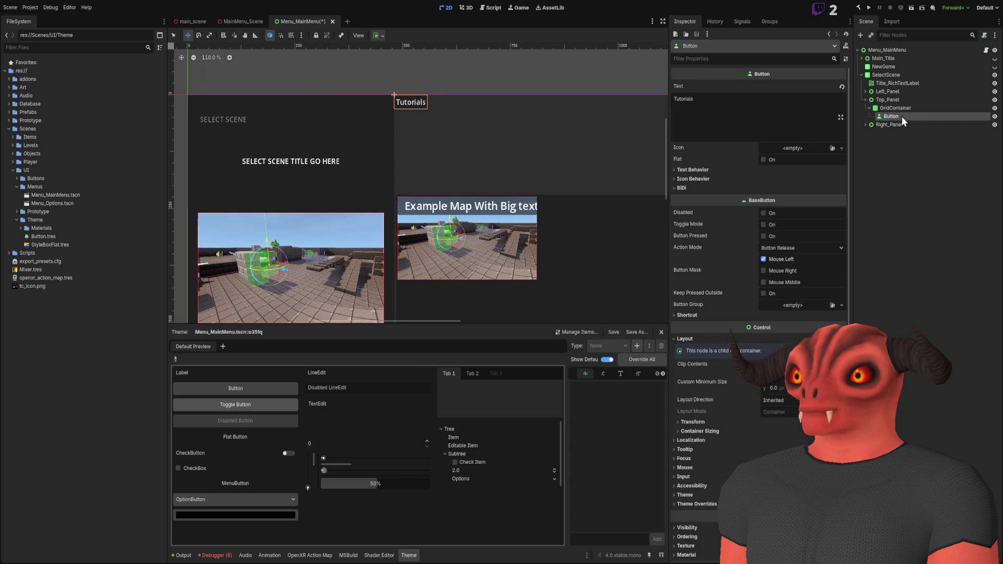
# Step: Undo a premature duplication while keeping the Tutorials button inside the GridContainer
pyautogui.hotkey('ctrl', 'd')
pyautogui.hotkey('ctrl', 'd')
pyautogui.hotkey('ctrl', 'd')
pyautogui.scroll(-6, 450, 146)
pyautogui.click(502, 152)
pyautogui.hotkey('ctrl', 'z')
pyautogui.hotkey('ctrl', 'z')
pyautogui.hotkey('ctrl', 'z')
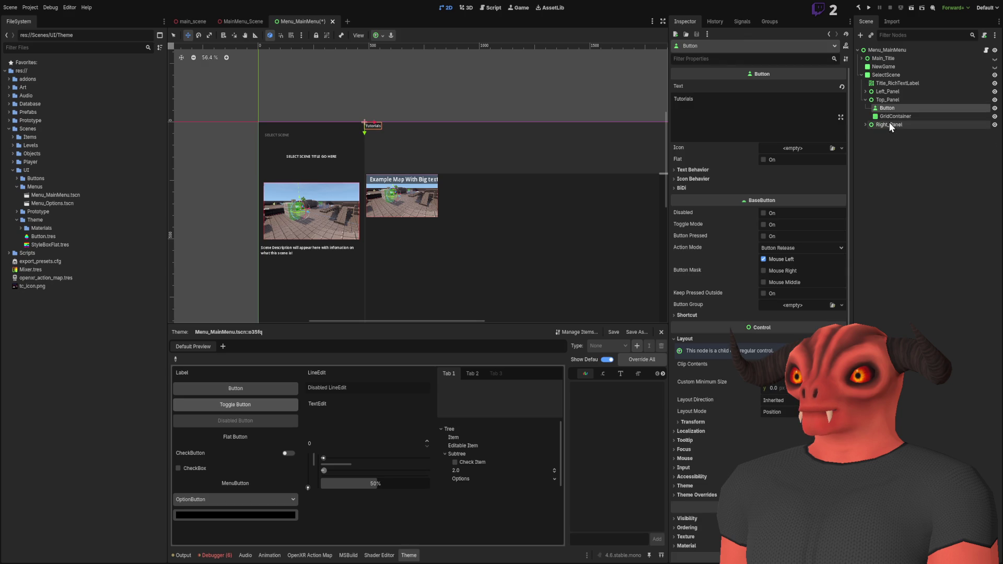
pyautogui.hotkey('ctrl', 'shift', 'z')
pyautogui.click(914, 110)
pyautogui.scroll(-2, 437, 130)
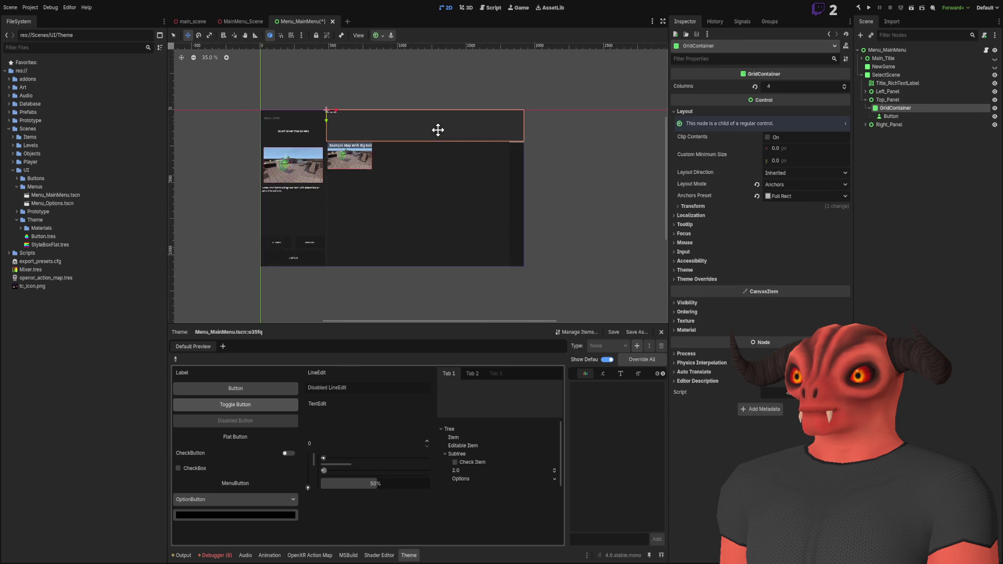
pyautogui.scroll(2, 438, 130)
pyautogui.click(923, 116)
pyautogui.scroll(3, 542, 157)
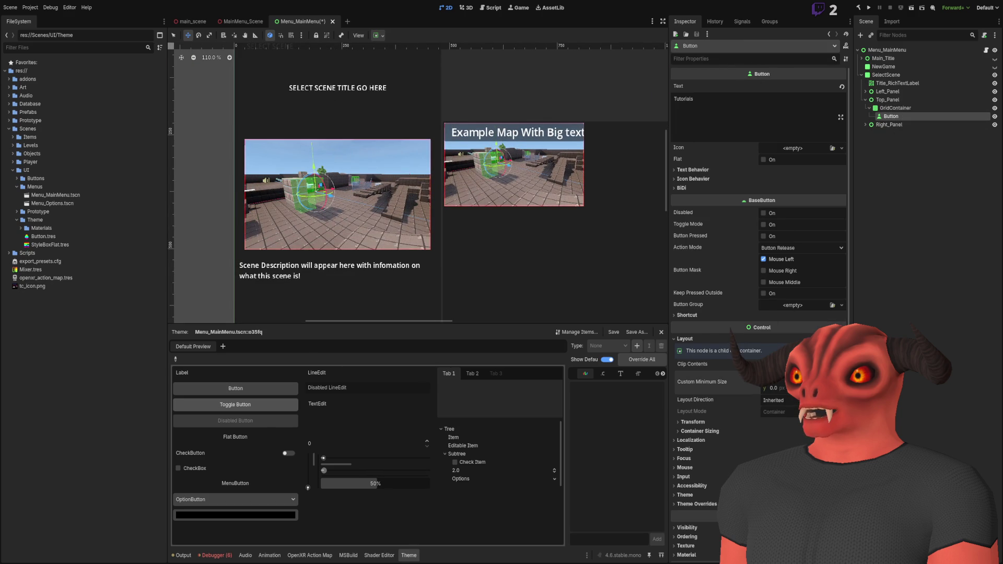
# Step: Set the Tutorials button's minimum height to 96 and duplicate it
pyautogui.press('f')
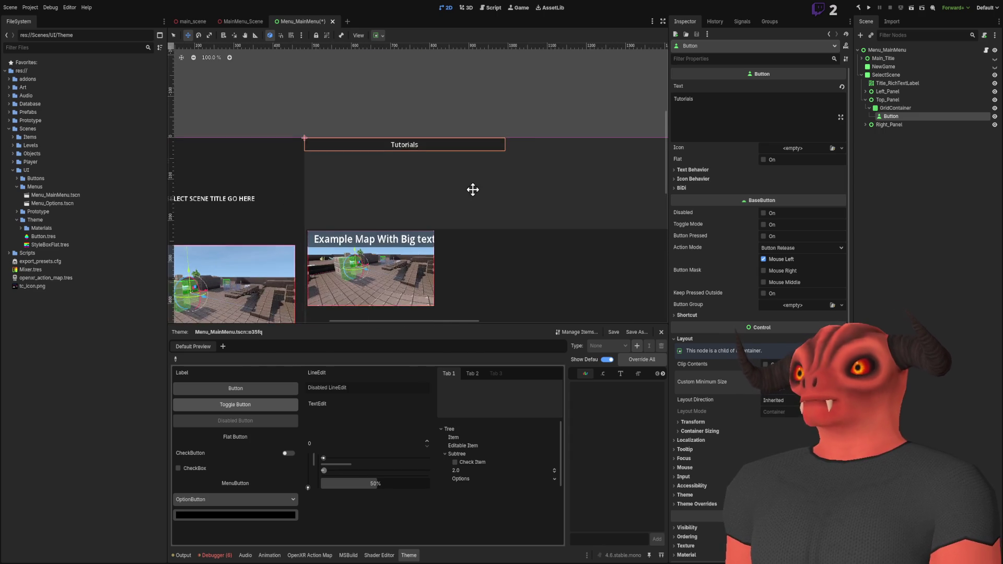
pyautogui.write('64')
pyautogui.press('Return')
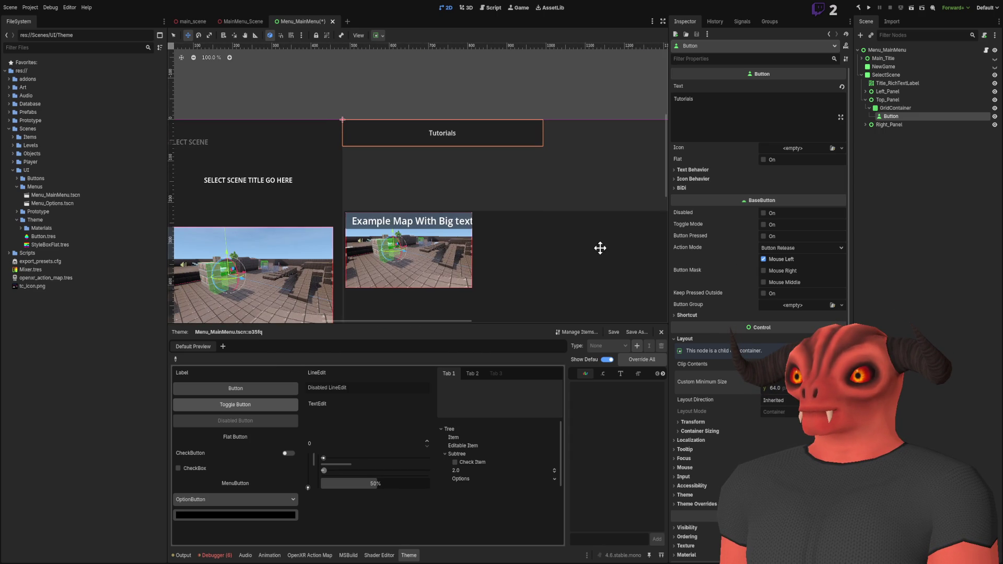
pyautogui.scroll(-6, 600, 248)
pyautogui.scroll(3, 495, 197)
pyautogui.moveTo(468, 191); pyautogui.dragTo(606, 185)
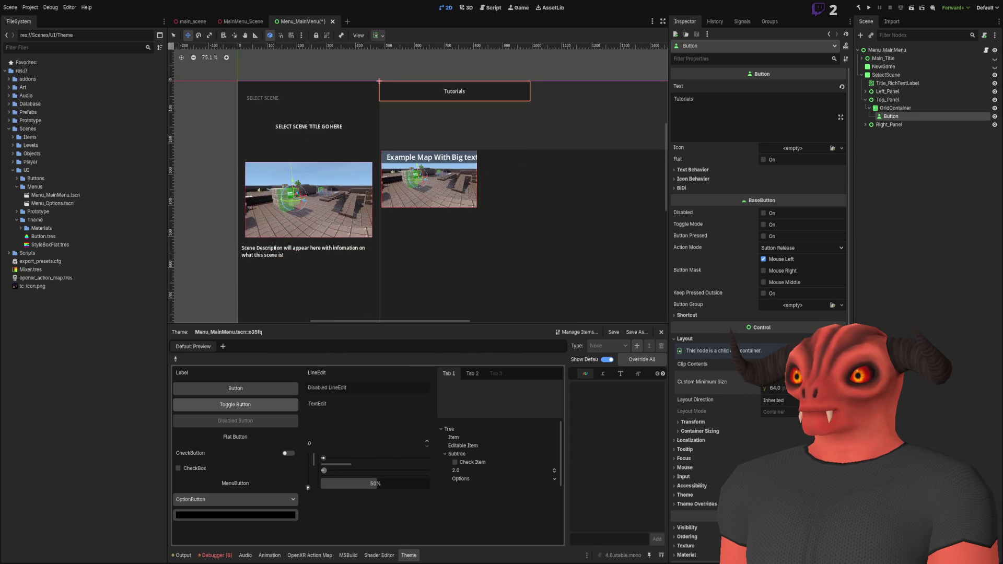
pyautogui.write('2')
pyautogui.press('Return')
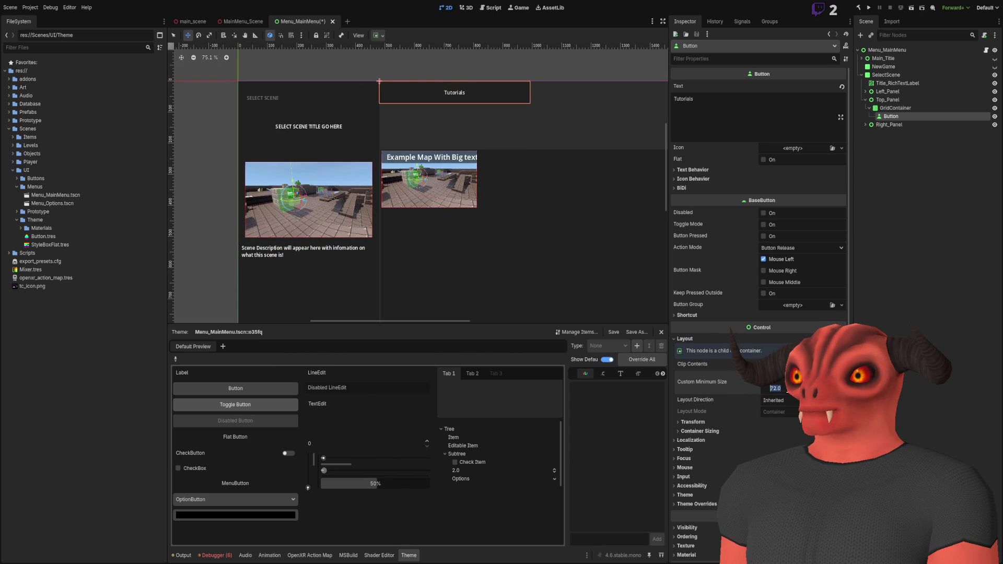
pyautogui.write('6')
pyautogui.press('Return')
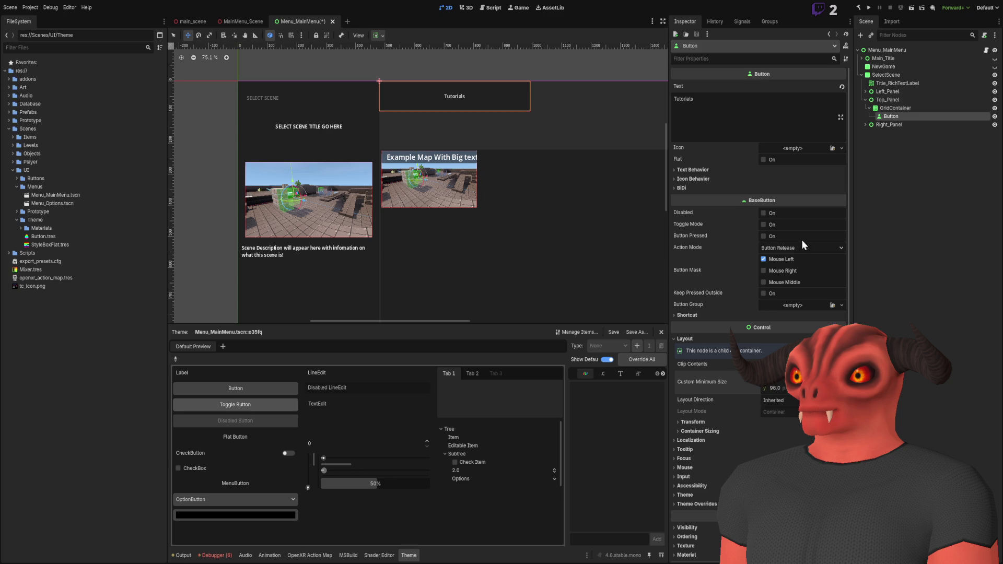
pyautogui.click(929, 111)
pyautogui.hotkey('ctrl', 'd')
pyautogui.hotkey('ctrl', 'd')
pyautogui.hotkey('ctrl', 'd')
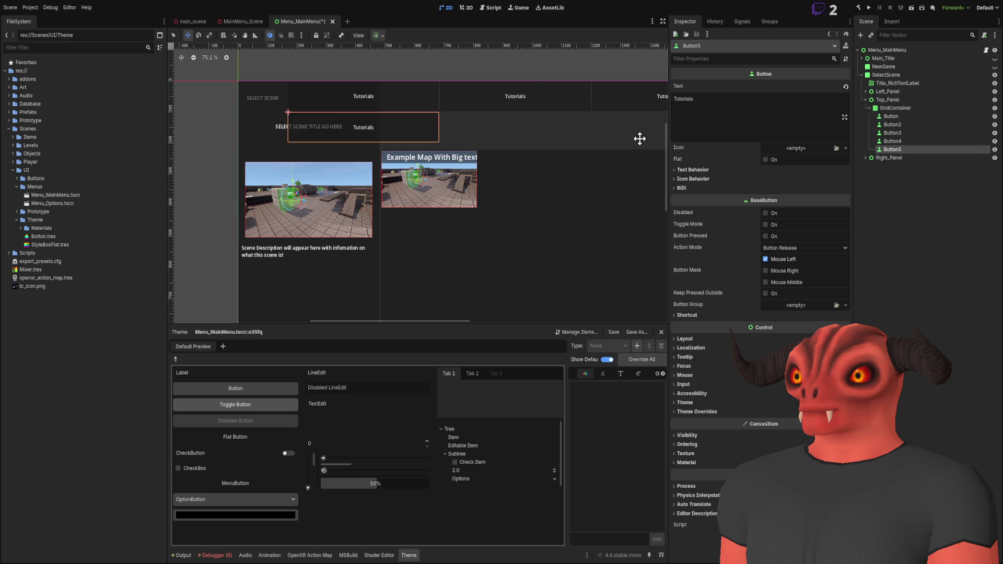
# Step: Duplicate up to Button8, giving two rows of four Tutorials buttons, and check their Layout
pyautogui.hotkey('ctrl', 'd')
pyautogui.hotkey('ctrl', 'd')
pyautogui.hotkey('ctrl', 'd')
pyautogui.scroll(-3, 531, 163)
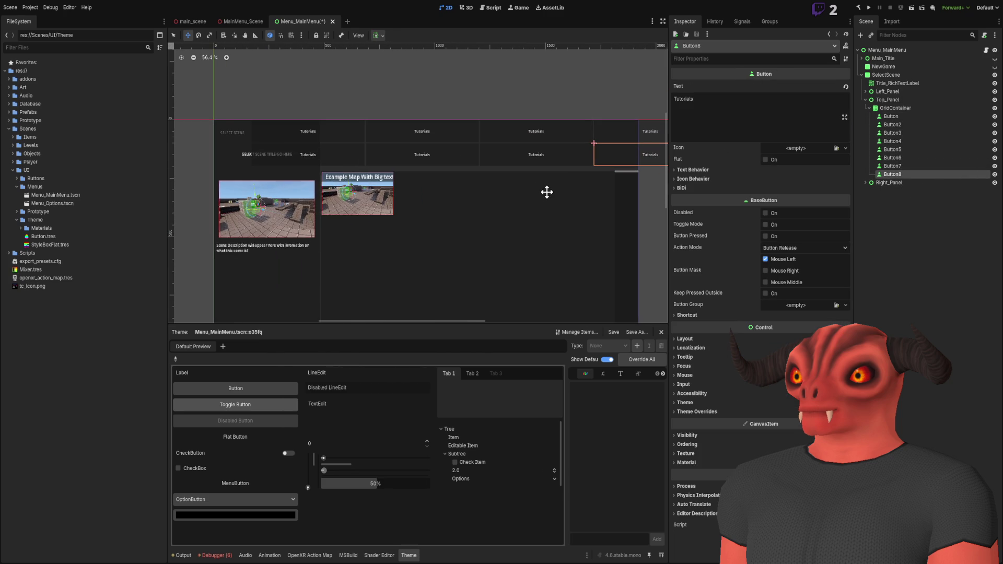
pyautogui.keyDown('shift'); pyautogui.click(900, 117); pyautogui.keyUp('shift')
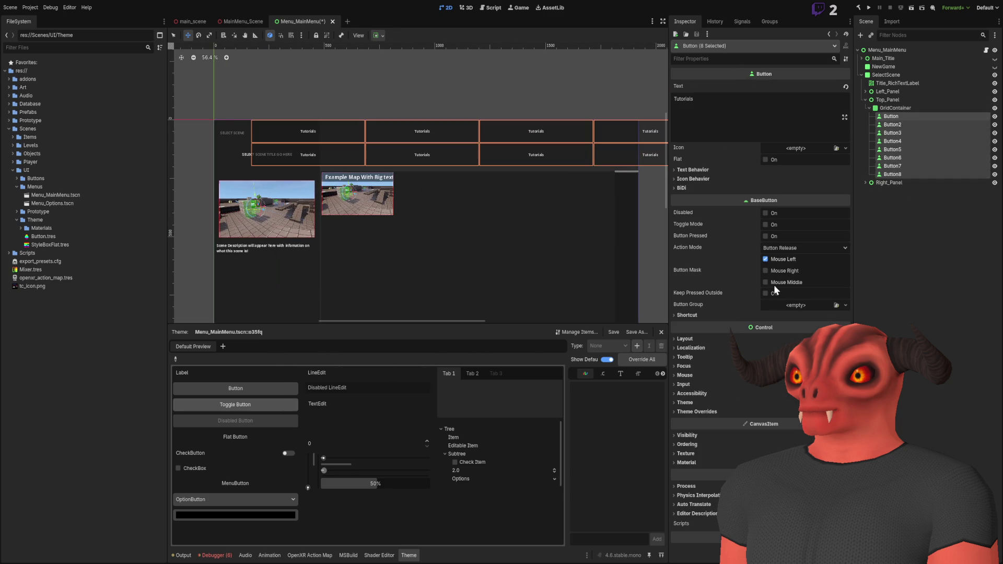
pyautogui.click(710, 339)
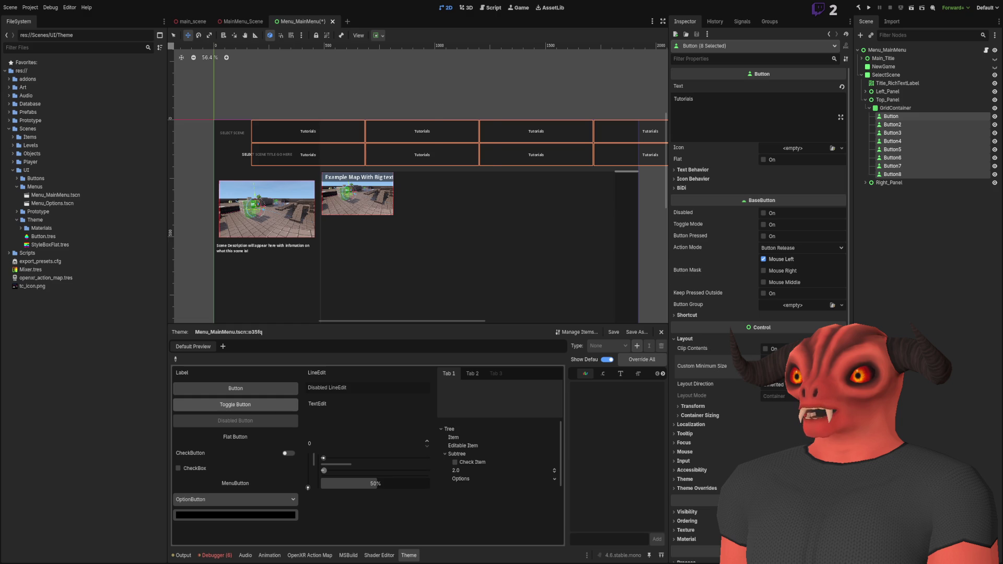
pyautogui.click(890, 202)
pyautogui.moveTo(557, 155)
pyautogui.mouseDown()
pyautogui.moveTo(528, 136)
pyautogui.moveTo(601, 110)
pyautogui.moveTo(559, 83)
pyautogui.mouseUp()
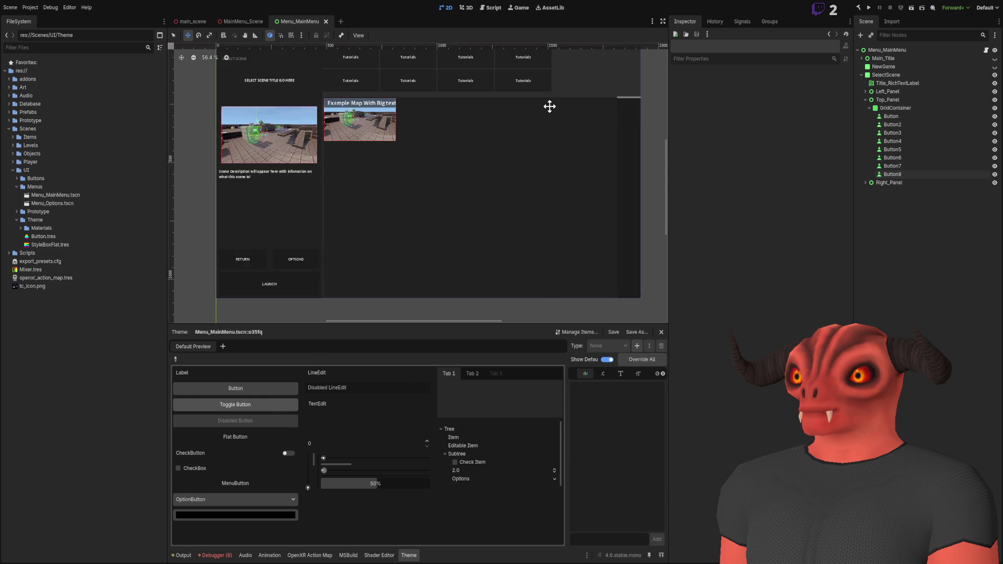
pyautogui.scroll(-1, 546, 143)
pyautogui.scroll(1, 546, 142)
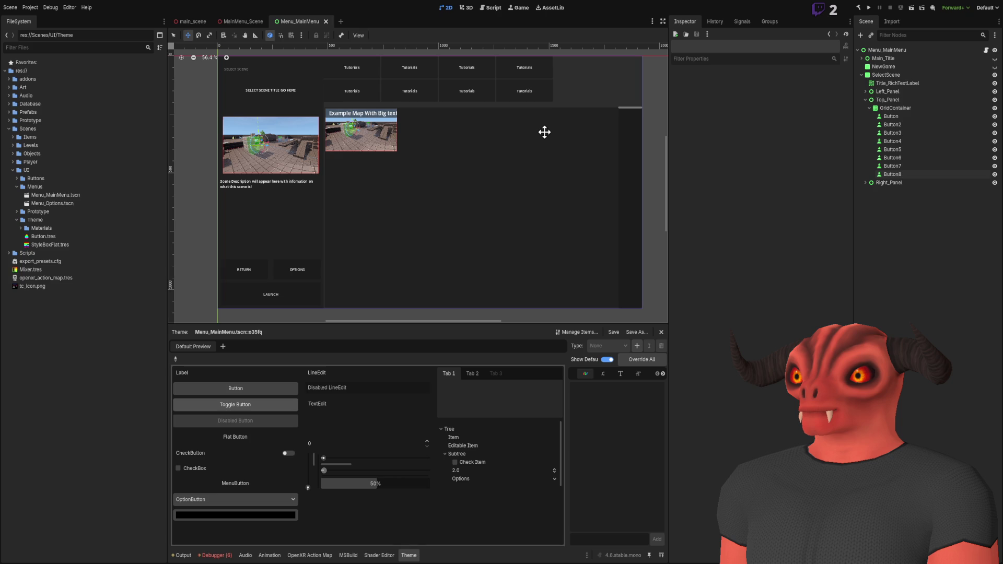
pyautogui.scroll(-1, 546, 133)
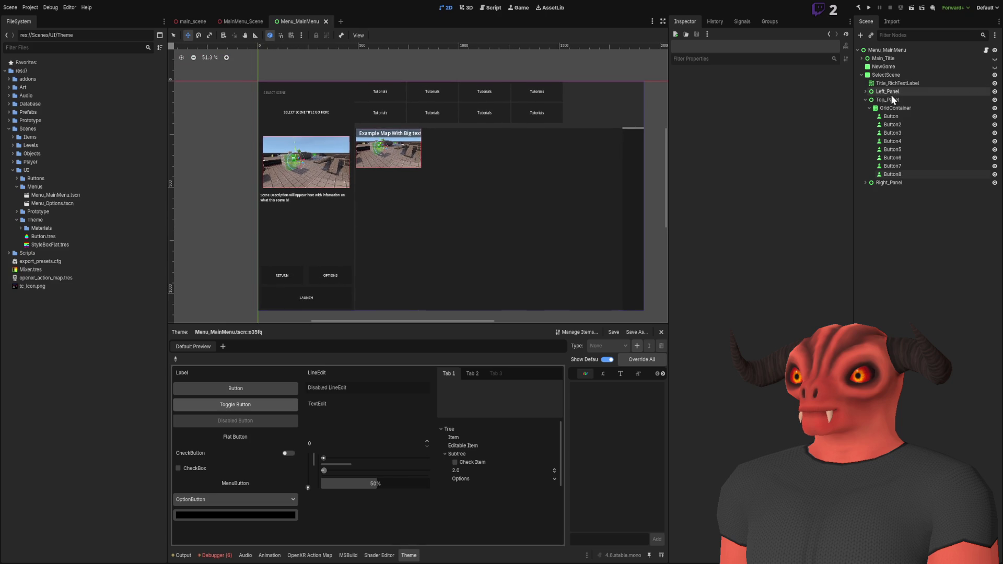
# Step: Enable the GridContainer's H Separation and V Separation theme constant overrides
pyautogui.click(898, 108)
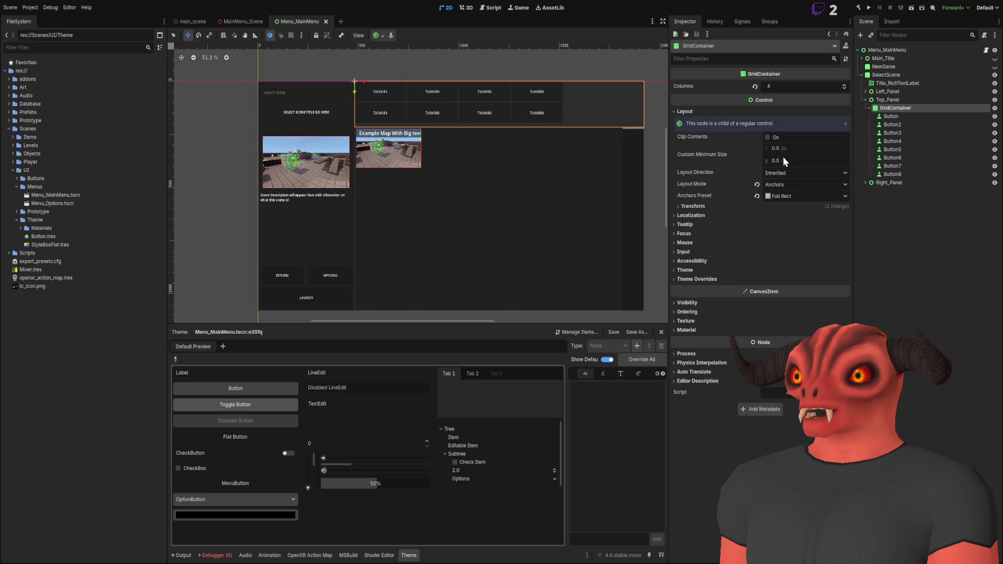
pyautogui.click(695, 279)
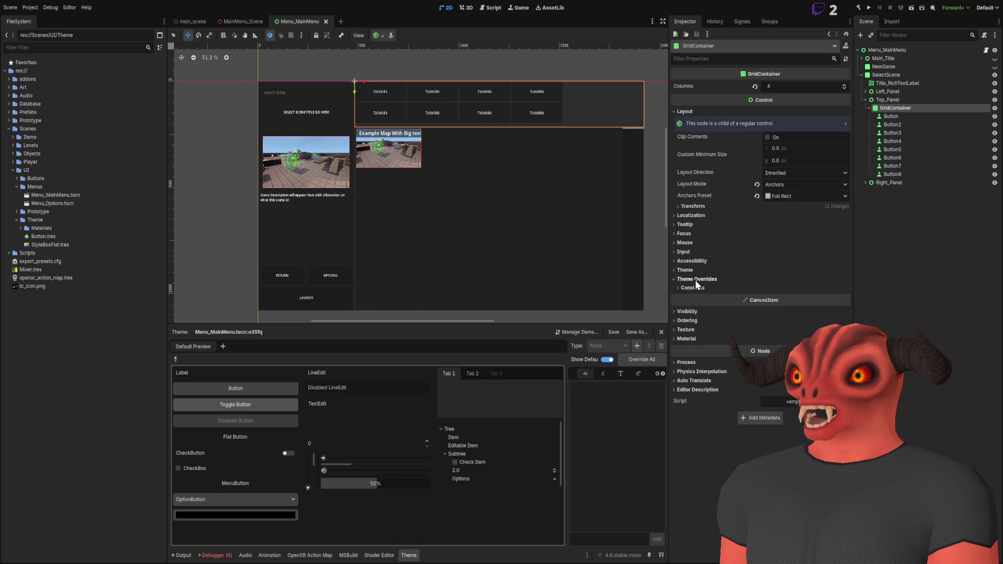
pyautogui.click(695, 288)
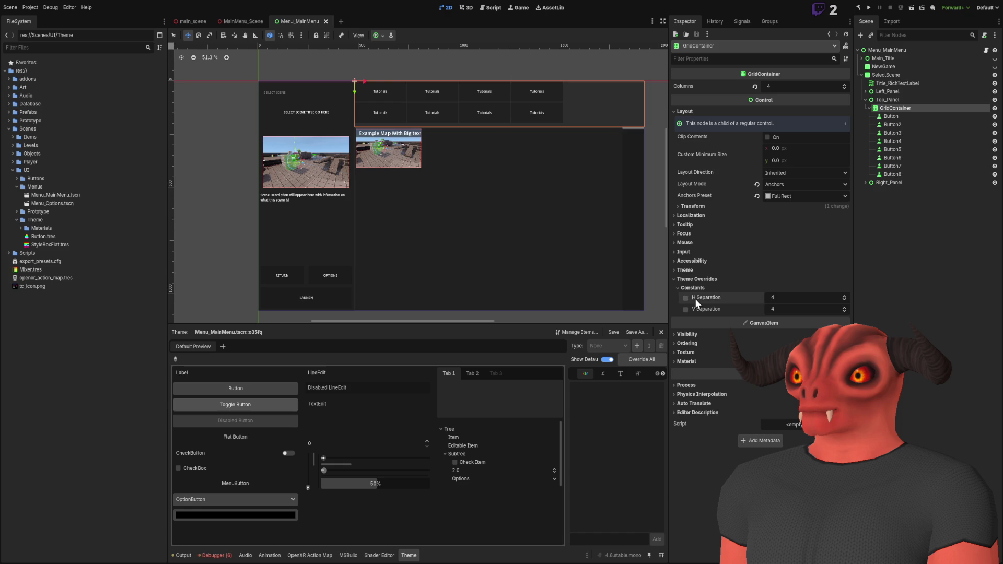
pyautogui.click(686, 298)
pyautogui.click(686, 309)
pyautogui.scroll(6, 427, 92)
pyautogui.scroll(-3, 426, 111)
# Step: Set both H Separation and V Separation to 8
pyautogui.click(829, 299)
pyautogui.write('8')
pyautogui.press('Return')
pyautogui.click(786, 310)
pyautogui.write('8')
pyautogui.press('Return')
pyautogui.scroll(-4, 517, 206)
pyautogui.scroll(3, 517, 193)
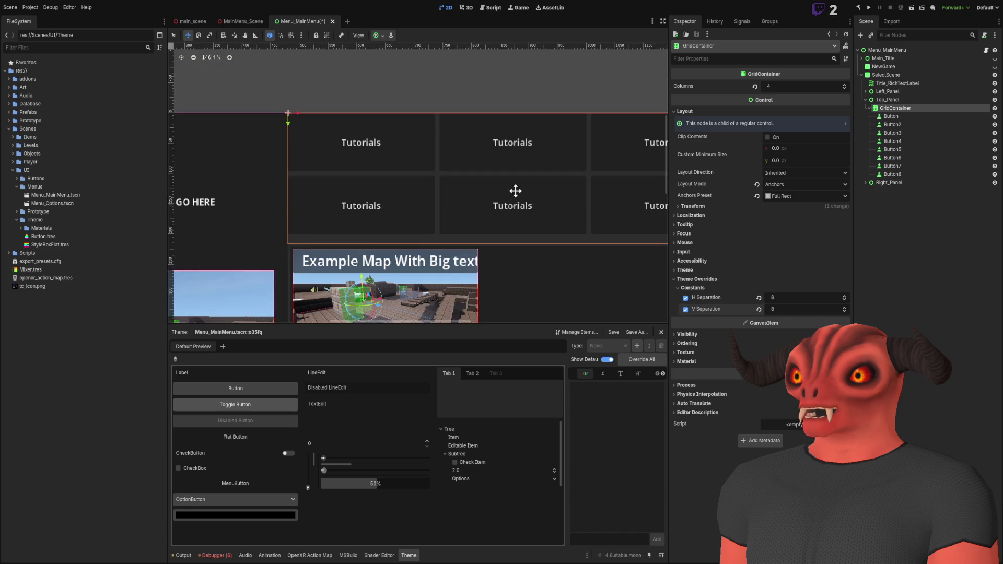
pyautogui.click(694, 207)
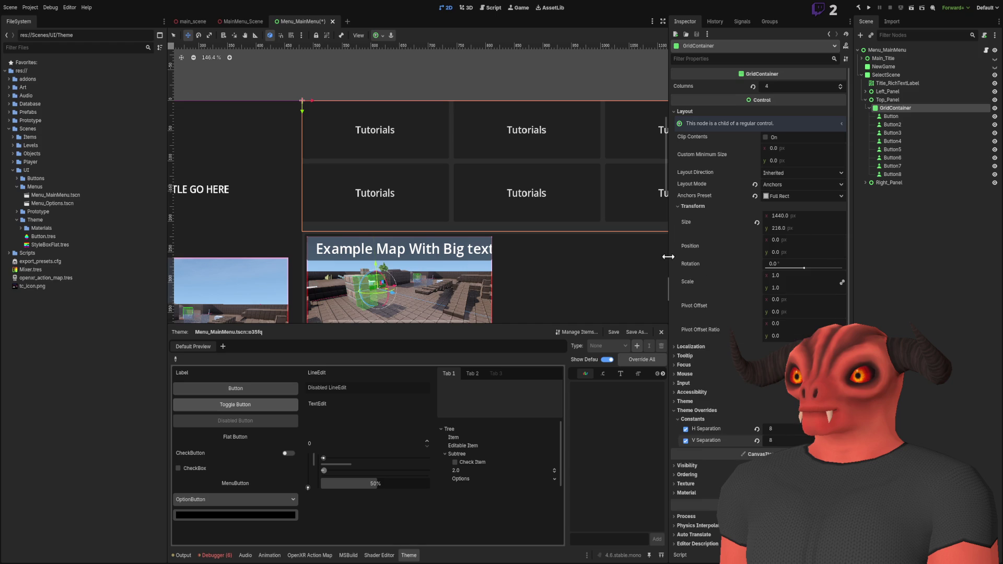
# Step: Set the GridContainer's Left and Top anchor offsets to 8 px
pyautogui.click(692, 206)
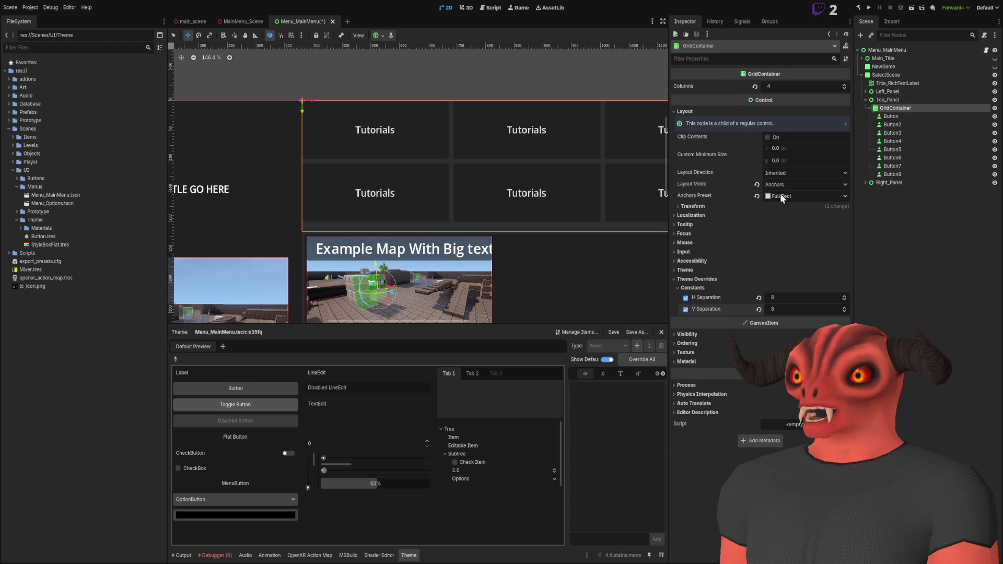
pyautogui.scroll(1, 781, 198)
pyautogui.click(708, 218)
pyautogui.click(709, 206)
pyautogui.click(710, 206)
pyautogui.click(732, 216)
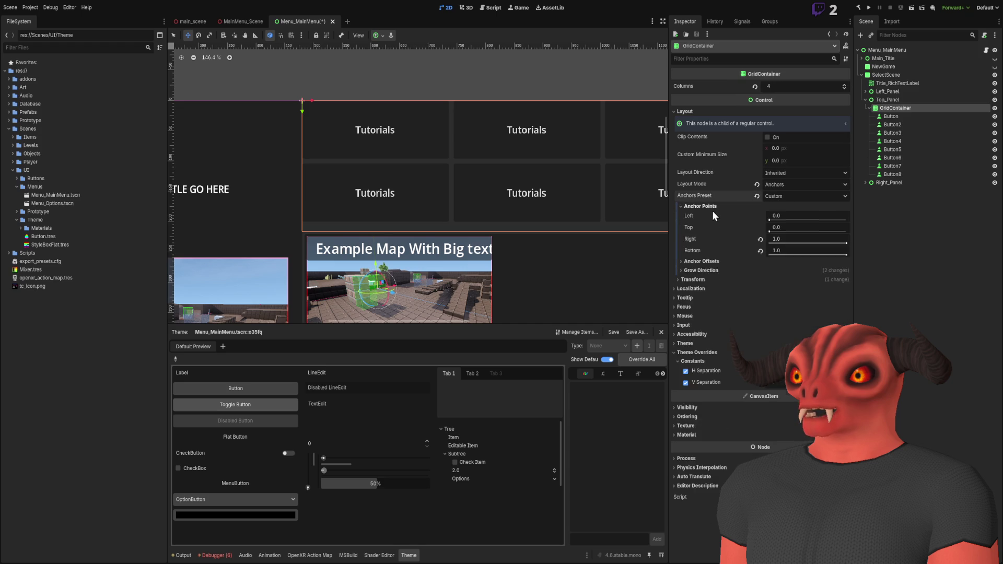
pyautogui.click(784, 224)
pyautogui.write('4')
pyautogui.press('Return')
pyautogui.scroll(5, 556, 139)
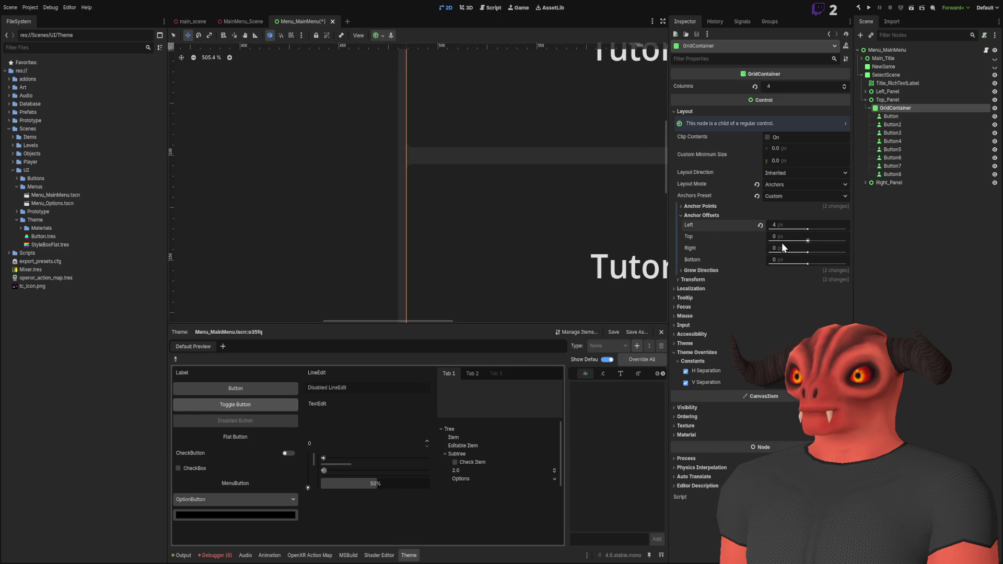
pyautogui.write('8')
pyautogui.press('Tab')
pyautogui.write('8')
pyautogui.press('Return')
# Step: Clear the GridContainer selection and select the Menu_MainMenu root node
pyautogui.scroll(-6, 599, 202)
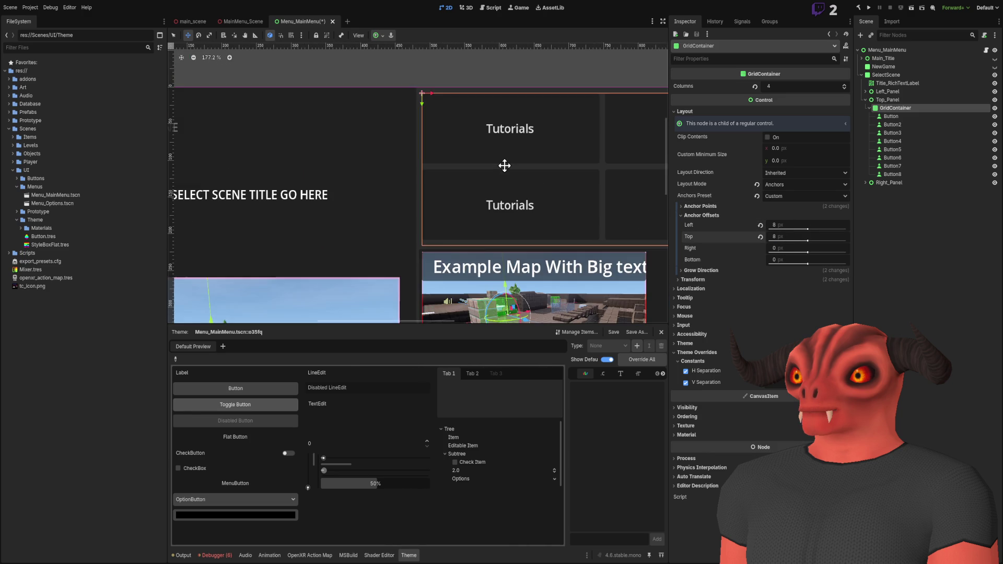
pyautogui.scroll(-7, 499, 165)
pyautogui.press('Escape')
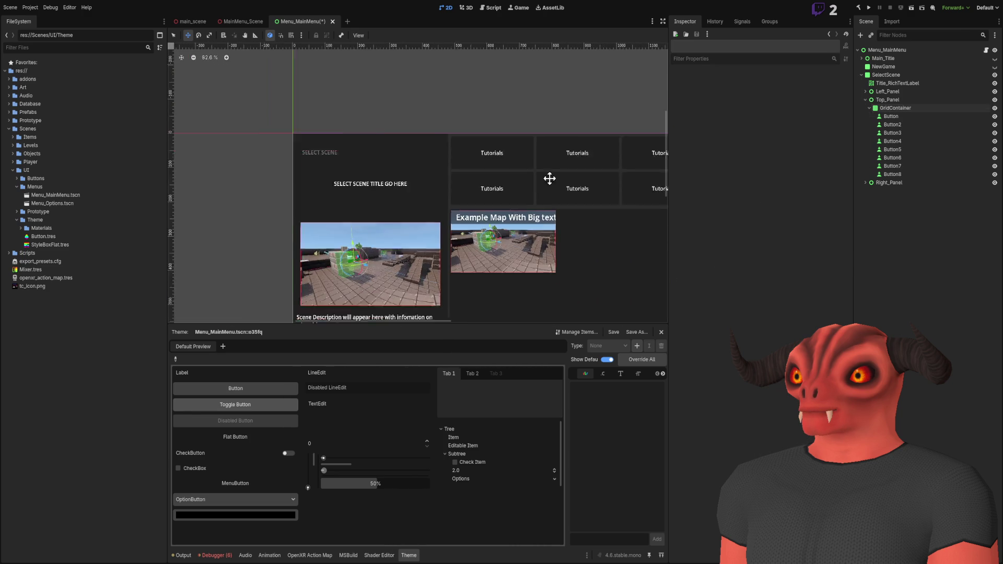
pyautogui.scroll(4, 463, 183)
pyautogui.scroll(3, 368, 135)
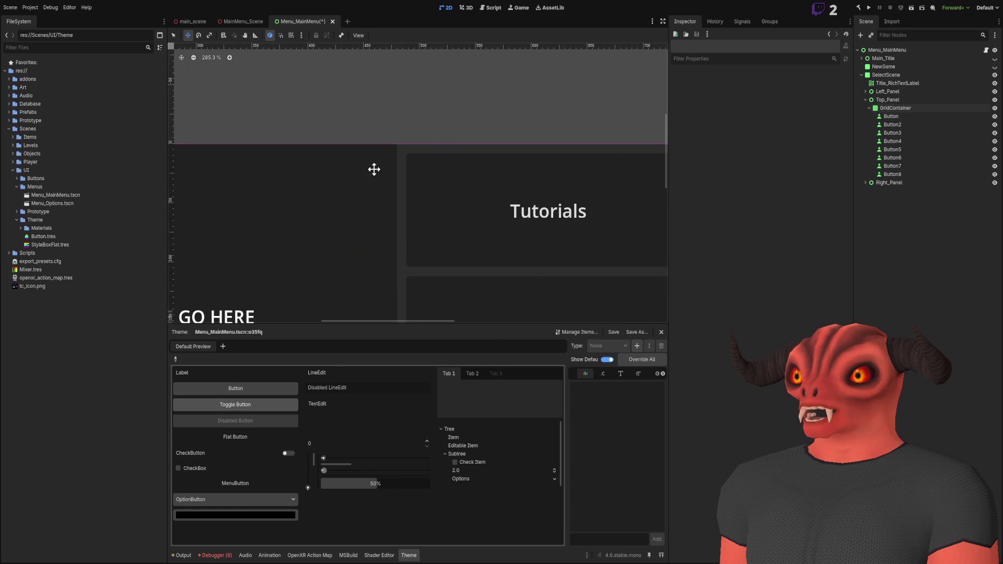
pyautogui.scroll(-4, 464, 140)
pyautogui.scroll(3, 566, 143)
pyautogui.scroll(-3, 470, 208)
pyautogui.scroll(-3, 560, 184)
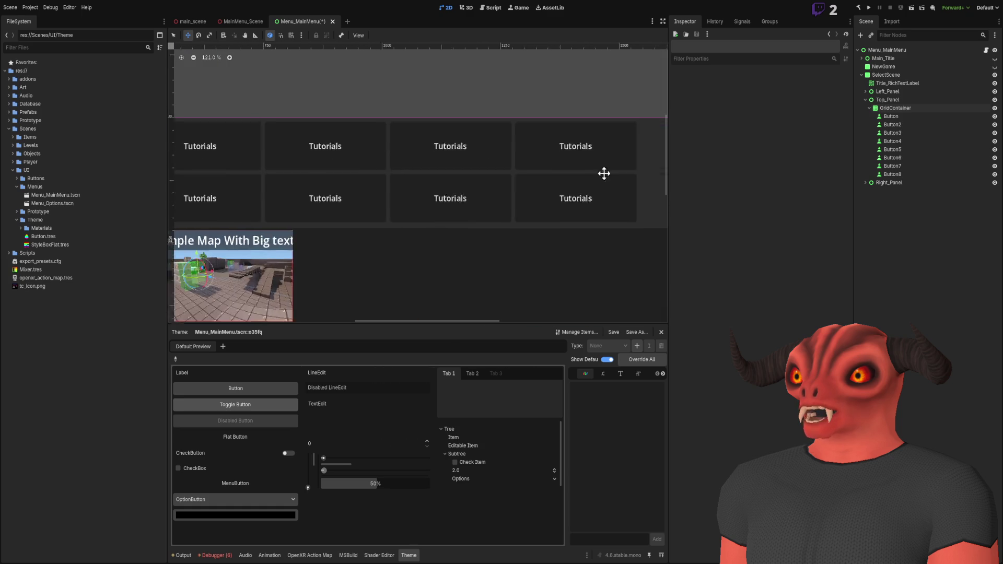
pyautogui.scroll(-5, 400, 203)
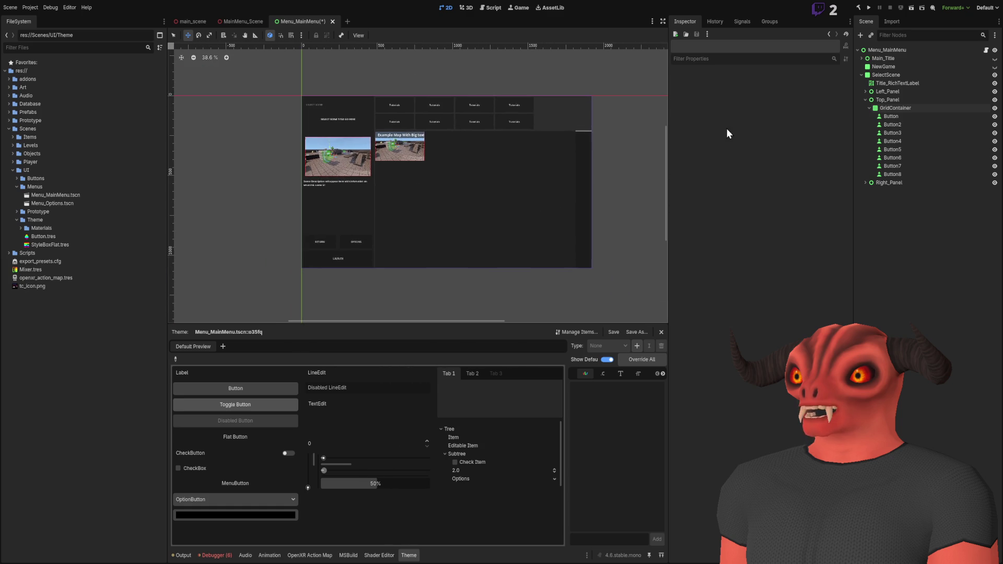
pyautogui.click(888, 50)
pyautogui.moveTo(788, 184); pyautogui.dragTo(783, 184)
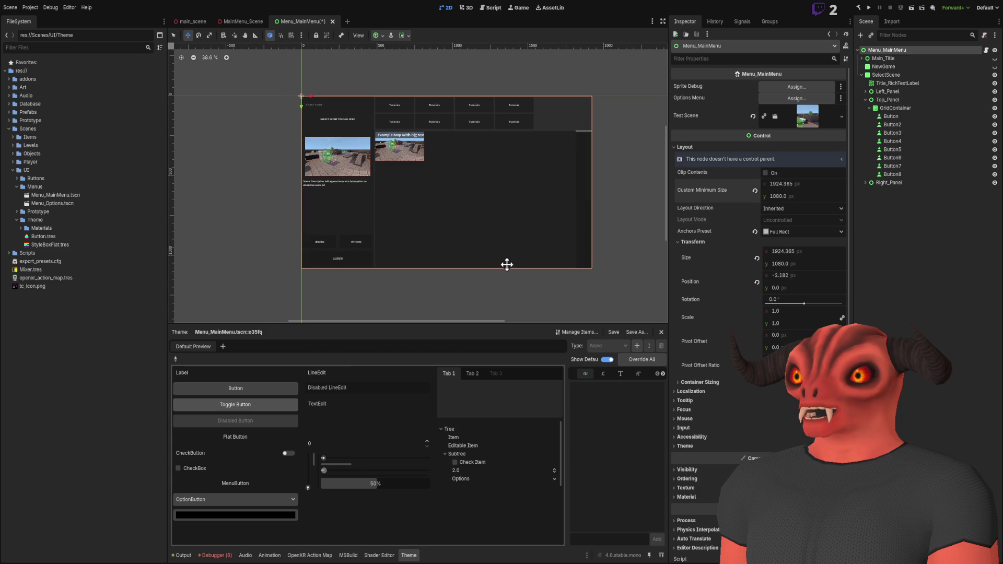
pyautogui.moveTo(776, 186); pyautogui.dragTo(962, 186)
pyautogui.hotkey('ctrl', 'z')
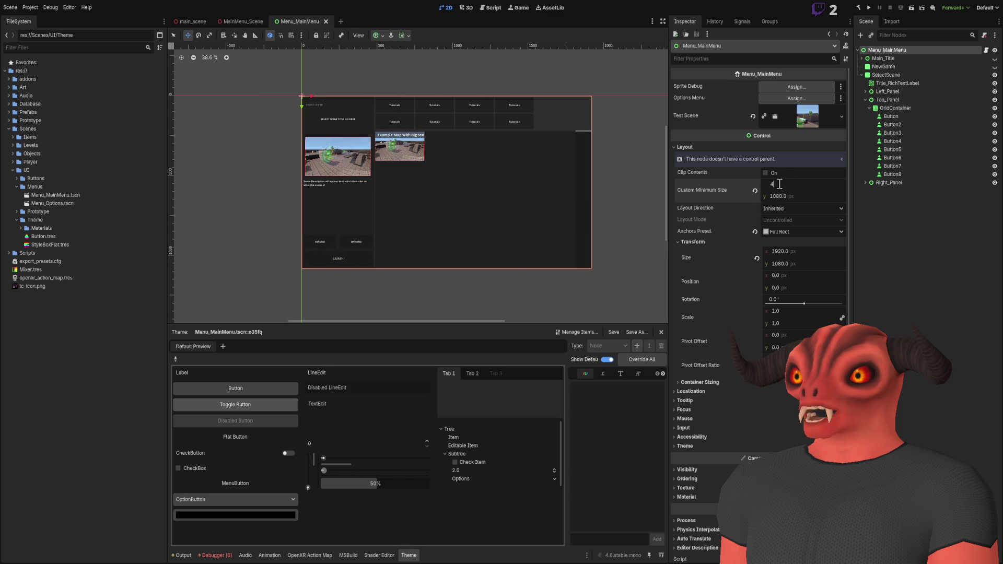
pyautogui.write('000.0')
pyautogui.press('Return')
pyautogui.scroll(3, 459, 141)
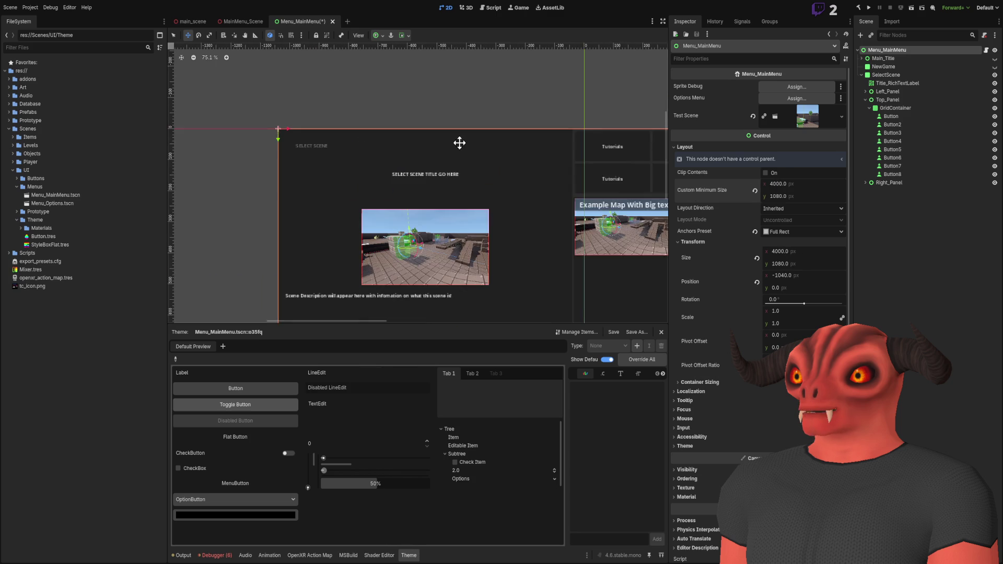
pyautogui.scroll(-3, 493, 99)
pyautogui.scroll(-5, 529, 219)
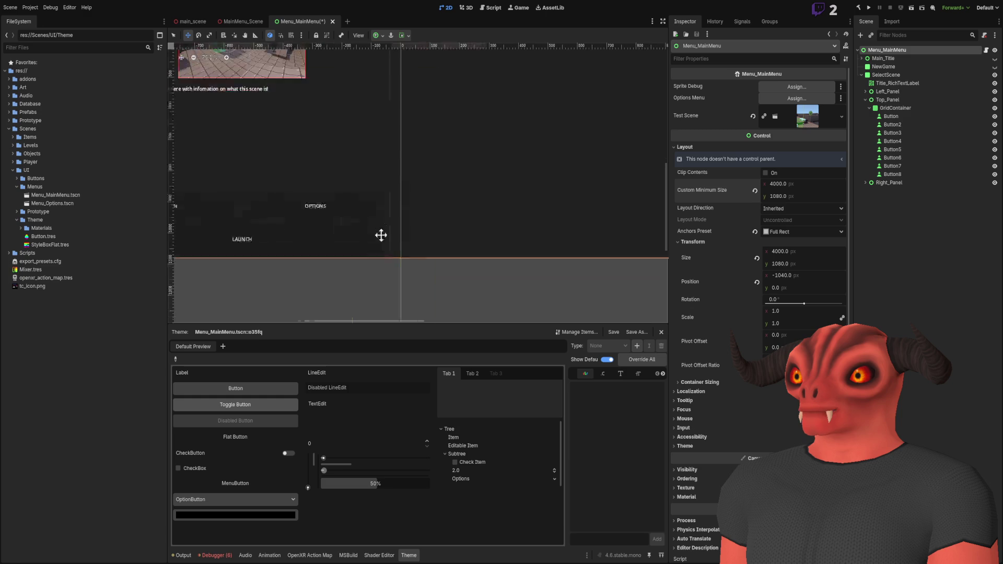
pyautogui.scroll(-3, 487, 193)
pyautogui.scroll(3, 399, 170)
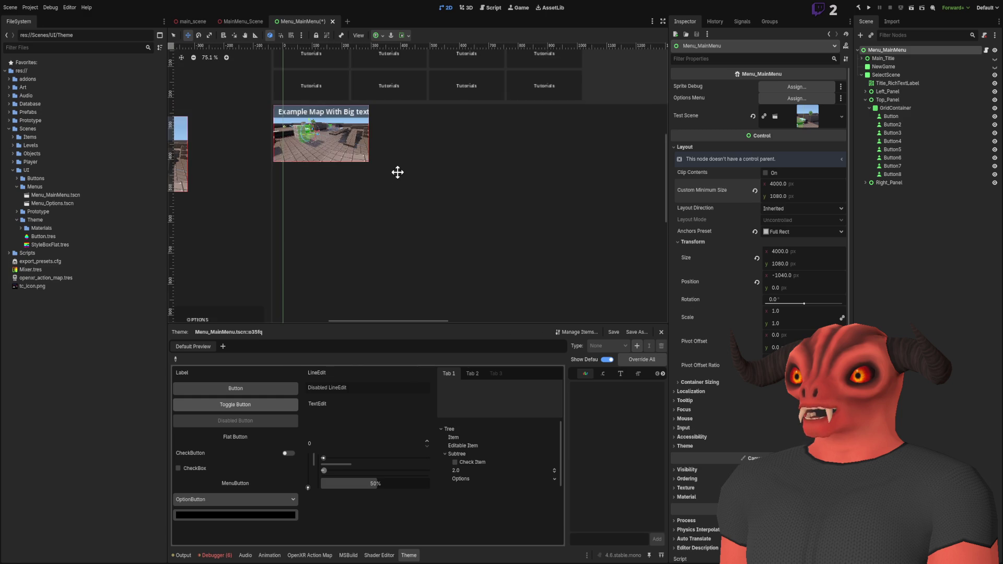
pyautogui.scroll(-5, 519, 131)
pyautogui.scroll(-2, 600, 165)
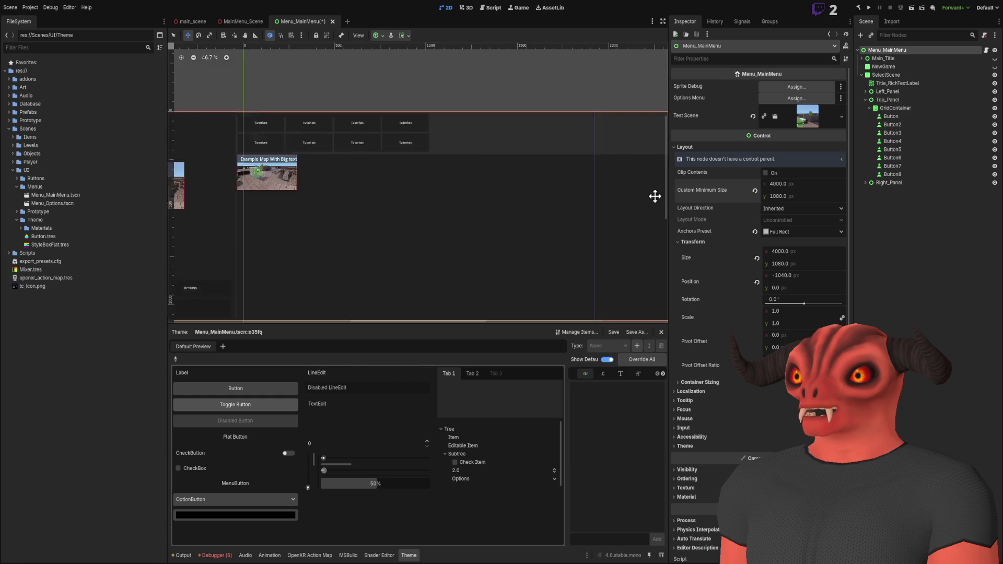
pyautogui.hscroll(-3, 656, 197)
pyautogui.scroll(3, 399, 175)
pyautogui.scroll(-3, 353, 208)
pyautogui.scroll(-1, 365, 213)
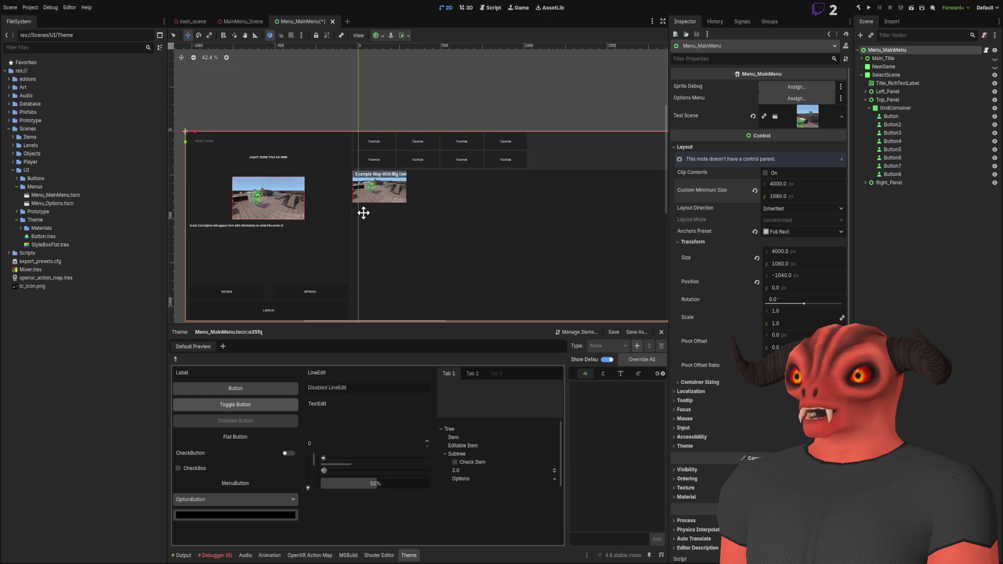
pyautogui.scroll(-1, 377, 155)
pyautogui.hotkey('ctrl', 'z')
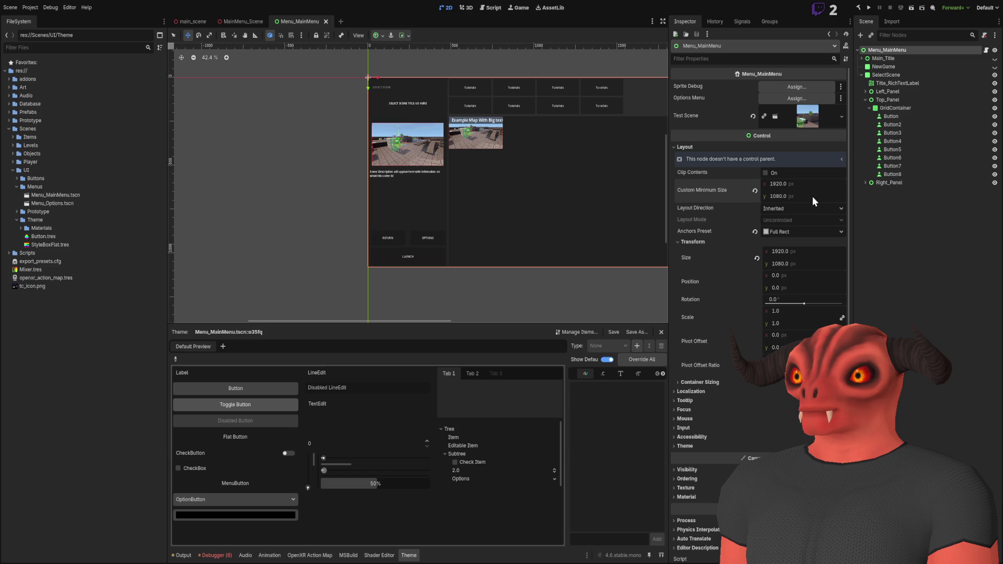
pyautogui.write('800')
pyautogui.press('Return')
pyautogui.scroll(-1, 593, 196)
pyautogui.hscroll(4, 522, 188)
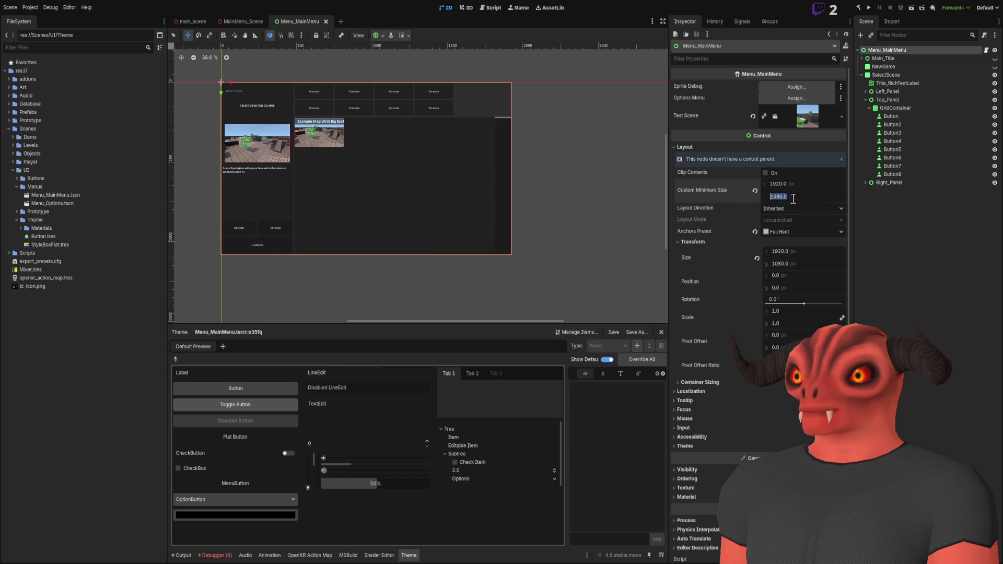
pyautogui.press('Return')
pyautogui.scroll(-5, 523, 152)
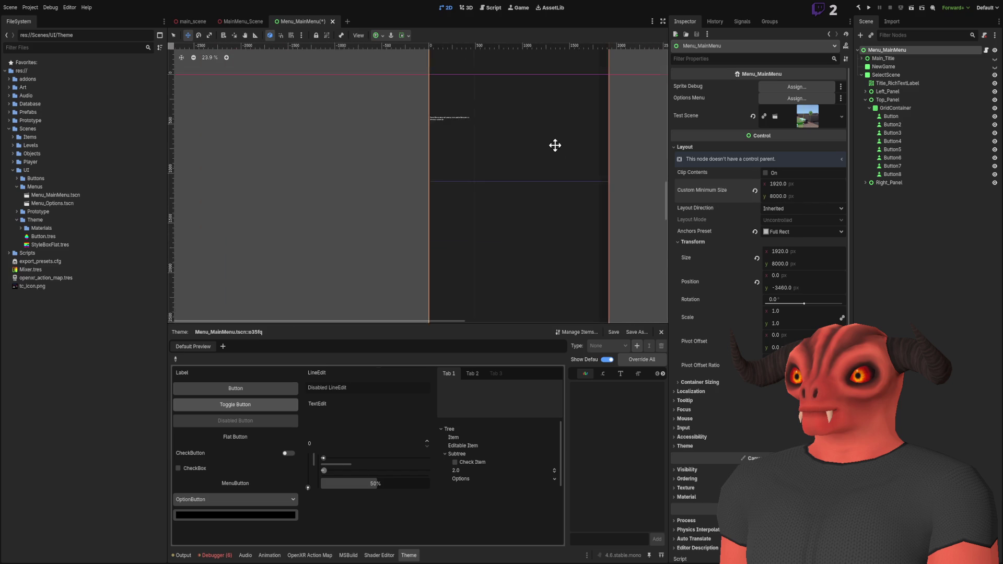
pyautogui.scroll(13, 577, 264)
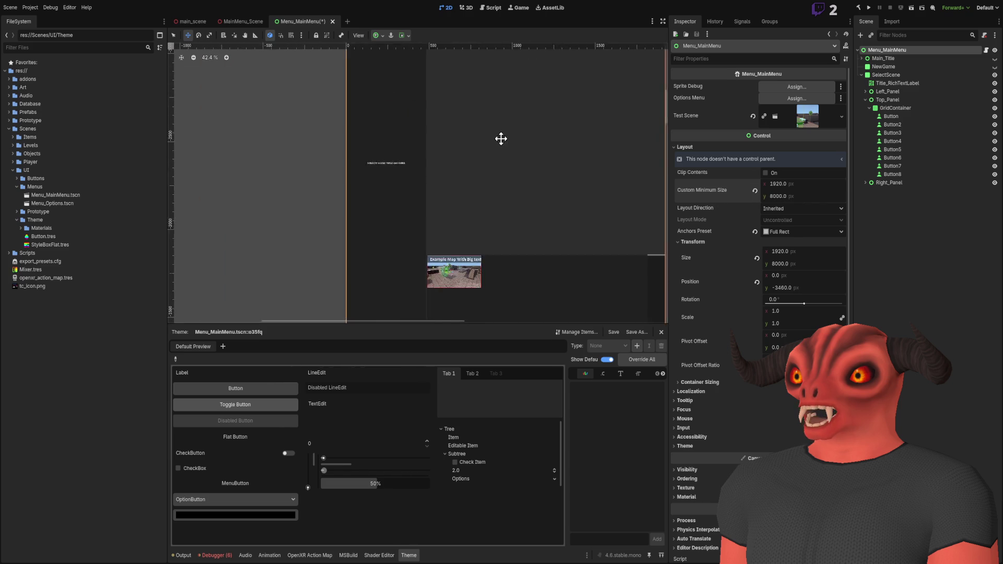
pyautogui.scroll(-12, 509, 175)
pyautogui.scroll(-6, 509, 209)
pyautogui.scroll(3, 511, 155)
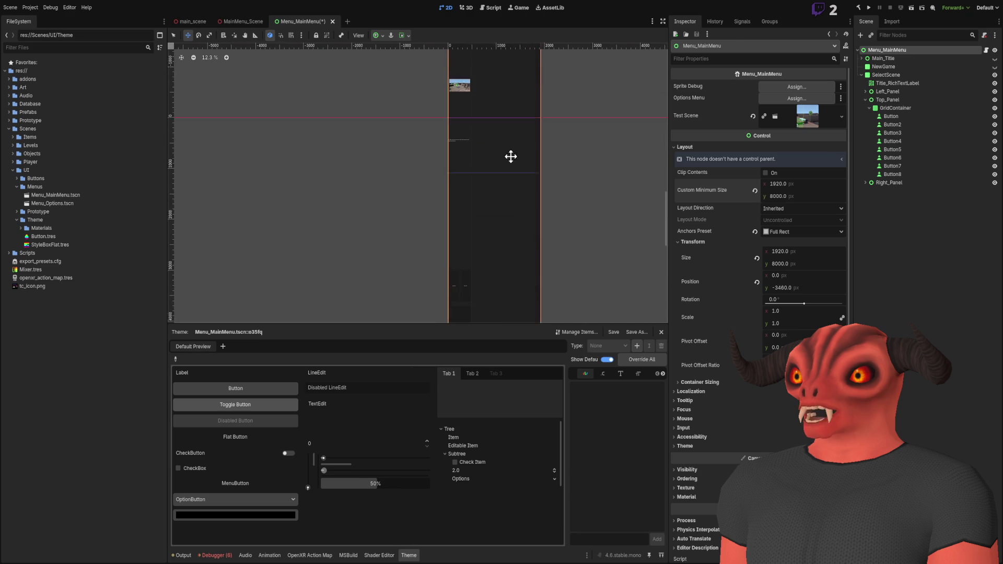
pyautogui.scroll(5, 505, 156)
pyautogui.scroll(-5, 505, 159)
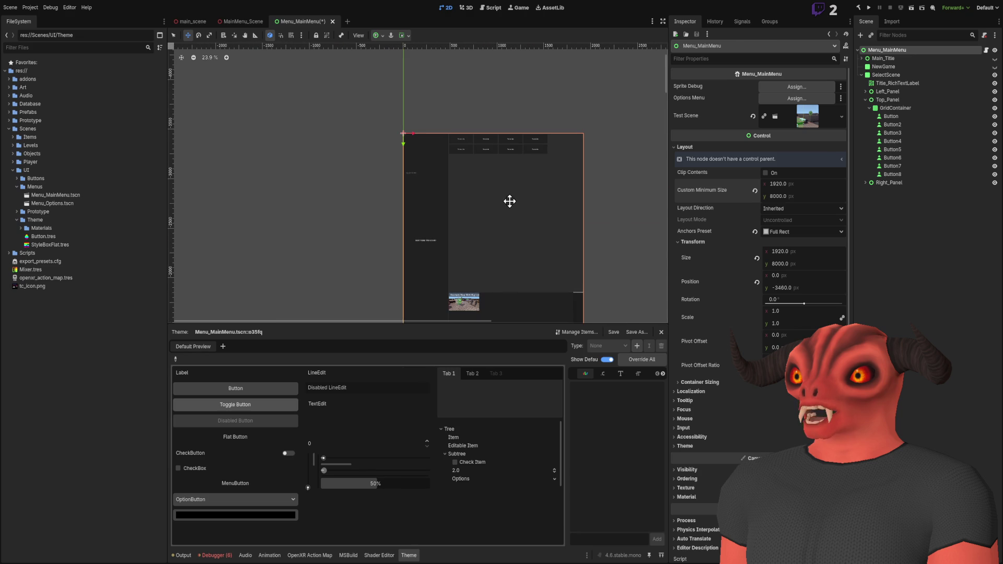
pyautogui.scroll(-3, 511, 201)
pyautogui.scroll(-3, 470, 146)
pyautogui.scroll(-2, 513, 152)
pyautogui.hotkey('ctrl', 'z')
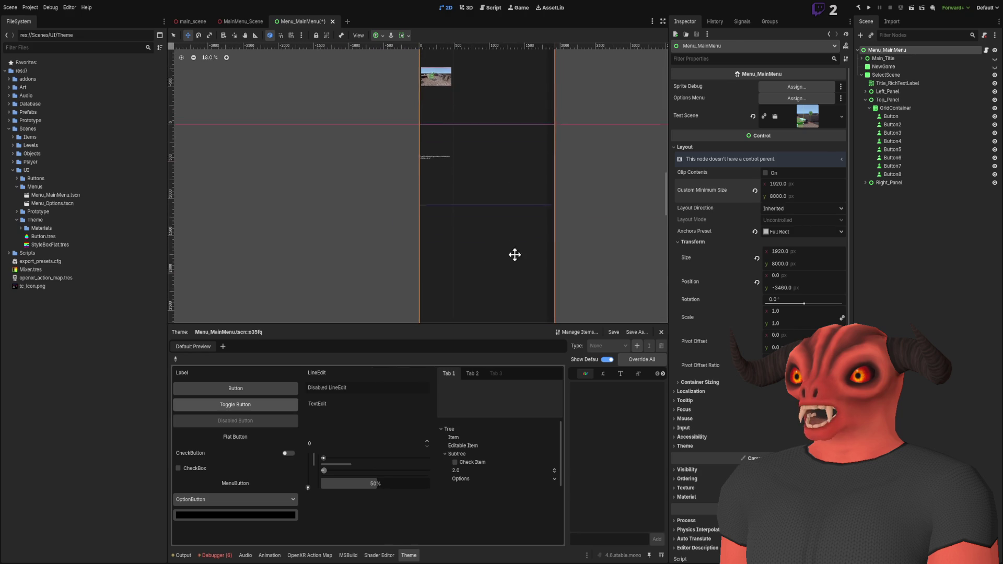
pyautogui.write('2000')
pyautogui.press('Return')
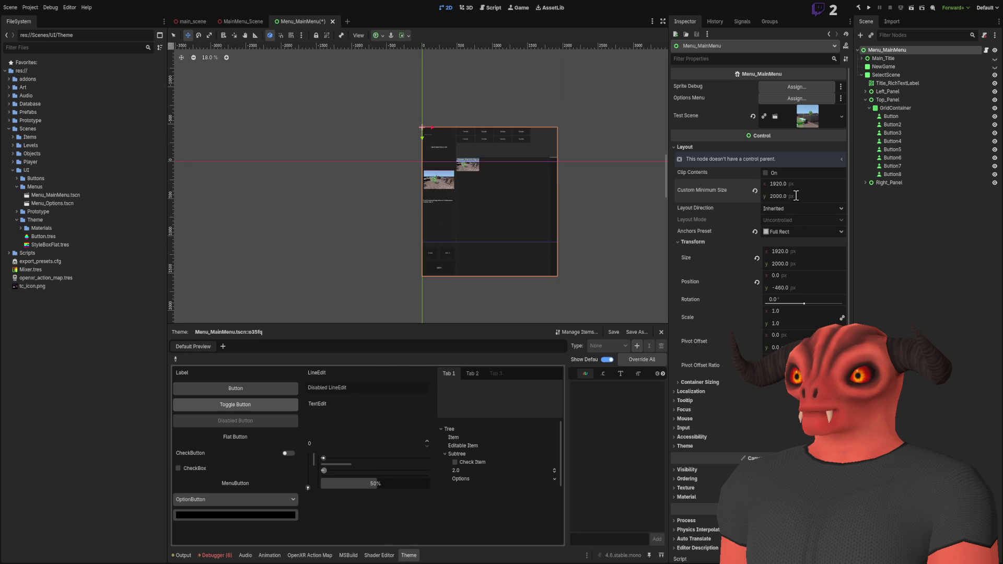
pyautogui.scroll(6, 533, 179)
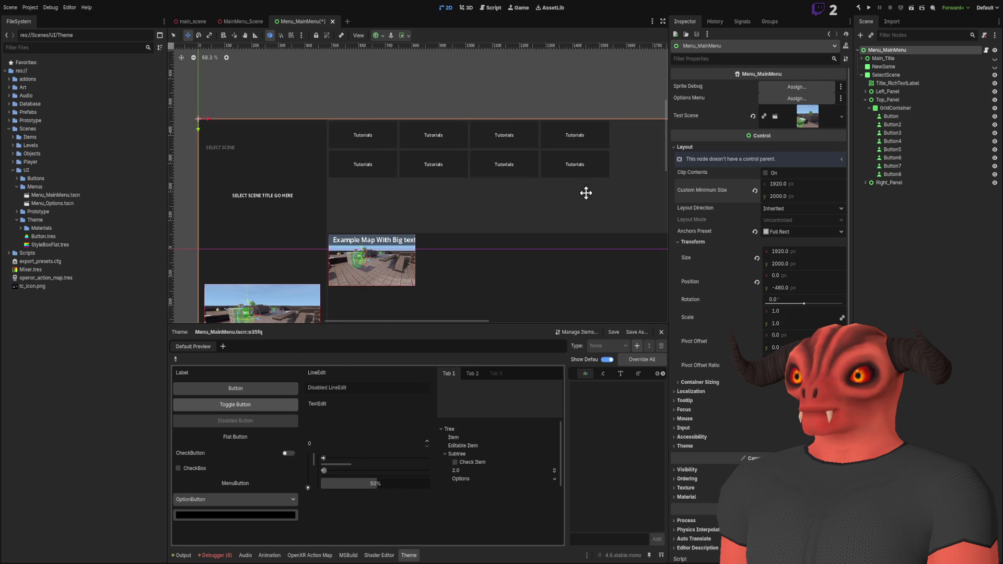
pyautogui.scroll(-2, 587, 195)
pyautogui.scroll(-2, 481, 126)
pyautogui.hotkey('ctrl', 'z')
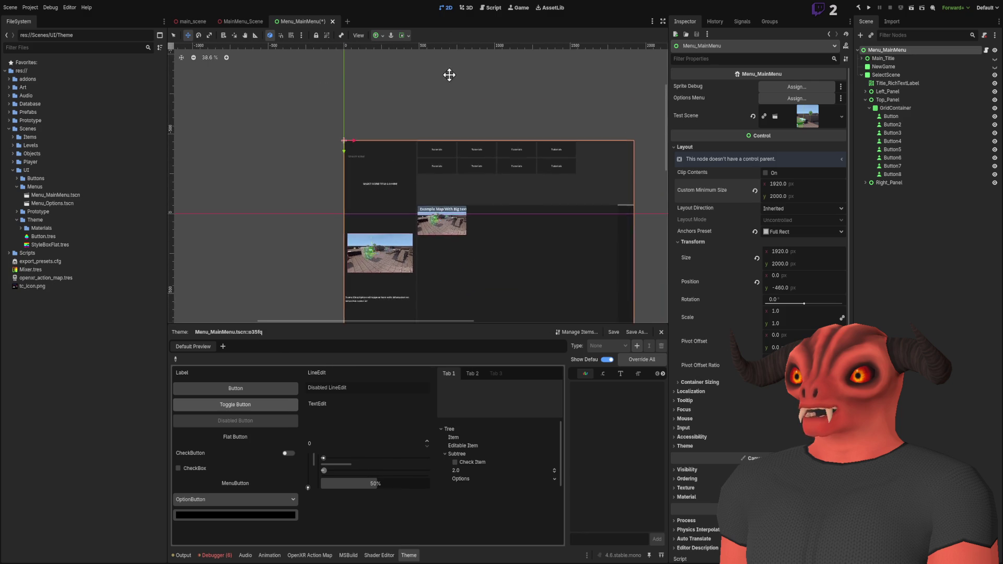
pyautogui.scroll(4, 421, 168)
pyautogui.scroll(-2, 524, 151)
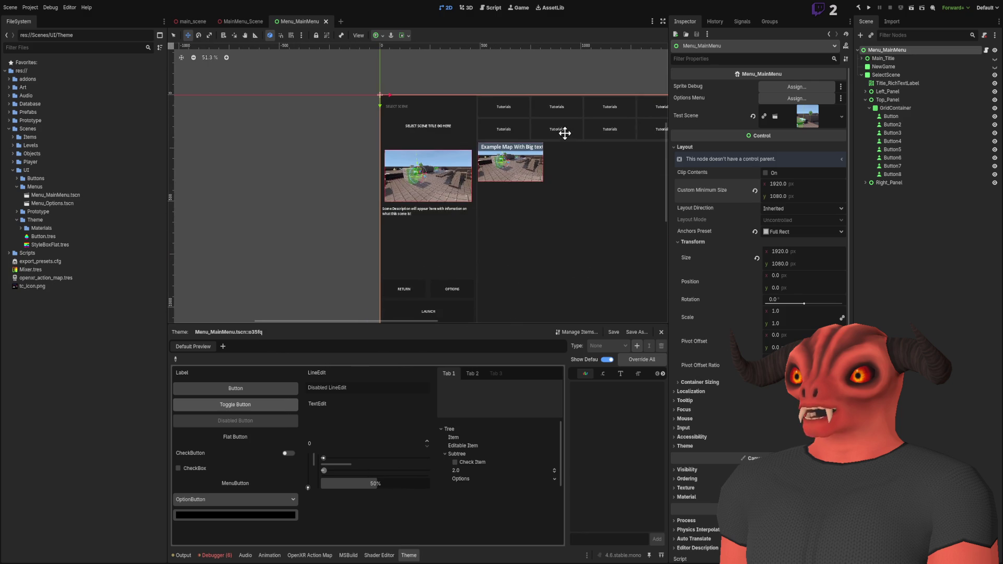
pyautogui.click(765, 173)
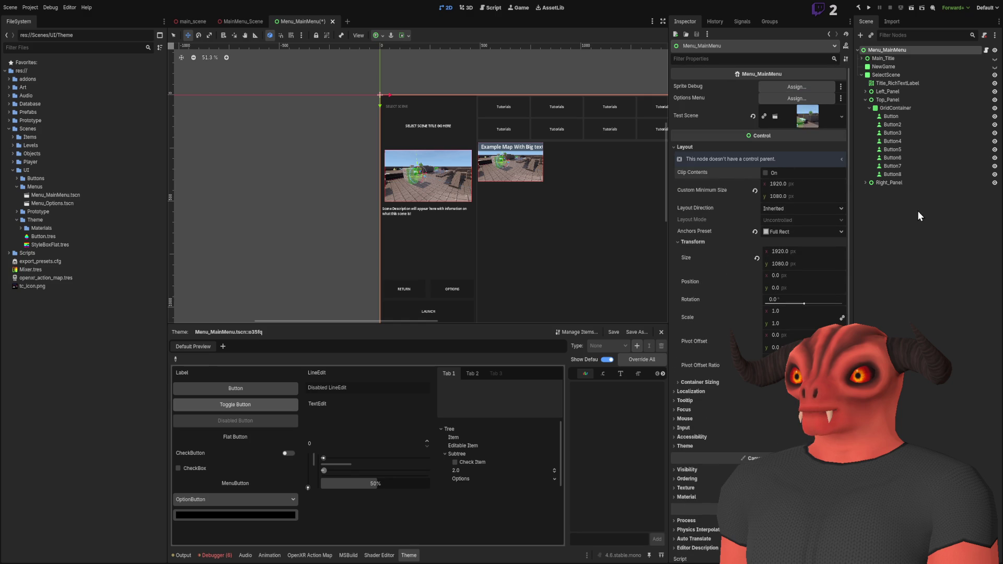
# Step: Save the main menu scene with Ctrl+S
pyautogui.hotkey('ctrl', 's')
pyautogui.scroll(-5, 444, 162)
pyautogui.scroll(8, 372, 185)
pyautogui.scroll(-2, 412, 161)
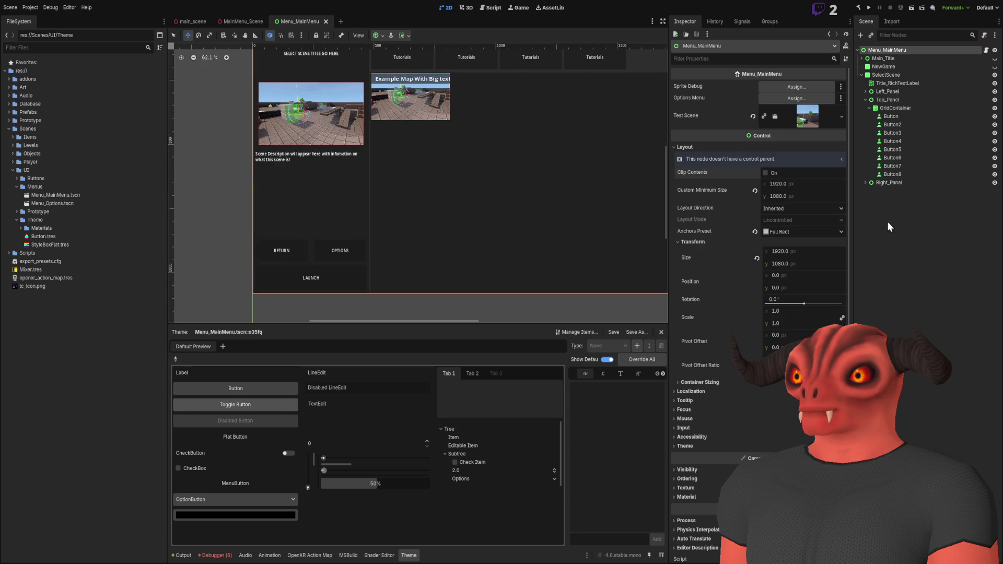
# Step: Select the SelectScene node and frame the whole panel in the viewport
pyautogui.click(861, 75)
pyautogui.press('f')
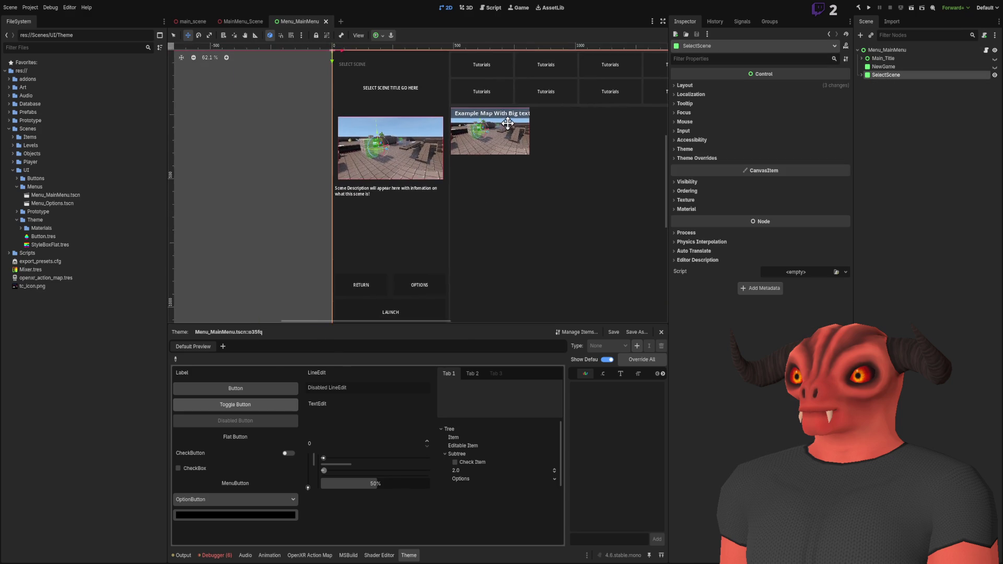
pyautogui.press('f')
pyautogui.scroll(5, 455, 162)
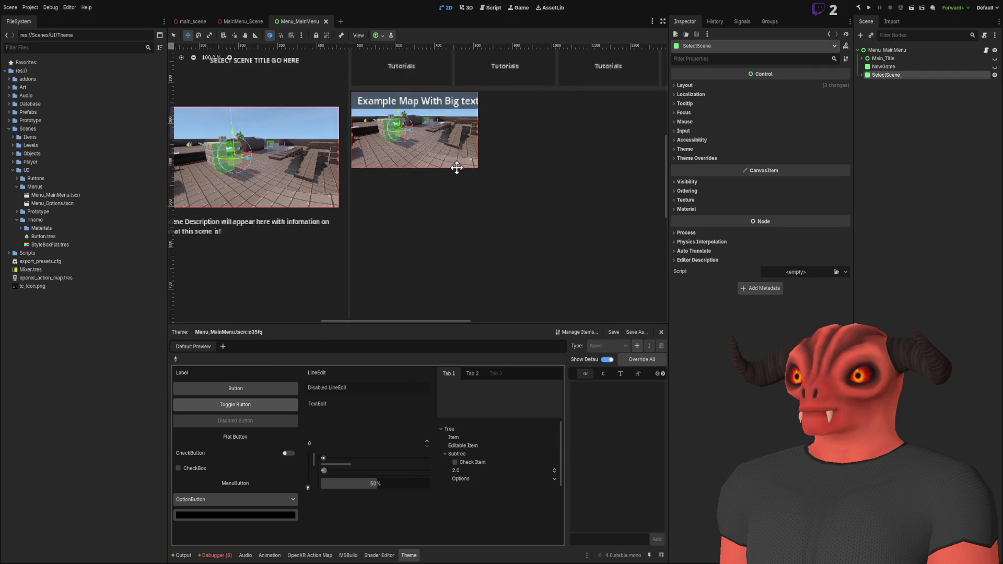
pyautogui.scroll(-3, 385, 145)
pyautogui.scroll(-2, 498, 156)
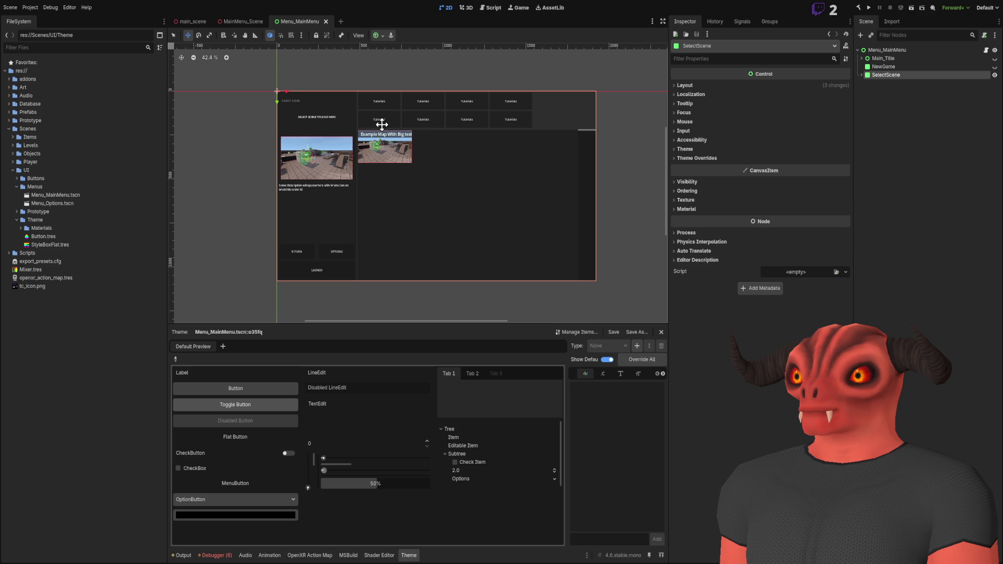
pyautogui.scroll(3, 371, 157)
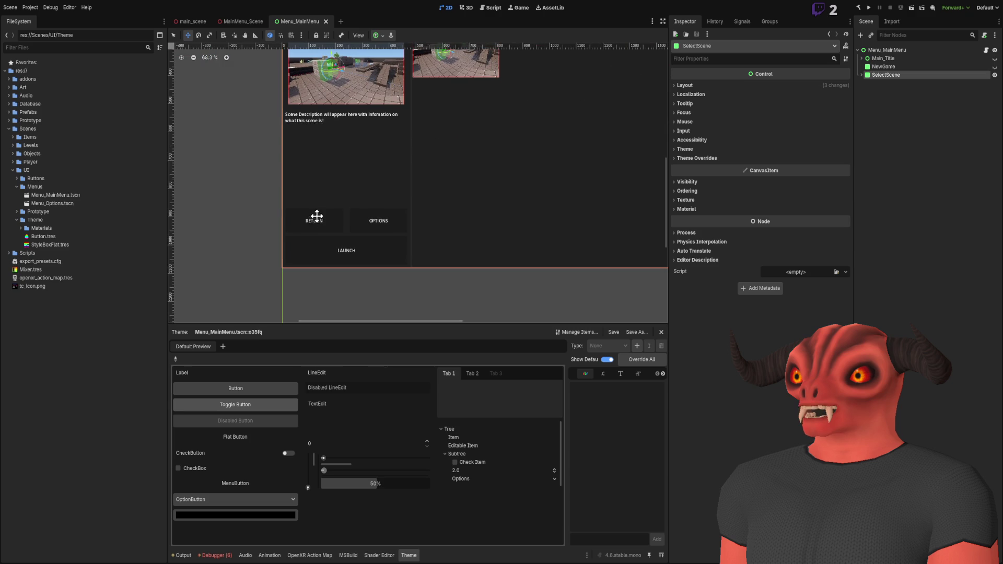
# Step: Delete Button2 through Button8 from SelectScene's Top_Panel GridContainer
pyautogui.click(857, 153)
pyautogui.click(862, 75)
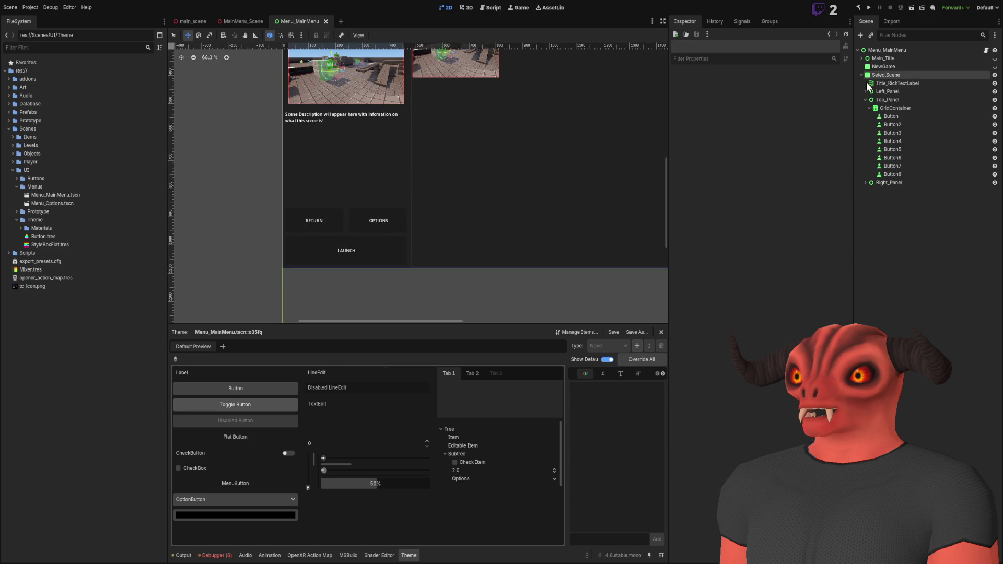
pyautogui.click(865, 101)
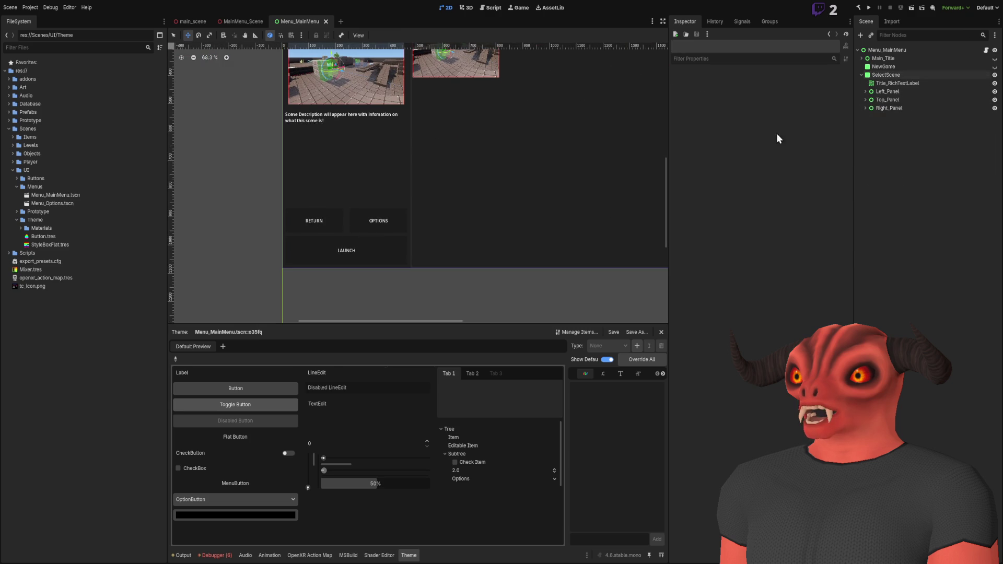
pyautogui.click(865, 99)
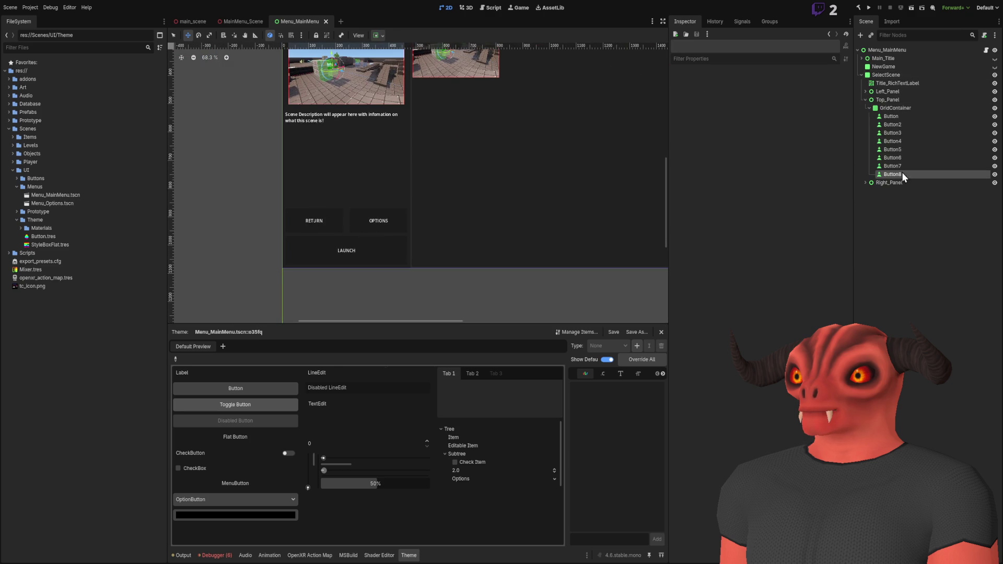
pyautogui.click(900, 173)
pyautogui.keyDown('shift'); pyautogui.click(895, 125); pyautogui.keyUp('shift')
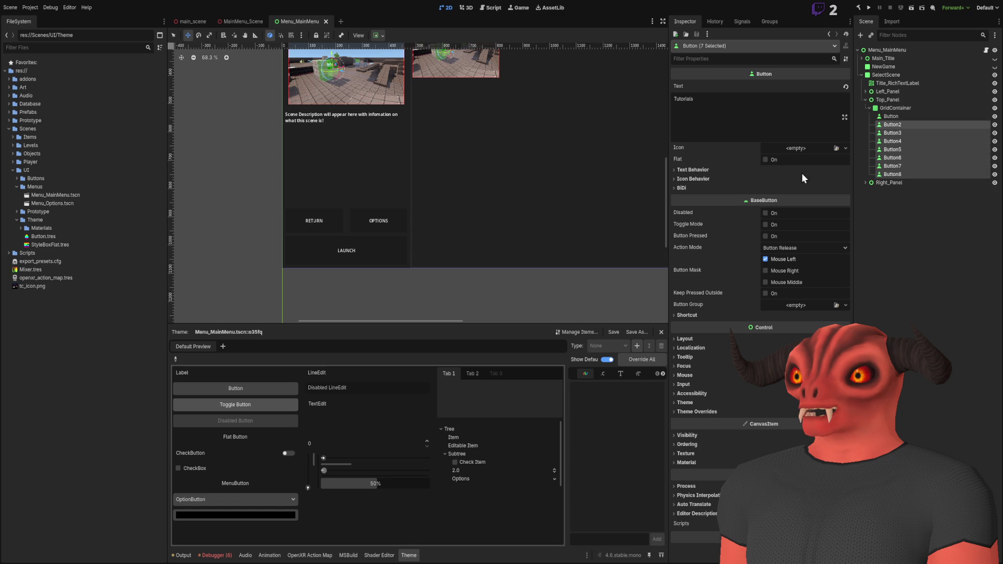
pyautogui.press('Delete')
# Step: Rename the remaining Button node to Tutorial_Button
pyautogui.click(900, 118)
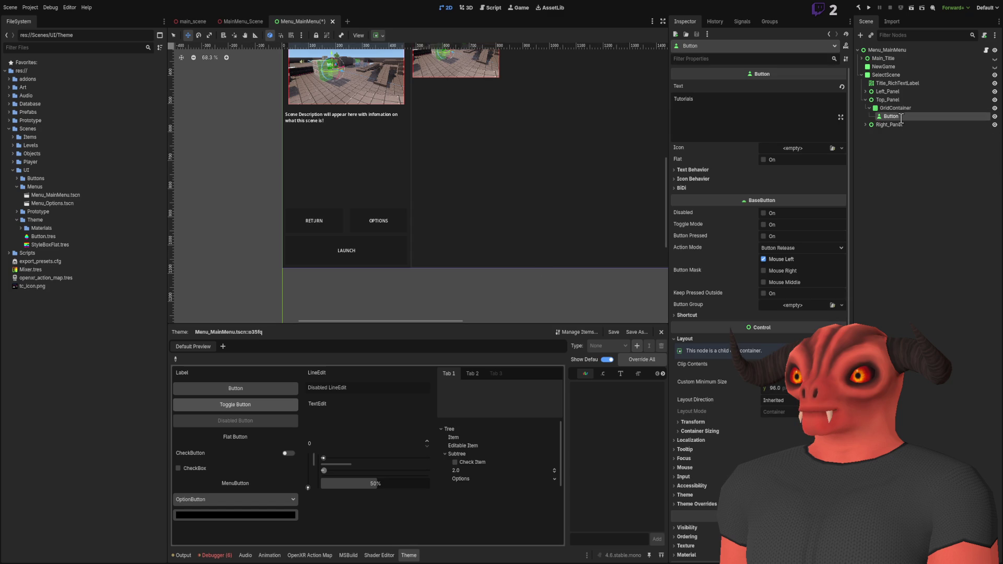
pyautogui.write('Tutorial_Button')
pyautogui.press('Return')
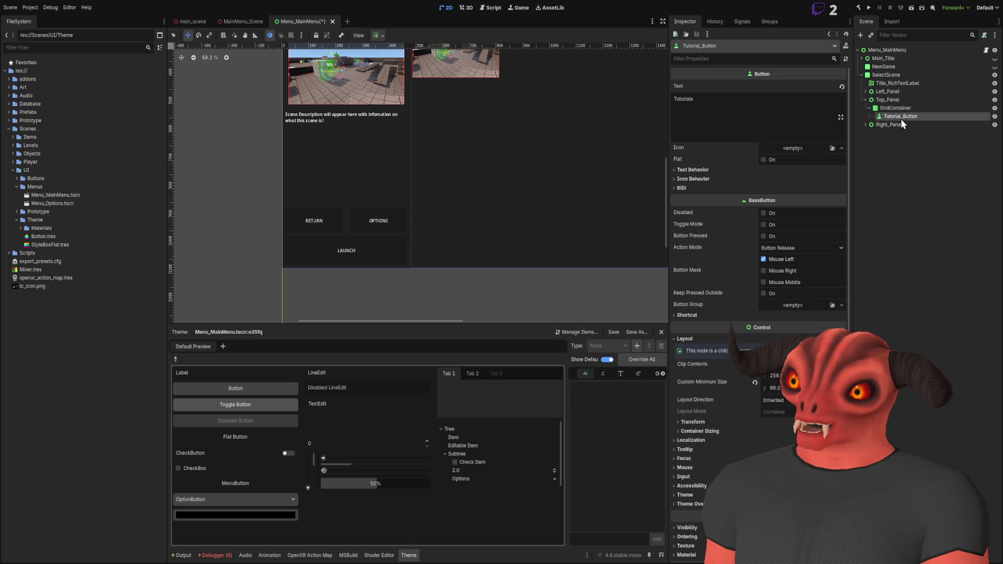
pyautogui.press('f')
pyautogui.scroll(4, 519, 215)
pyautogui.scroll(-6, 527, 245)
pyautogui.scroll(-5, 449, 275)
pyautogui.hscroll(-2, 454, 102)
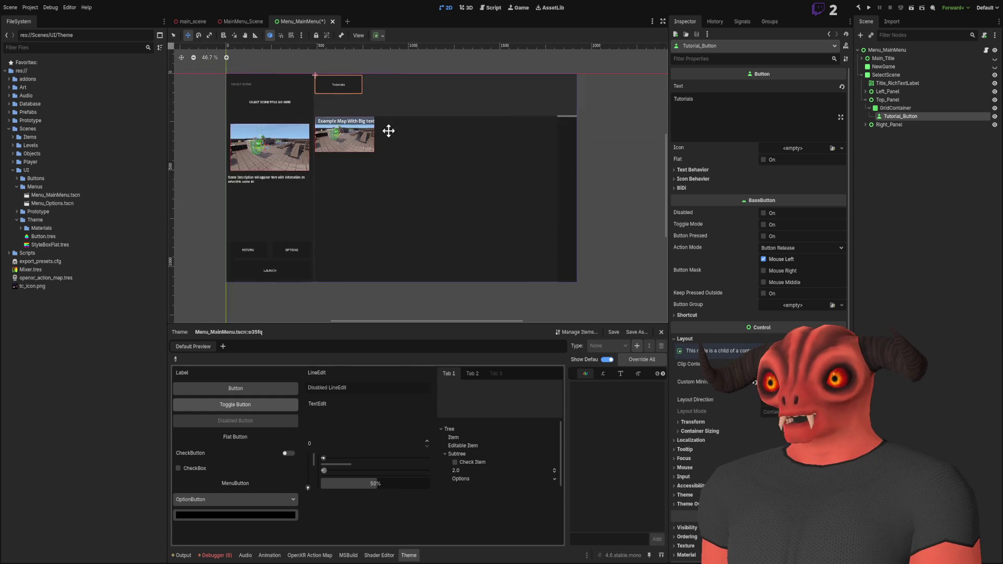
pyautogui.scroll(6, 467, 123)
pyautogui.scroll(3, 418, 151)
pyautogui.hscroll(-3, 397, 161)
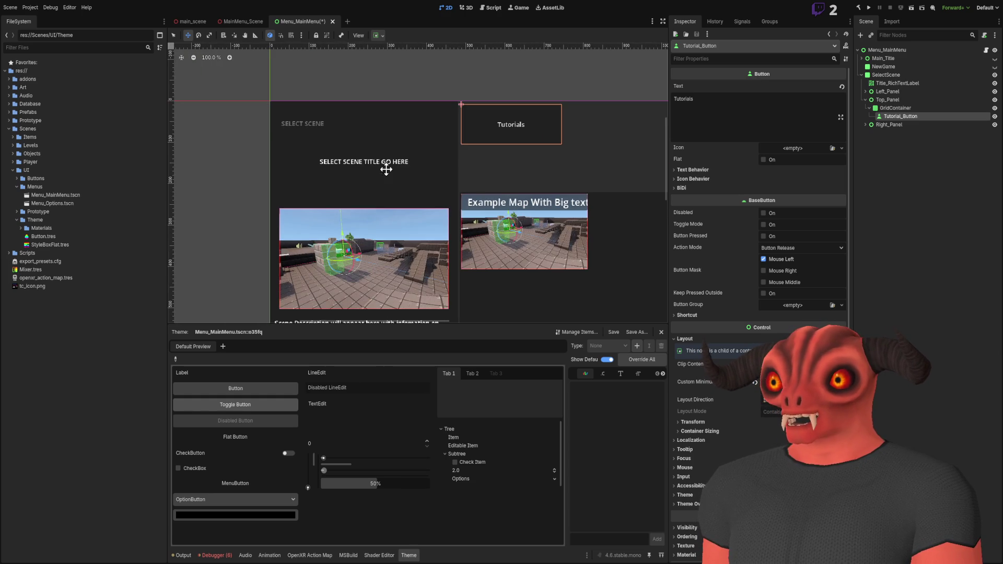
pyautogui.scroll(-5, 600, 226)
pyautogui.scroll(-3, 543, 232)
pyautogui.hscroll(4, 501, 228)
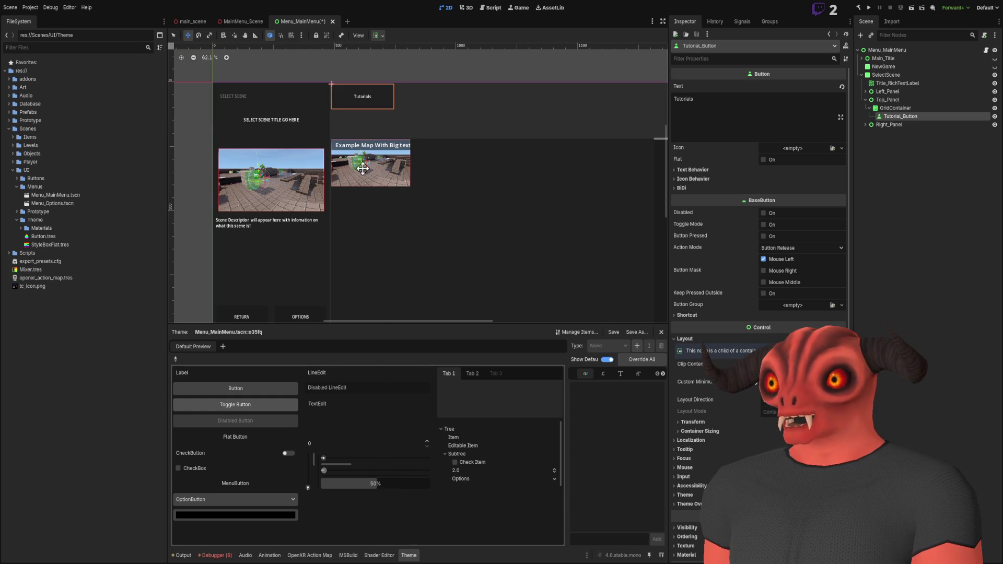
pyautogui.hscroll(1, 361, 87)
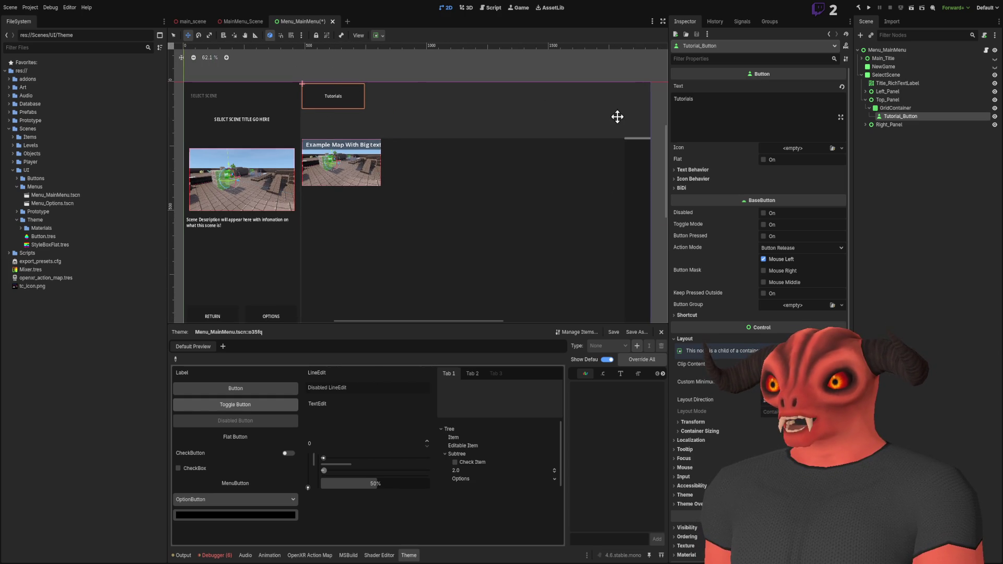
pyautogui.scroll(-2, 366, 130)
pyautogui.hscroll(-1, 384, 135)
pyautogui.scroll(4, 384, 135)
pyautogui.scroll(2, 418, 141)
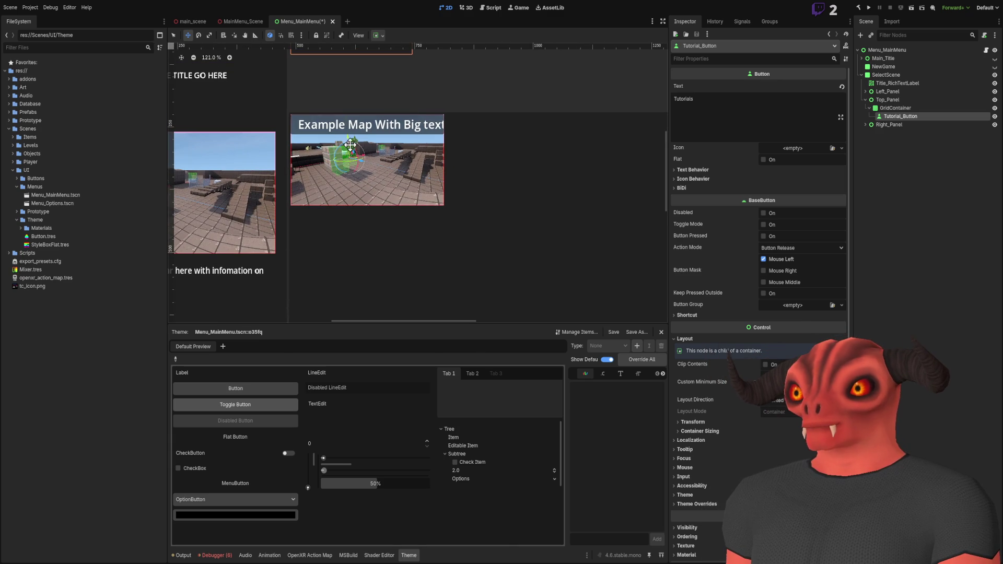
pyautogui.scroll(-5, 459, 146)
pyautogui.scroll(3, 459, 146)
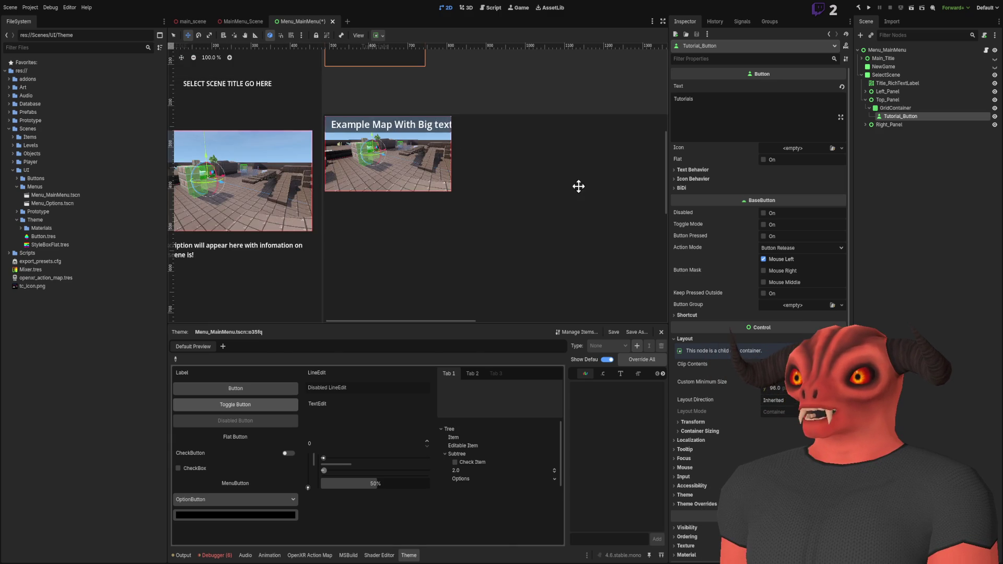
pyautogui.scroll(-2, 358, 164)
pyautogui.hscroll(3, 359, 164)
pyautogui.hscroll(-1, 503, 242)
pyautogui.hscroll(-3, 517, 220)
pyautogui.scroll(1, 528, 201)
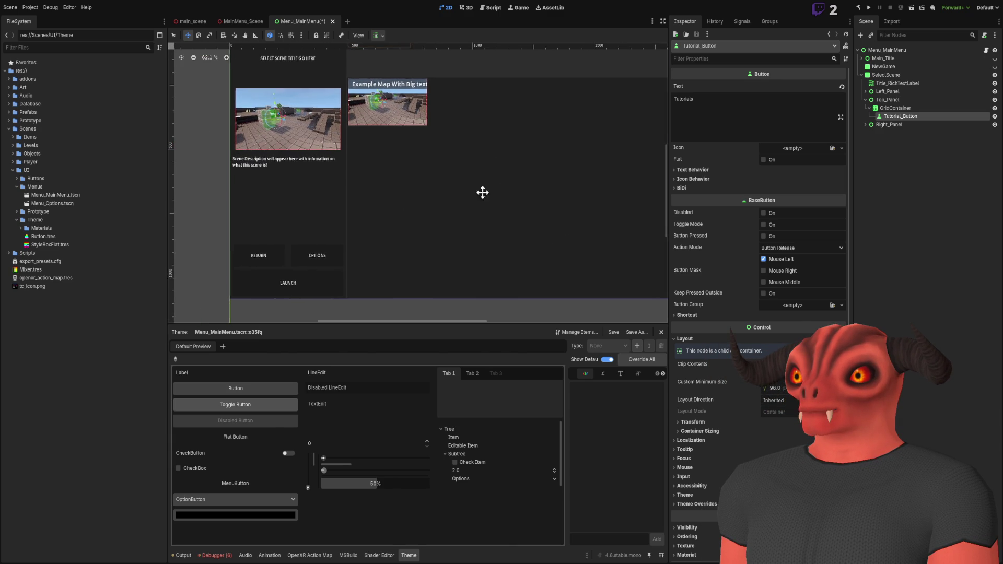
pyautogui.scroll(3, 549, 198)
pyautogui.scroll(-2, 324, 136)
pyautogui.scroll(2, 531, 103)
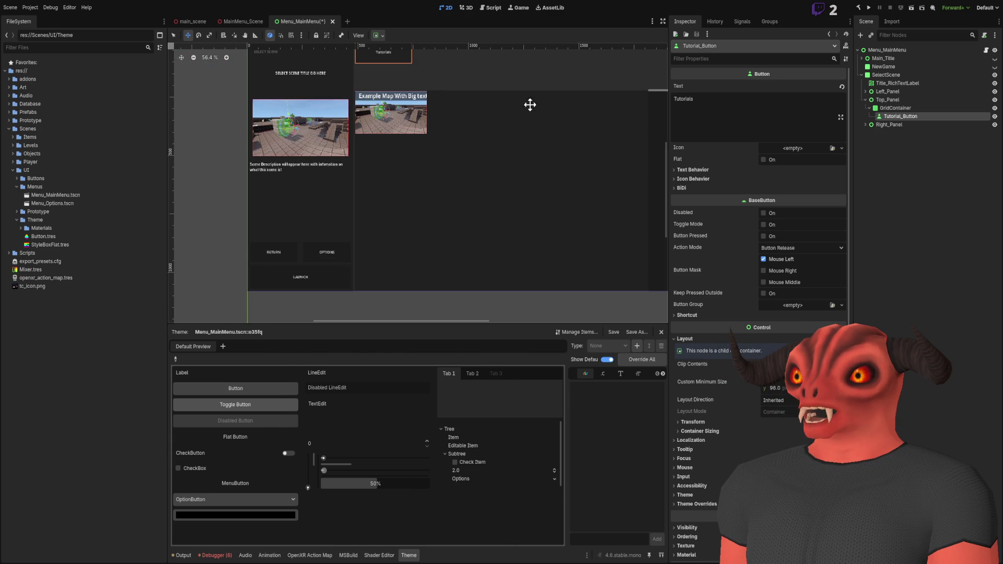
pyautogui.scroll(2, 413, 203)
pyautogui.hscroll(1, 442, 189)
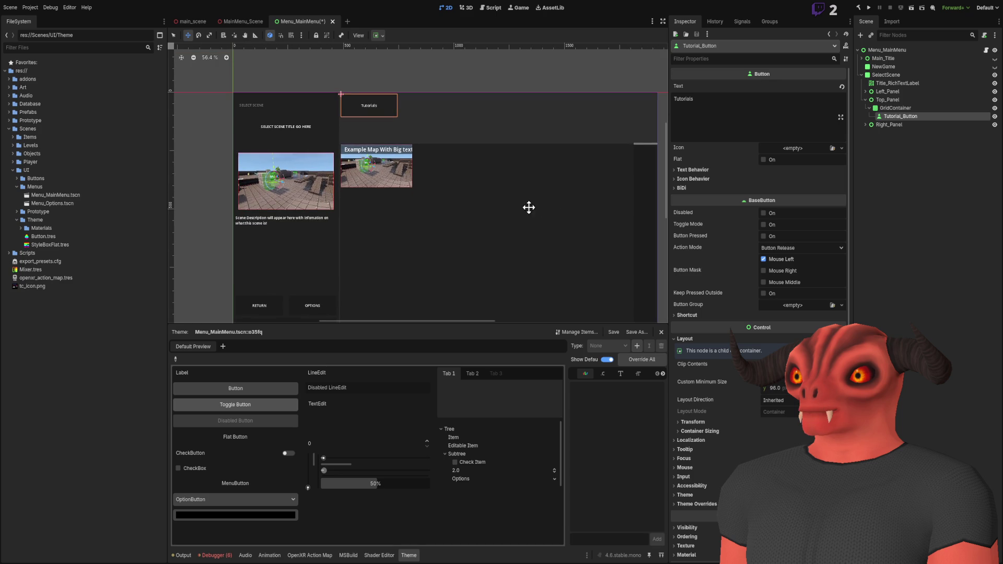
pyautogui.moveTo(364, 160); pyautogui.dragTo(326, 104)
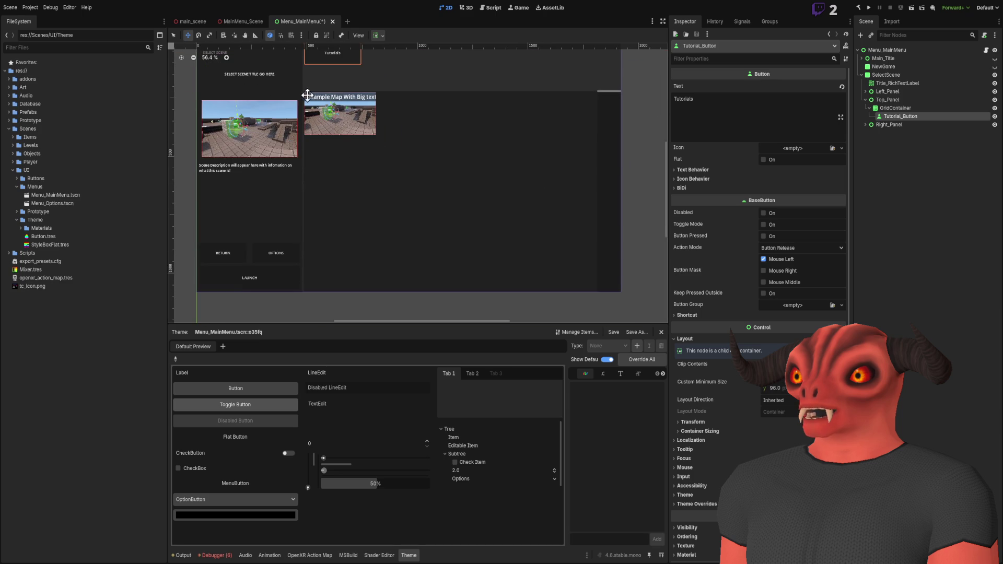
pyautogui.scroll(1, 308, 94)
pyautogui.hscroll(-1, 312, 92)
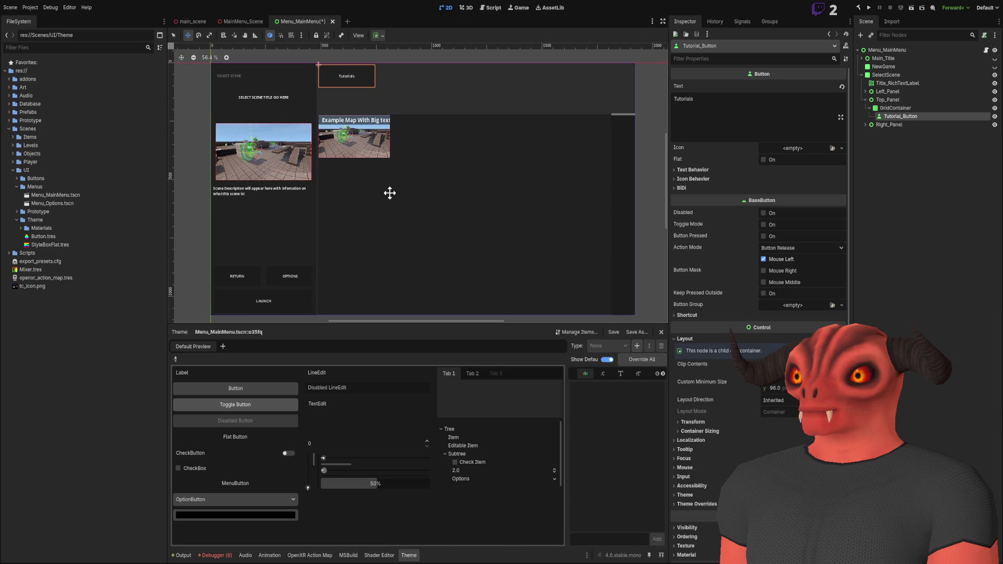
pyautogui.scroll(6, 357, 121)
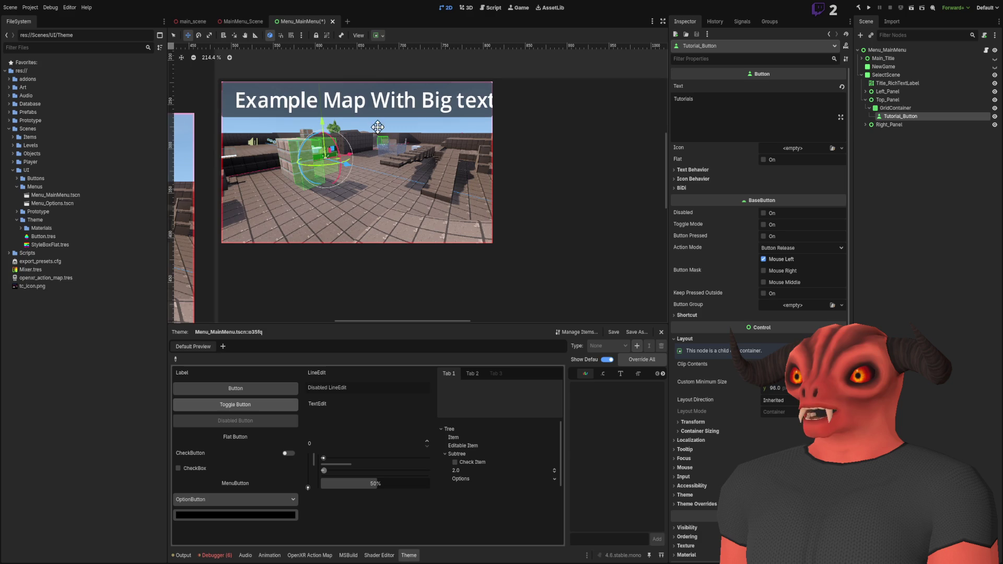
pyautogui.scroll(-7, 377, 124)
pyautogui.scroll(1, 243, 81)
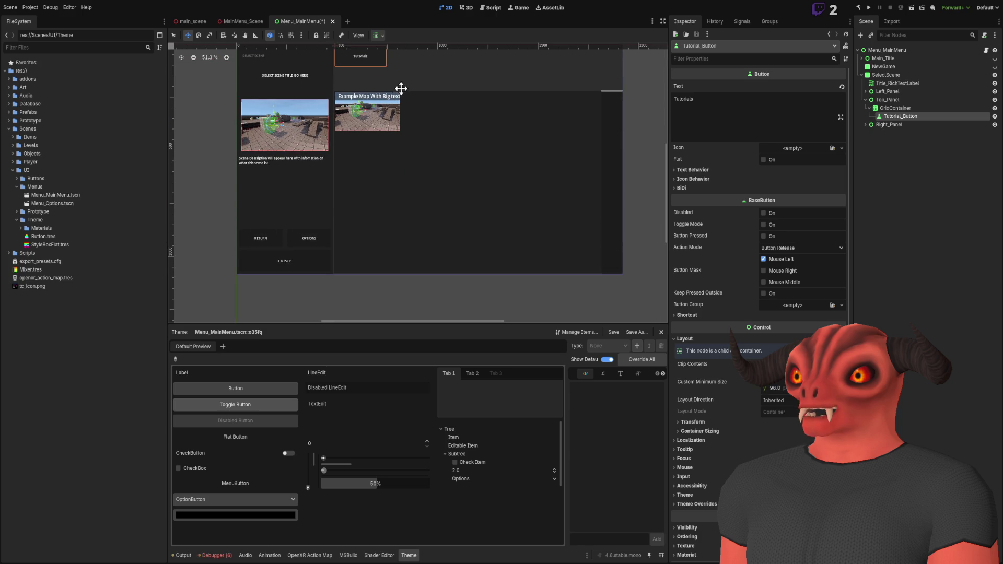
pyautogui.hscroll(3, 424, 108)
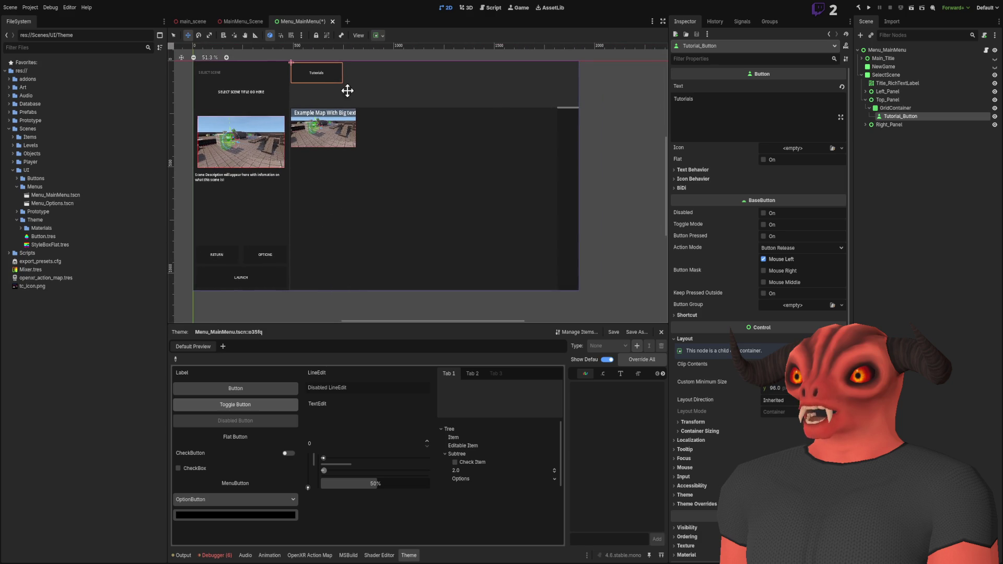
pyautogui.moveTo(280, 168); pyautogui.dragTo(351, 166)
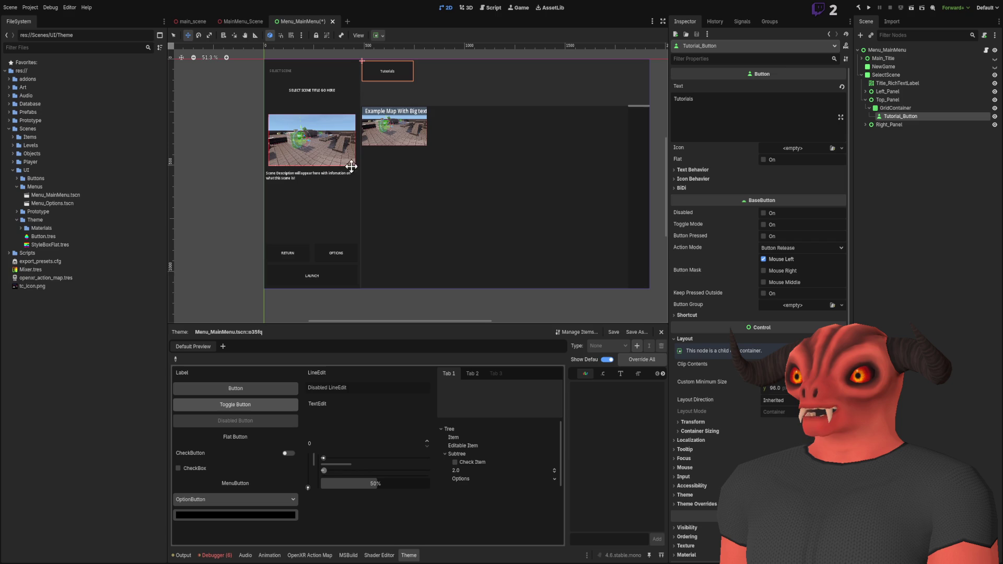
pyautogui.scroll(4, 509, 155)
pyautogui.scroll(-2, 412, 152)
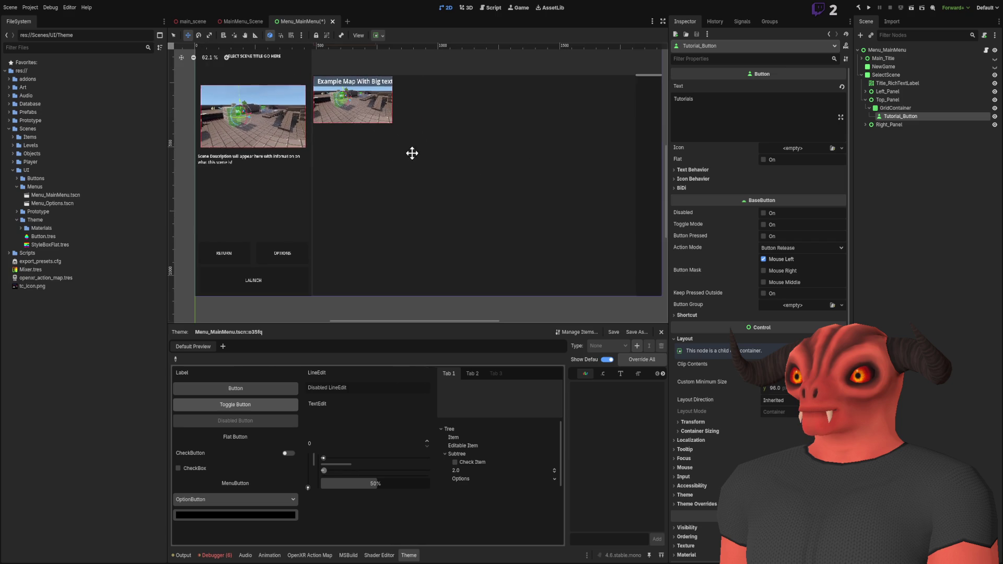
pyautogui.scroll(-4, 395, 151)
pyautogui.scroll(2, 416, 180)
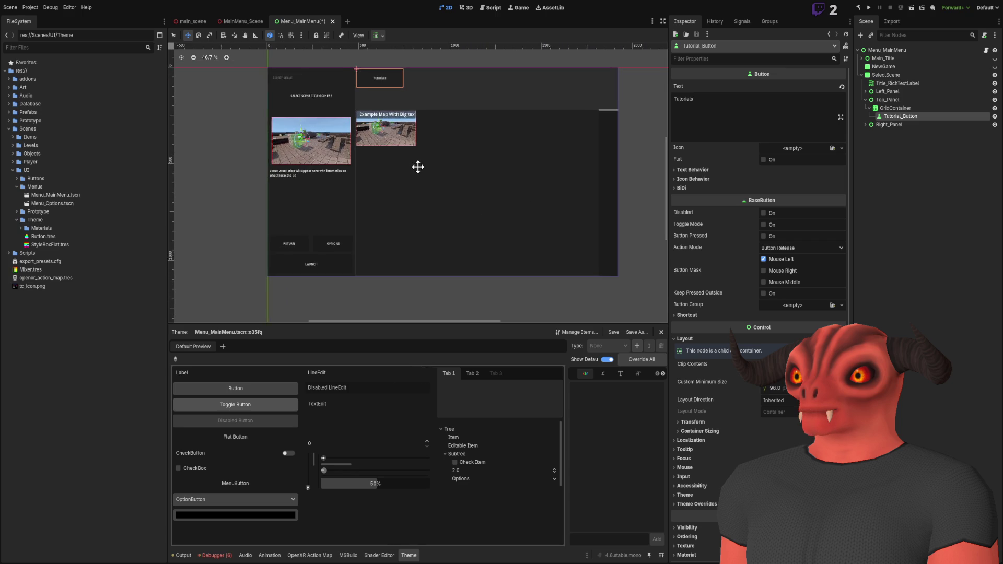
pyautogui.scroll(5, 452, 159)
pyautogui.scroll(-3, 351, 127)
pyautogui.scroll(3, 364, 127)
pyautogui.scroll(1, 365, 127)
pyautogui.scroll(-8, 385, 147)
pyautogui.scroll(6, 459, 118)
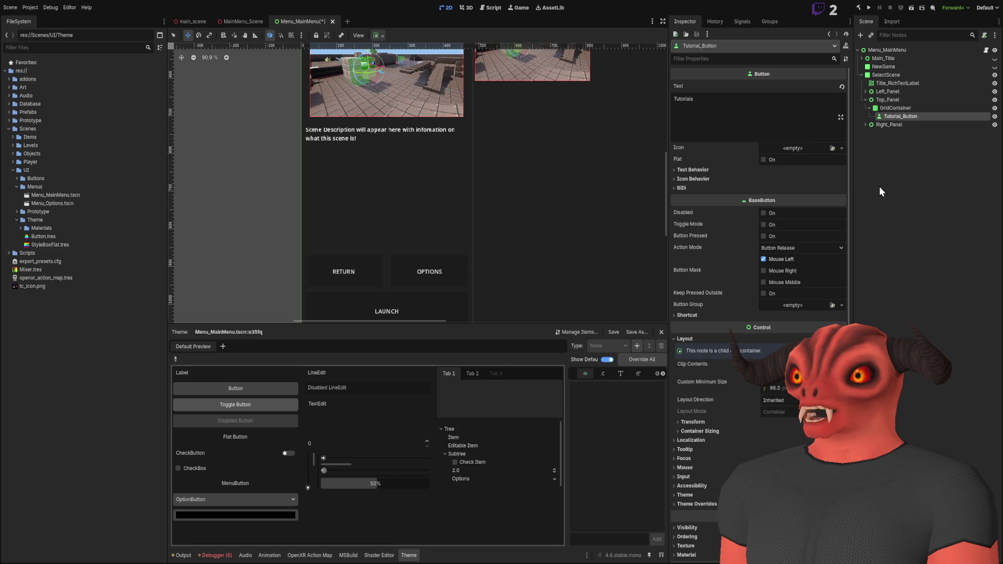
pyautogui.click(880, 108)
pyautogui.click(869, 108)
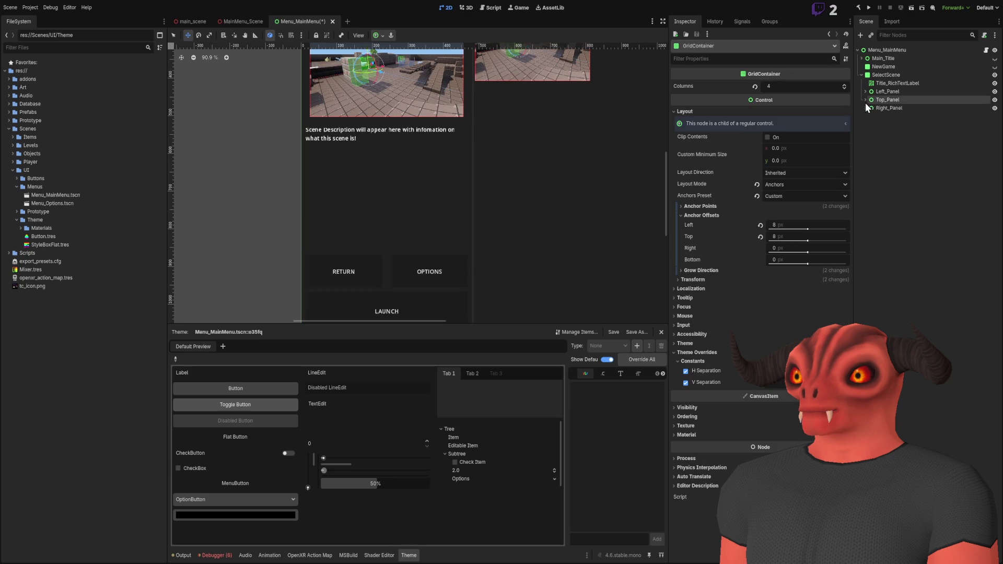
pyautogui.doubleClick(866, 104)
pyautogui.scroll(-6, 455, 134)
pyautogui.scroll(7, 430, 131)
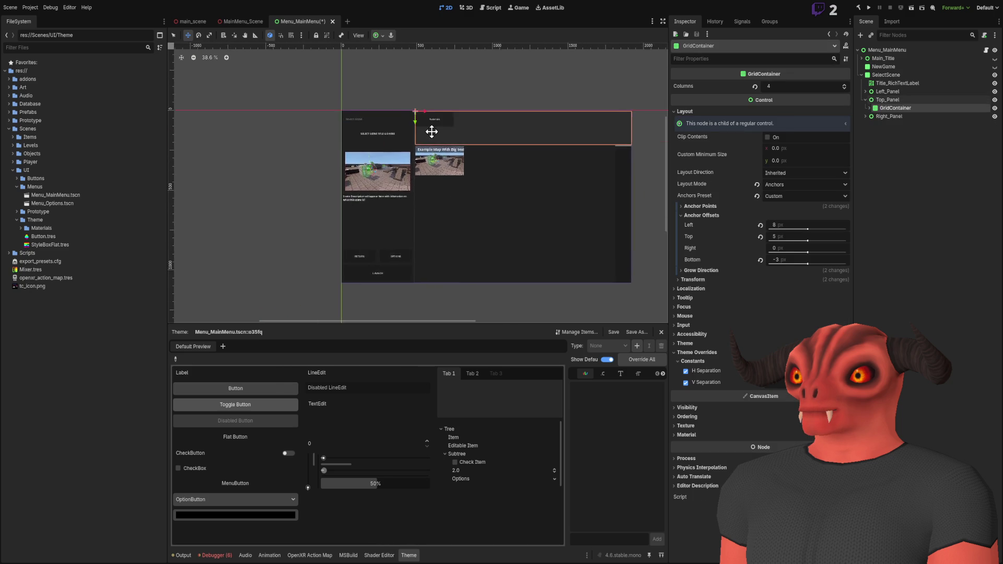
pyautogui.scroll(-6, 183, 46)
pyautogui.click(174, 35)
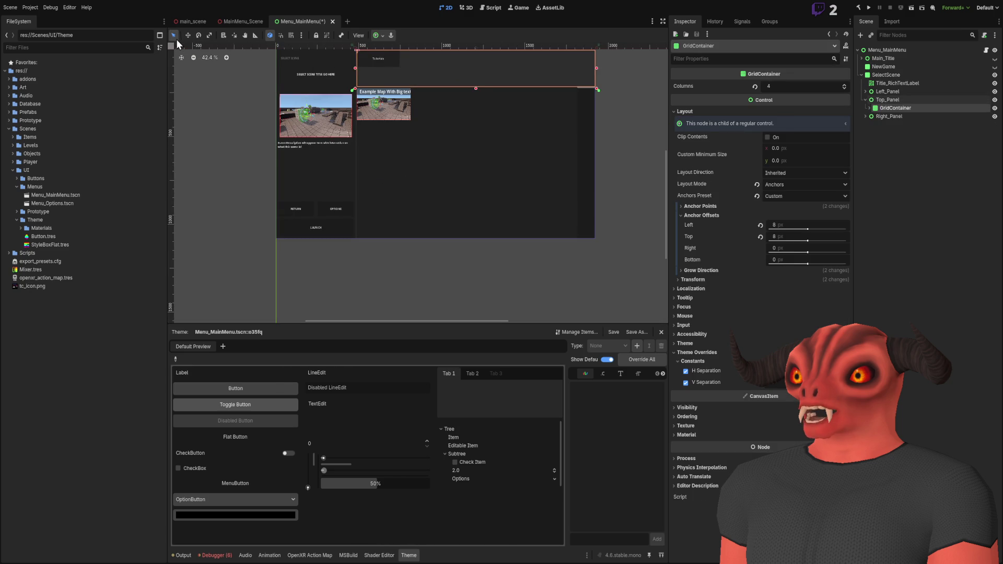
pyautogui.click(460, 272)
pyautogui.scroll(8, 481, 212)
pyautogui.scroll(-1, 439, 183)
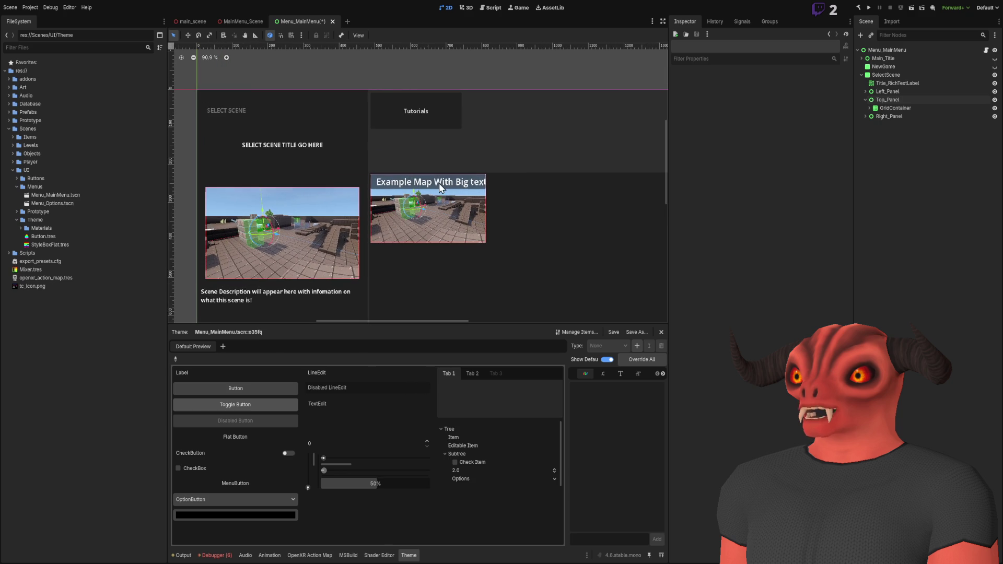
pyautogui.scroll(-4, 547, 233)
pyautogui.moveTo(522, 215); pyautogui.dragTo(425, 141)
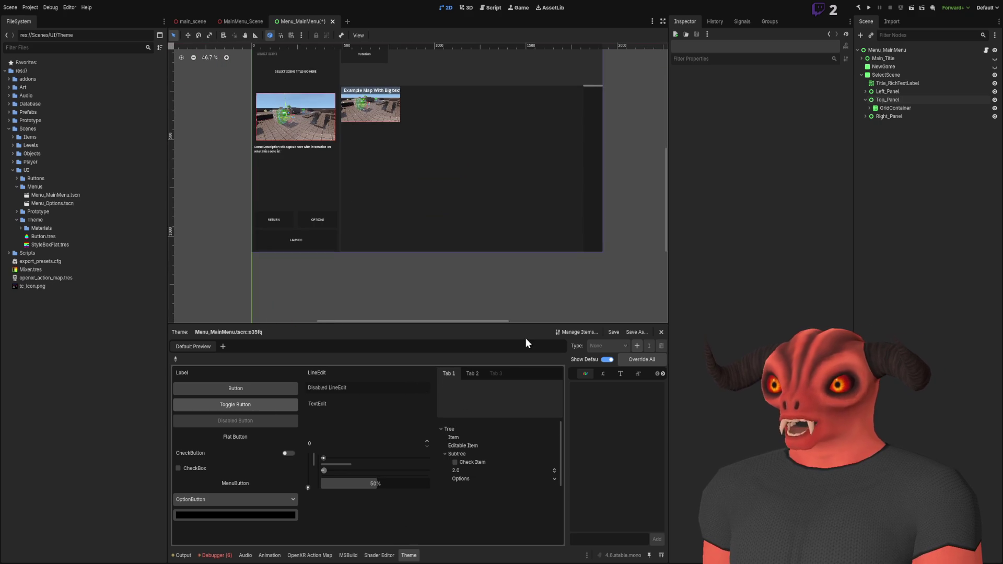
pyautogui.scroll(7, 387, 123)
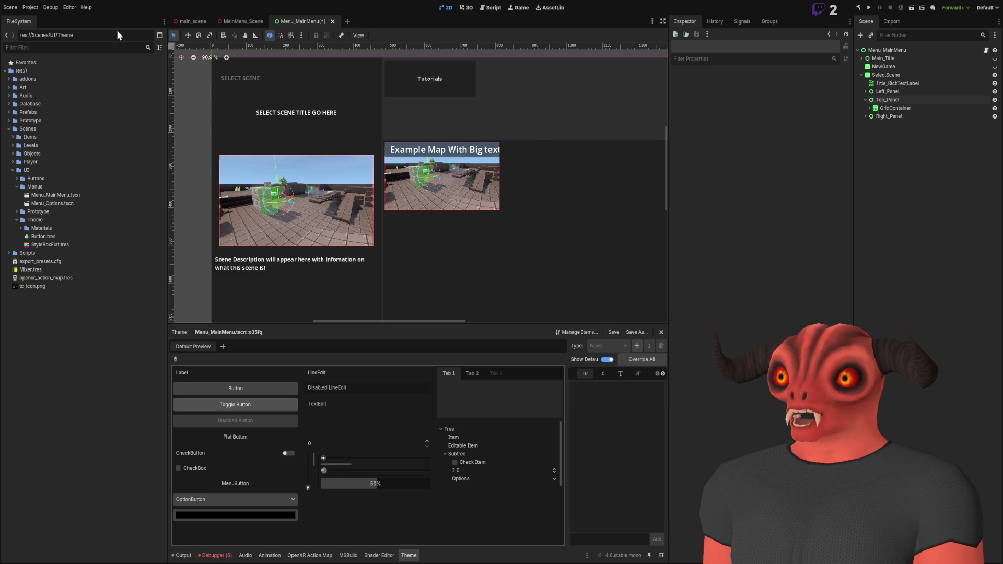
pyautogui.scroll(-10, 405, 122)
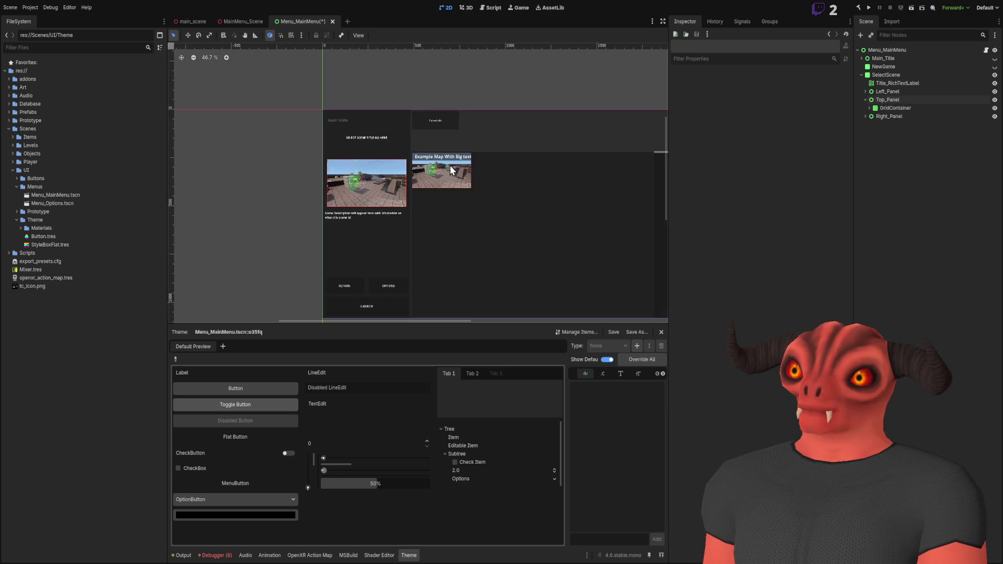
pyautogui.scroll(4, 550, 129)
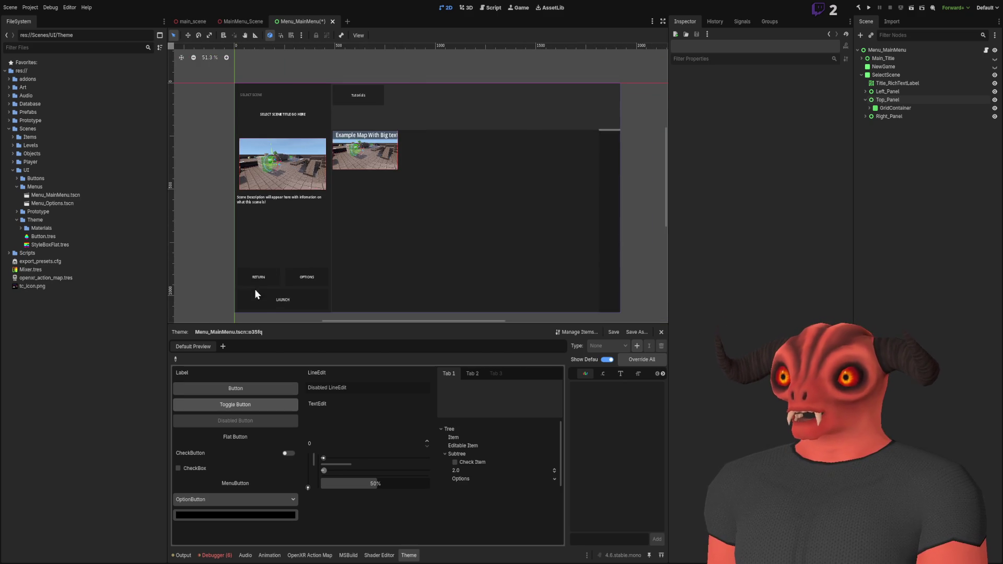
pyautogui.scroll(6, 350, 225)
pyautogui.click(352, 249)
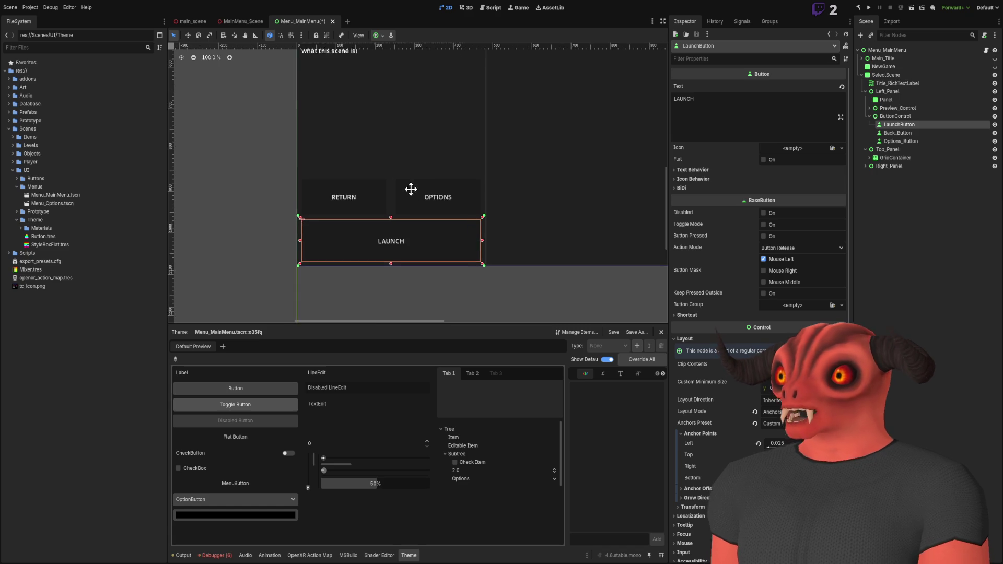
# Step: Check that LaunchButton's pressed() signal connects to StartGame(), then save the scene
pyautogui.moveTo(410, 189); pyautogui.dragTo(391, 168)
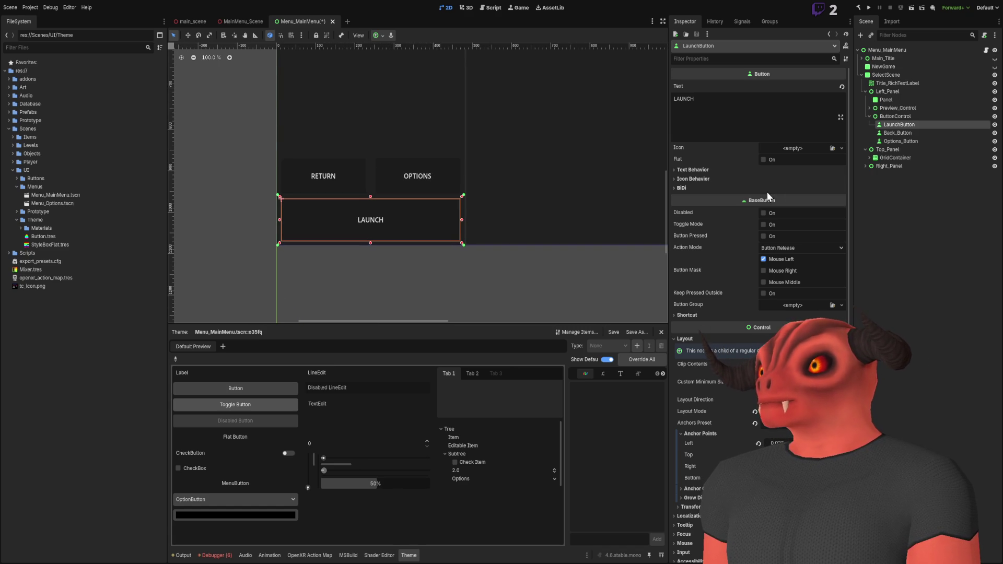
pyautogui.click(741, 21)
pyautogui.click(706, 75)
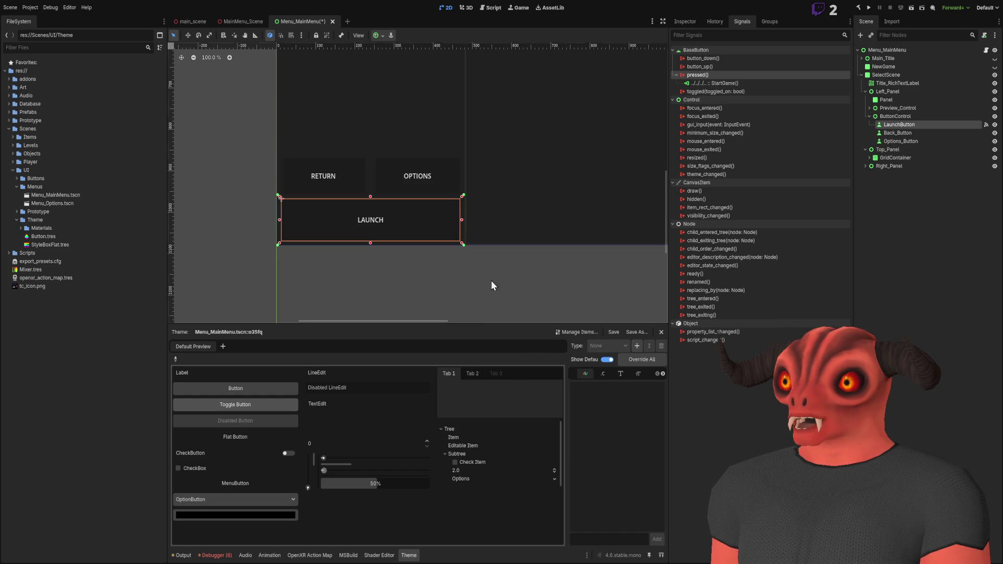
pyautogui.scroll(-3, 449, 261)
pyautogui.hotkey('ctrl', 's')
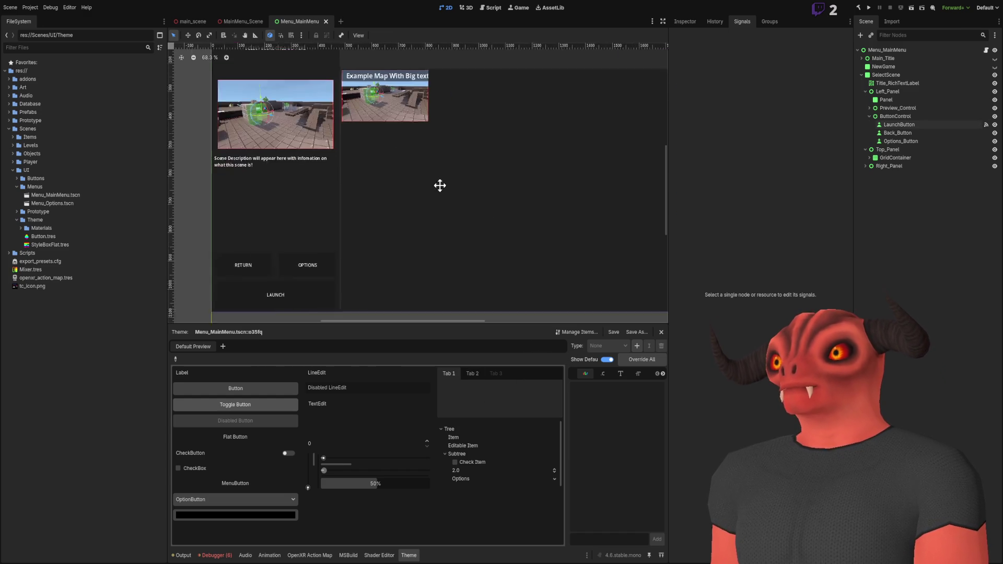
pyautogui.scroll(-4, 449, 183)
pyautogui.scroll(2, 458, 184)
# Step: Select SelectScene in the Scene dock and switch to Visual Studio
pyautogui.click(892, 76)
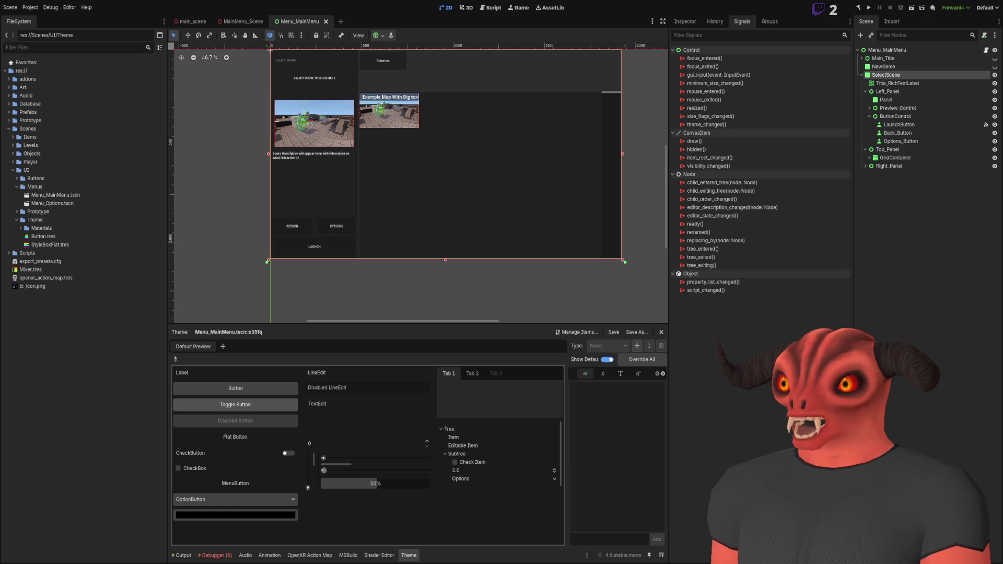
pyautogui.hotkey('alt', 'Tab')
pyautogui.scroll(10, 322, 157)
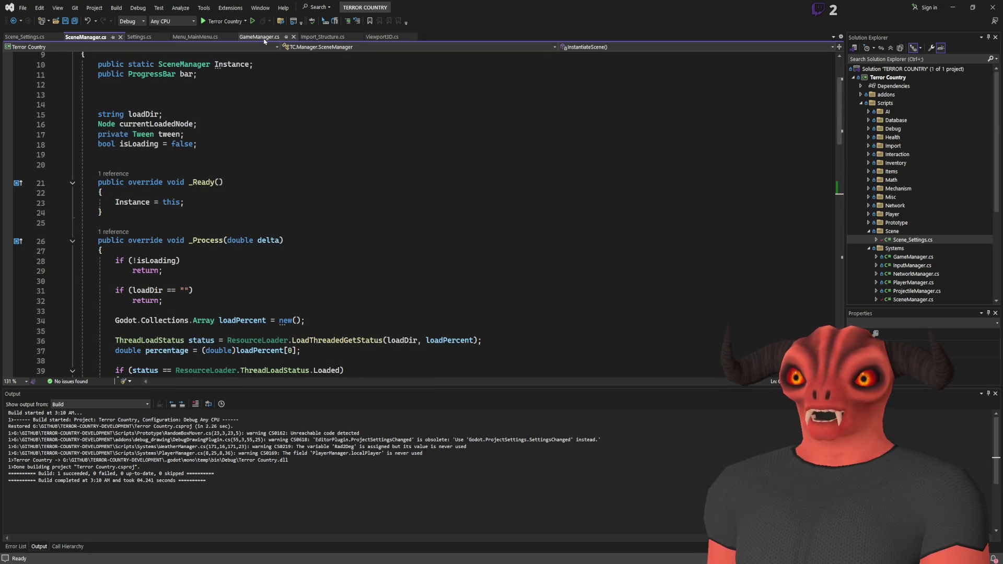
# Step: Open Menu_MainMenu.cs from the Scripts > UI > Menus folder in Solution Explorer
pyautogui.scroll(-5, 970, 230)
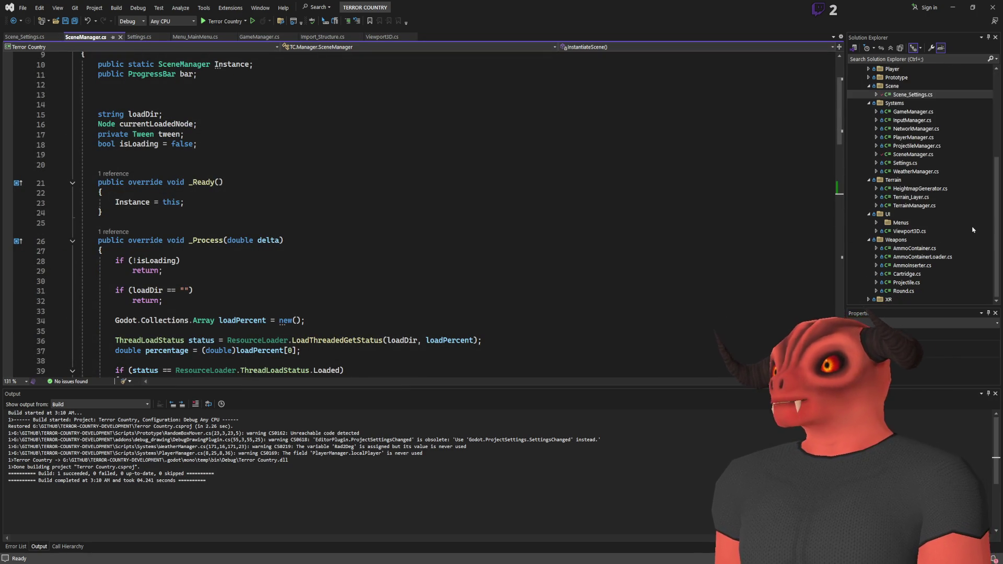
pyautogui.scroll(3, 930, 199)
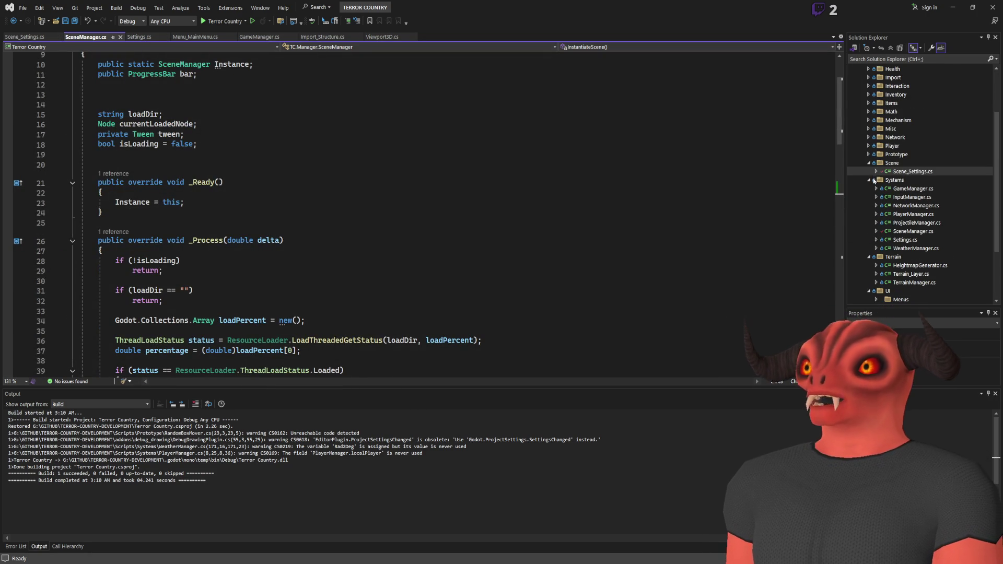
pyautogui.click(868, 163)
pyautogui.scroll(-3, 877, 207)
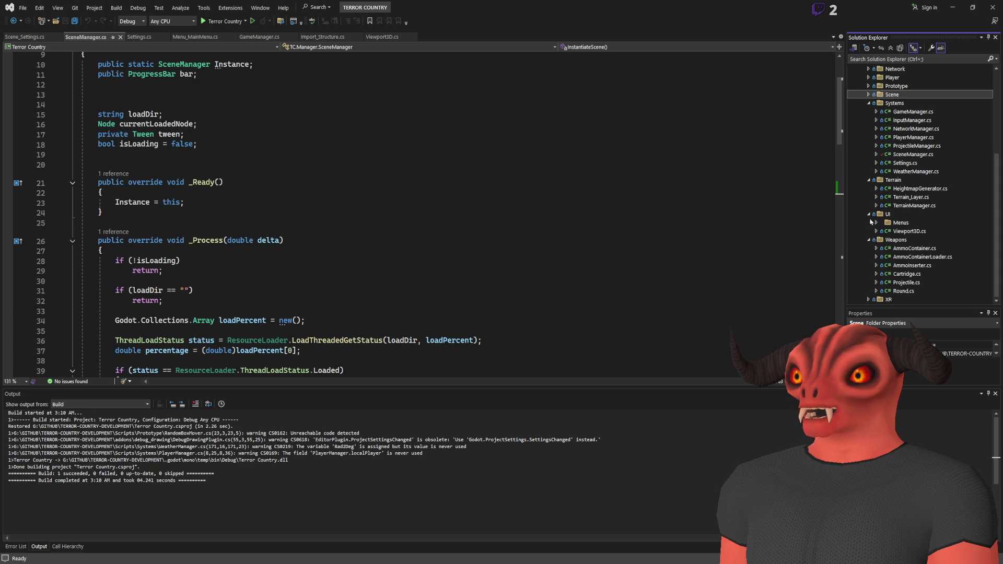
pyautogui.click(879, 223)
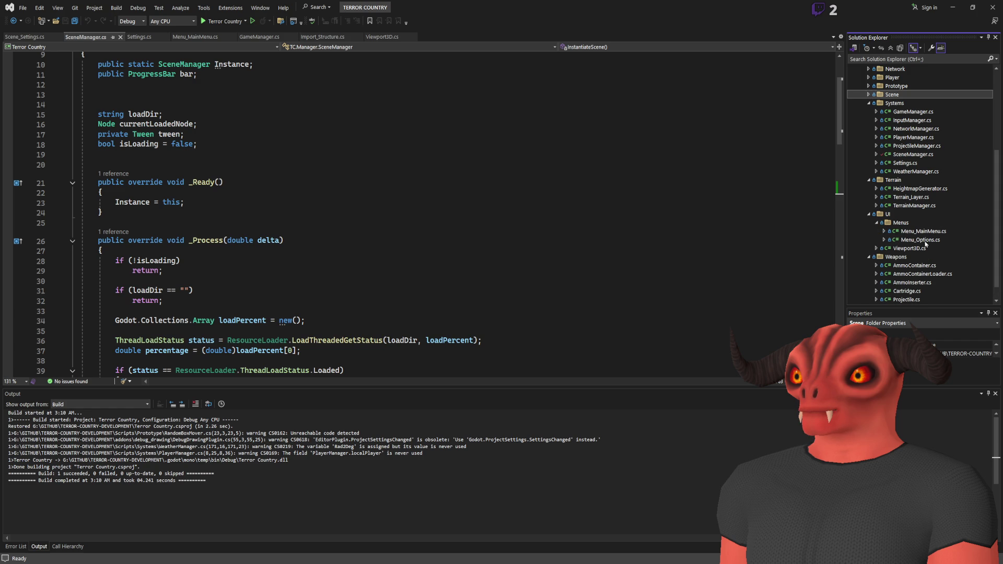
pyautogui.doubleClick(923, 230)
# Step: Add an [ExportCategory("Menus")] attribute on a new line after the optionsMenu field
pyautogui.click(312, 177)
pyautogui.click(314, 159)
pyautogui.press('Return')
pyautogui.press('Return')
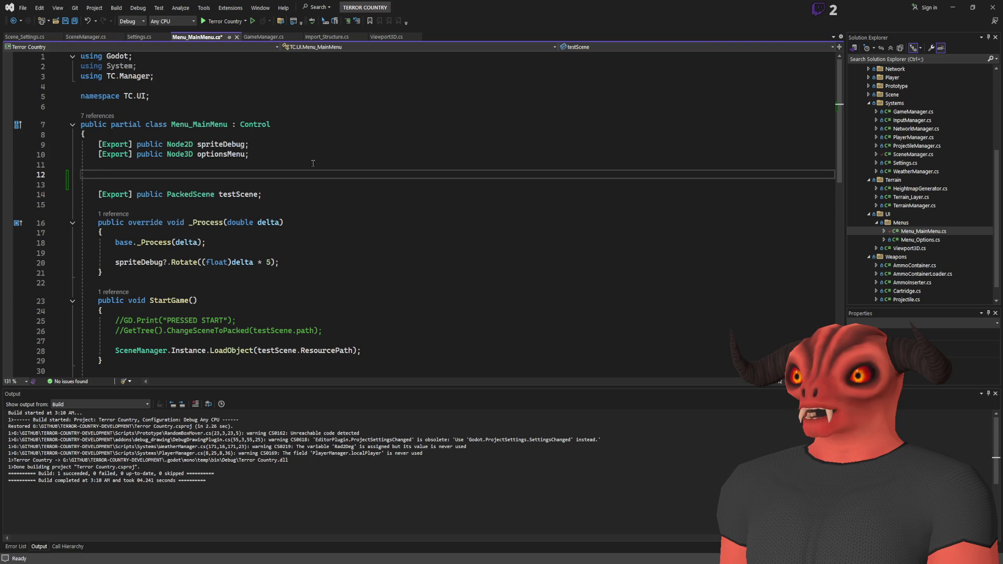
pyautogui.write('[Export Ca')
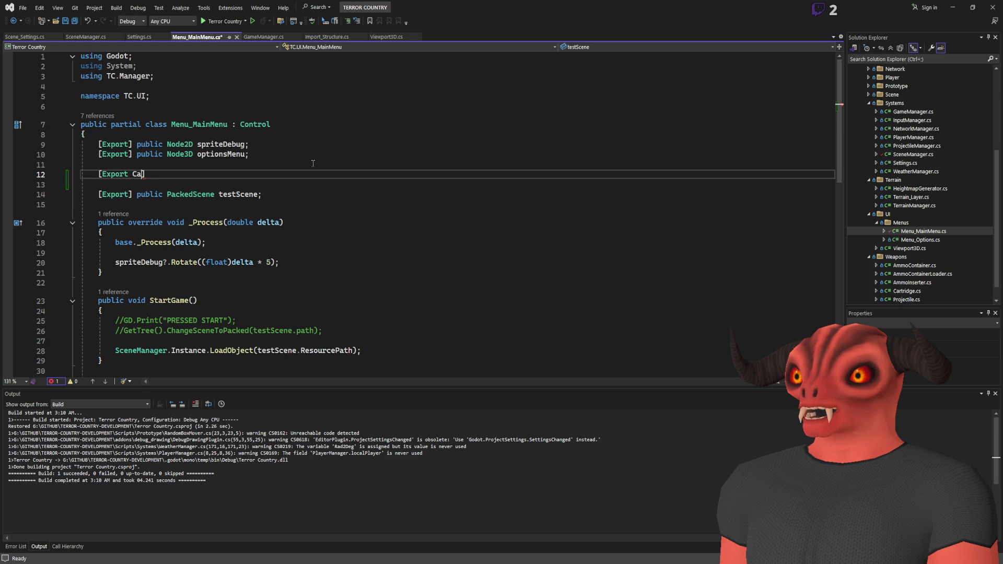
pyautogui.press('BackSpace')
pyautogui.press('BackSpace')
pyautogui.write('Category(')
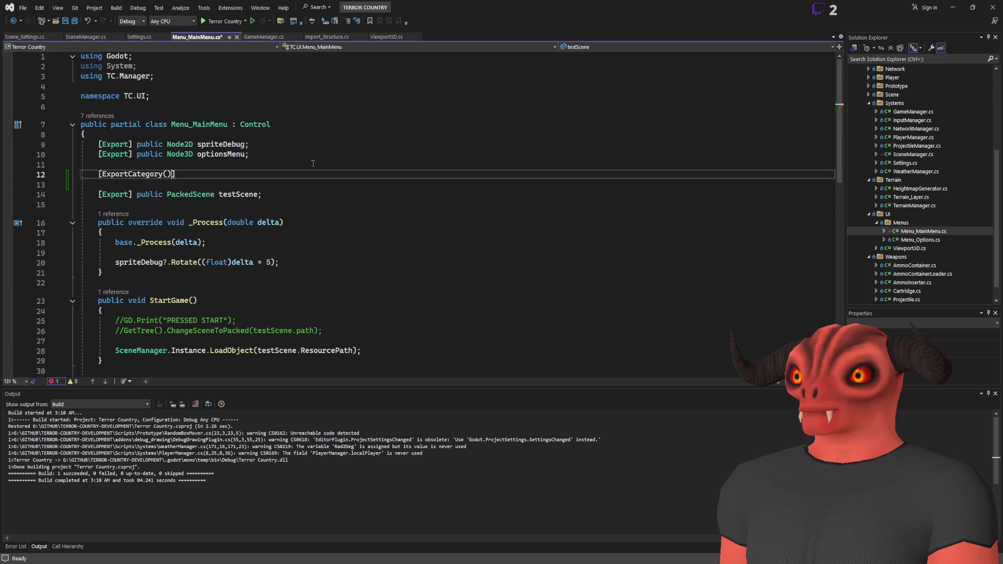
pyautogui.write('"Menu')
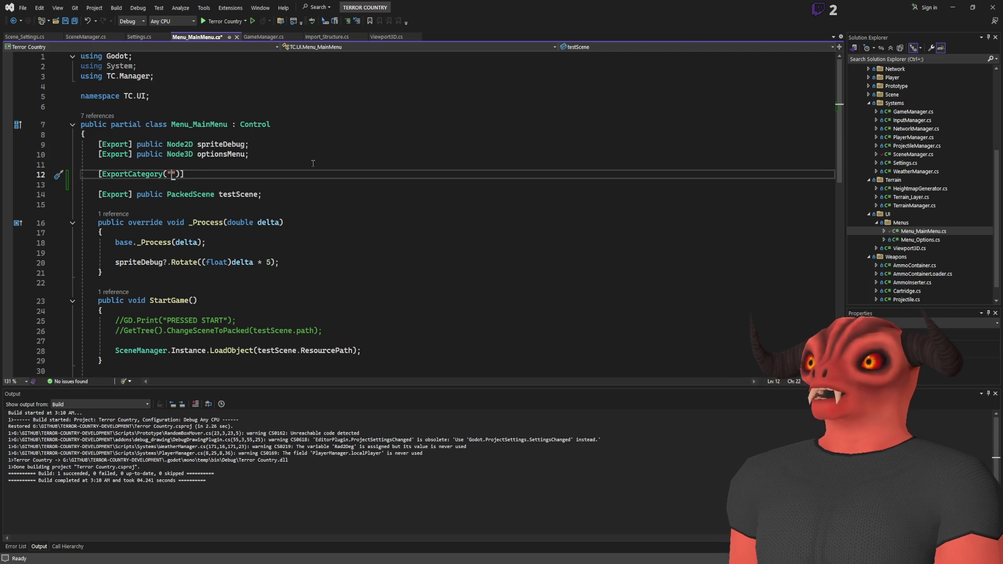
pyautogui.write('s')
# Step: Cut the optionsMenu field line to move it below the Menus category
pyautogui.moveTo(287, 154); pyautogui.dragTo(284, 144)
pyautogui.hotkey('ctrl', 'x')
pyautogui.click(253, 166)
# Step: Paste optionsMenu under Menus, duplicate it as a sceneSelectMenu field, and save
pyautogui.hotkey('ctrl', 'v')
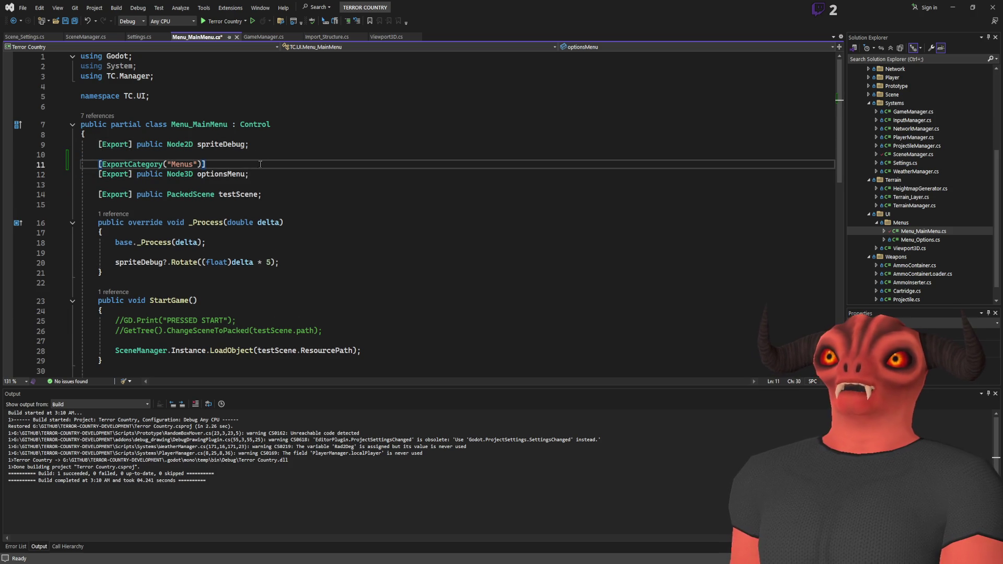
pyautogui.hotkey('ctrl', 'v')
pyautogui.press('Left')
pyautogui.hotkey('ctrl', 'shift', 'Left')
pyautogui.press('BackSpace')
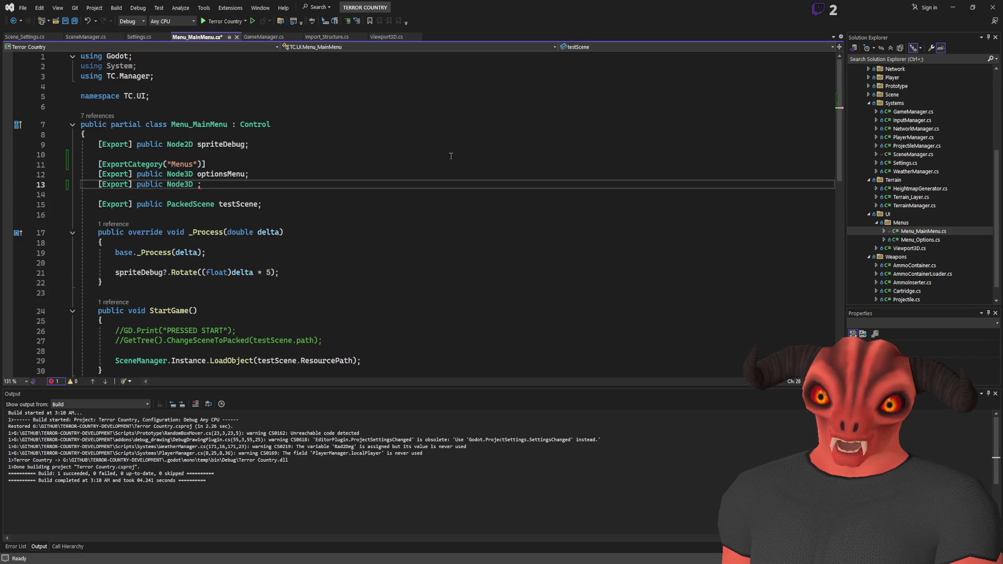
pyautogui.write('sceneSle')
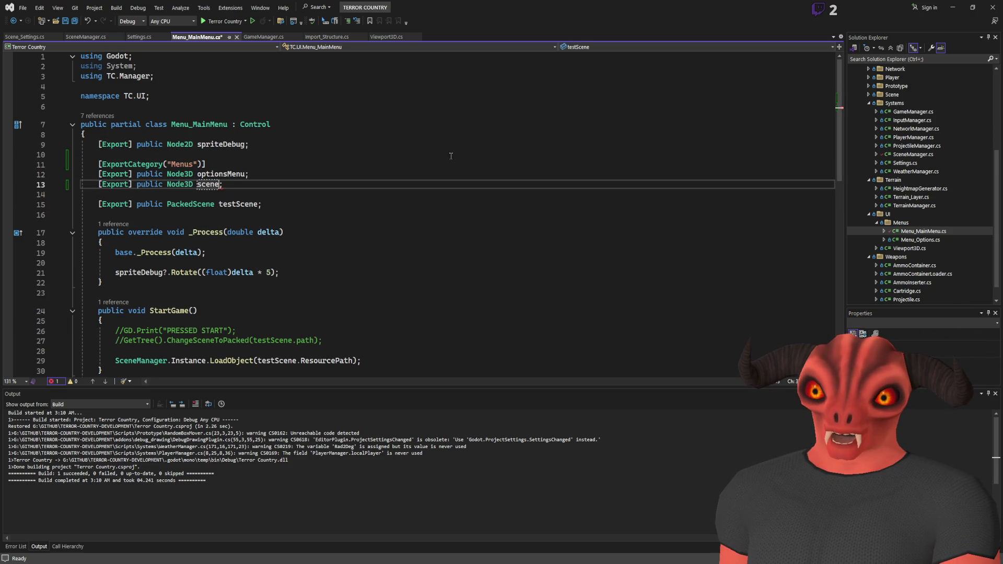
pyautogui.press('BackSpace')
pyautogui.press('BackSpace')
pyautogui.write('electMen')
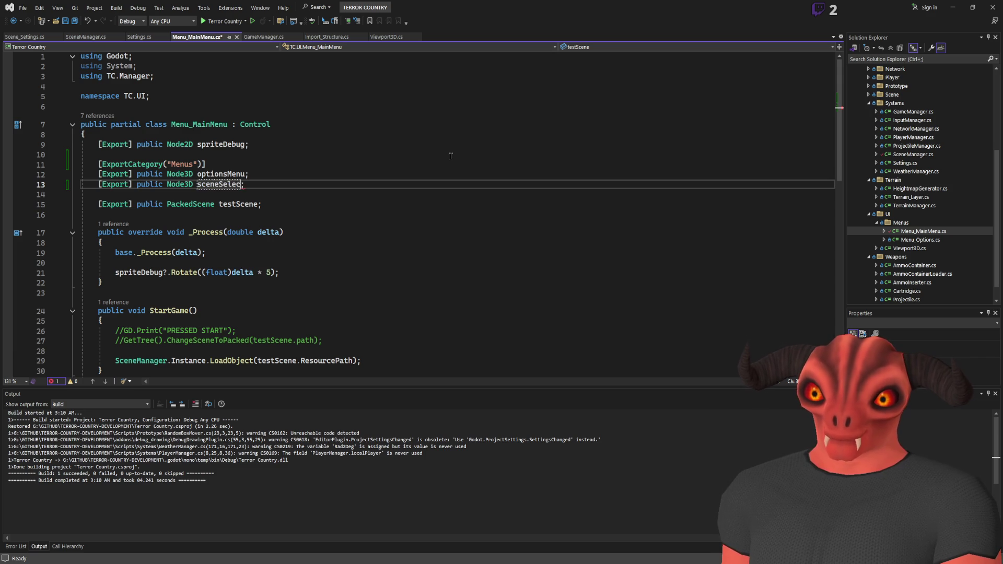
pyautogui.write('u')
pyautogui.press('End')
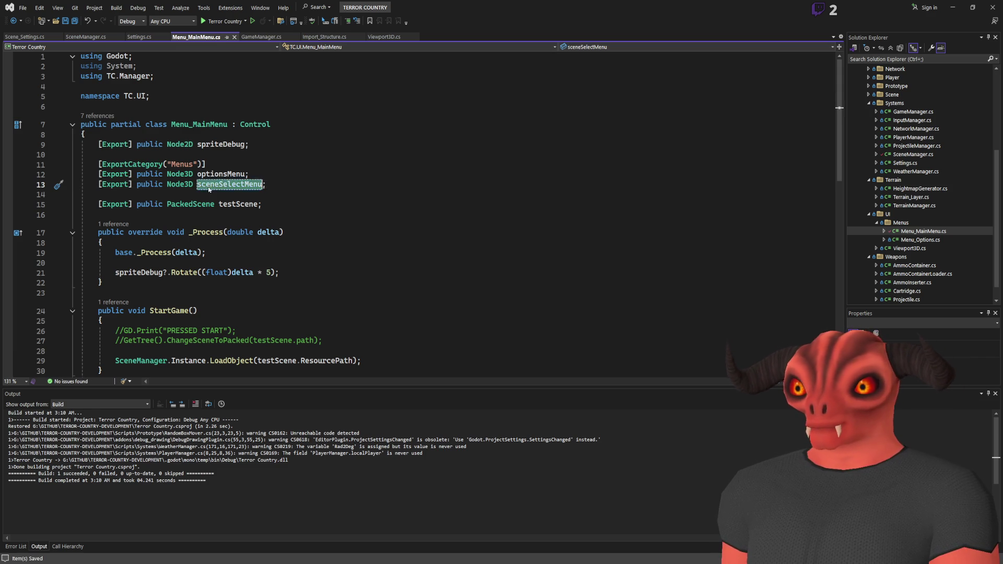
pyautogui.hotkey('ctrl', 's')
# Step: Rename the fields to OptionsMenu and SceneSelectMenu, then return to Godot
pyautogui.click(361, 169)
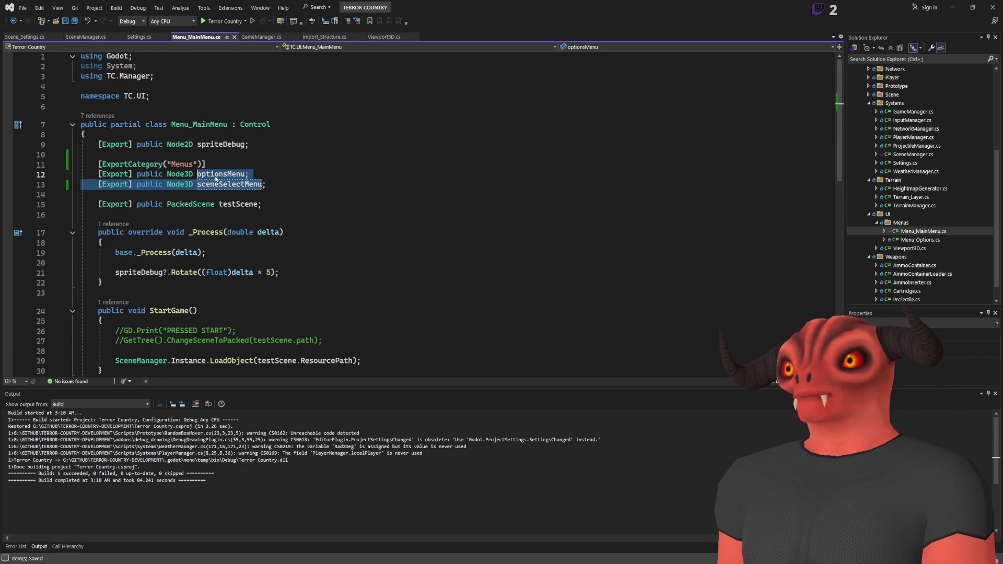
pyautogui.scroll(-6, 345, 147)
pyautogui.scroll(5, 337, 135)
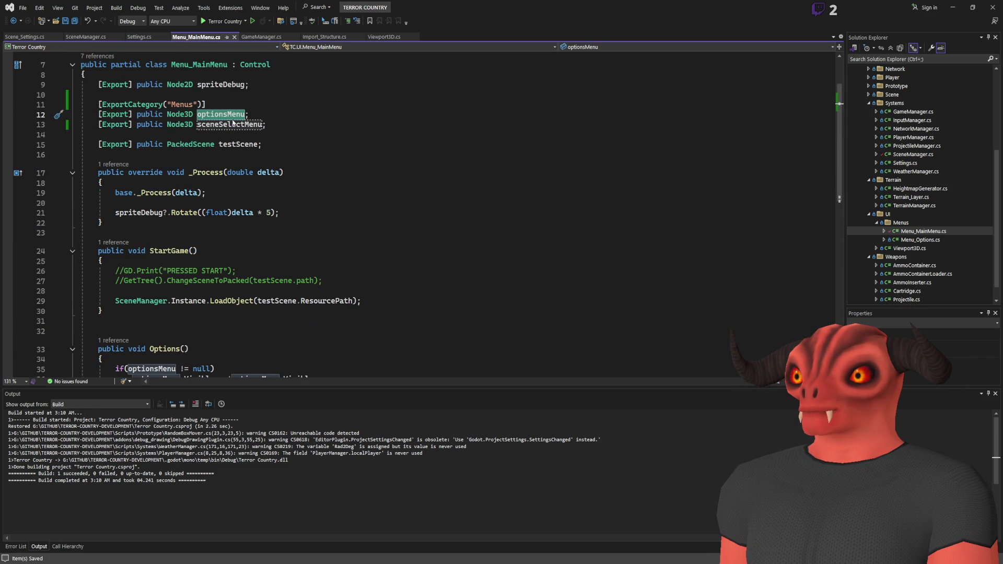
pyautogui.hotkey('ctrl', 'r')
pyautogui.hotkey('ctrl', 'r')
pyautogui.write('OptionsMenu')
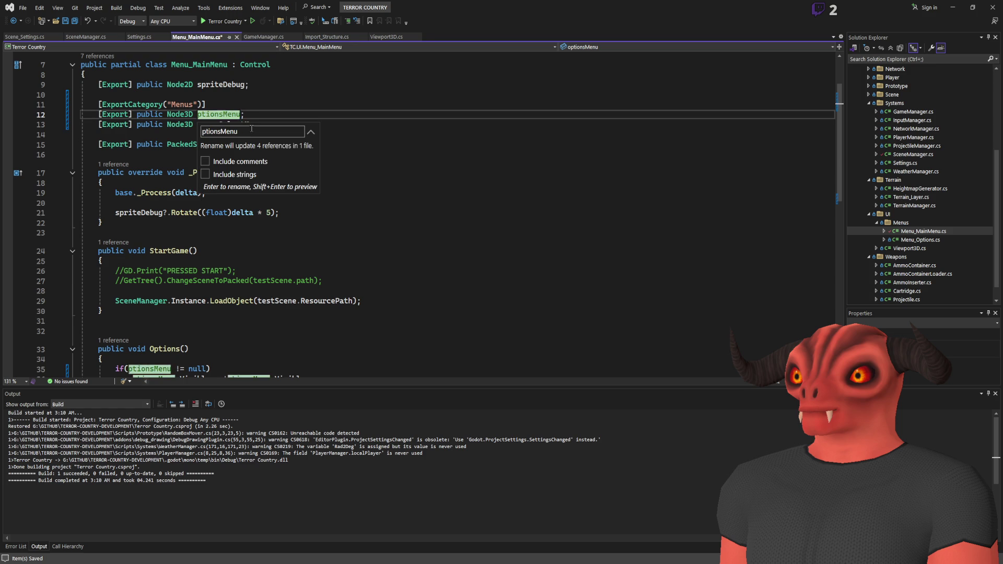
pyautogui.press('Return')
pyautogui.click(251, 128)
pyautogui.hotkey('ctrl', 'r')
pyautogui.hotkey('ctrl', 'r')
pyautogui.press('Home')
pyautogui.press('Delete')
pyautogui.write('S')
pyautogui.press('Return')
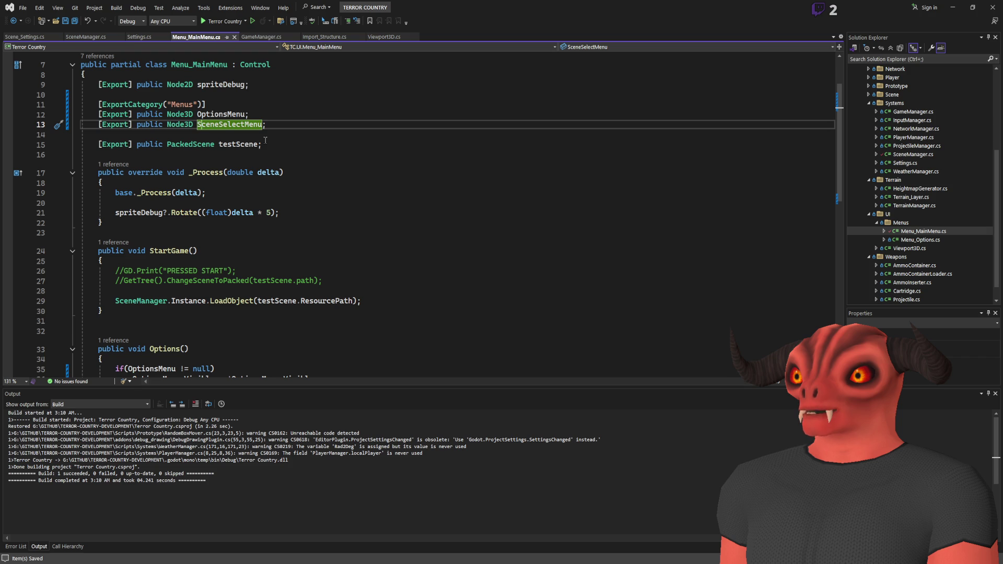
pyautogui.hotkey('alt', 'Tab')
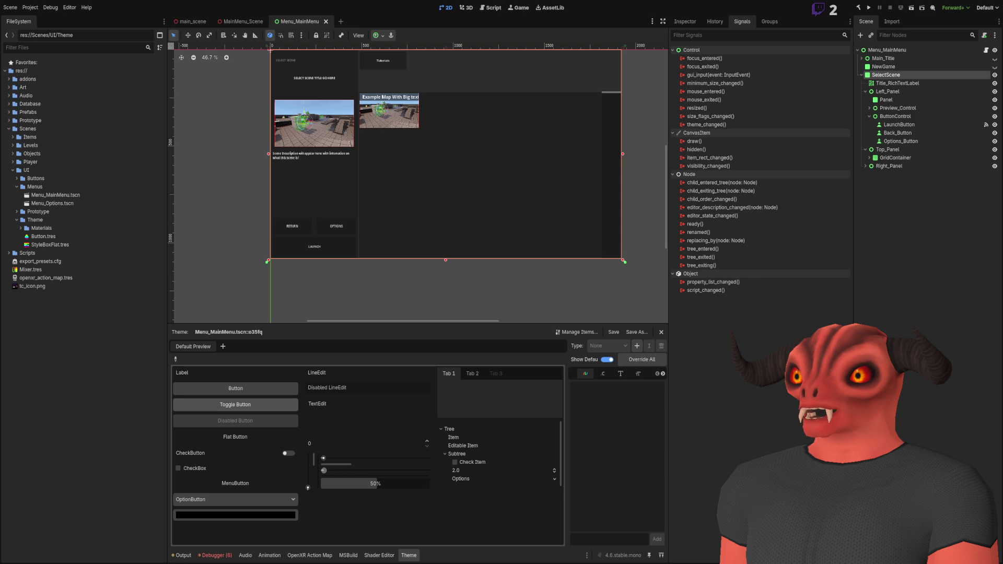
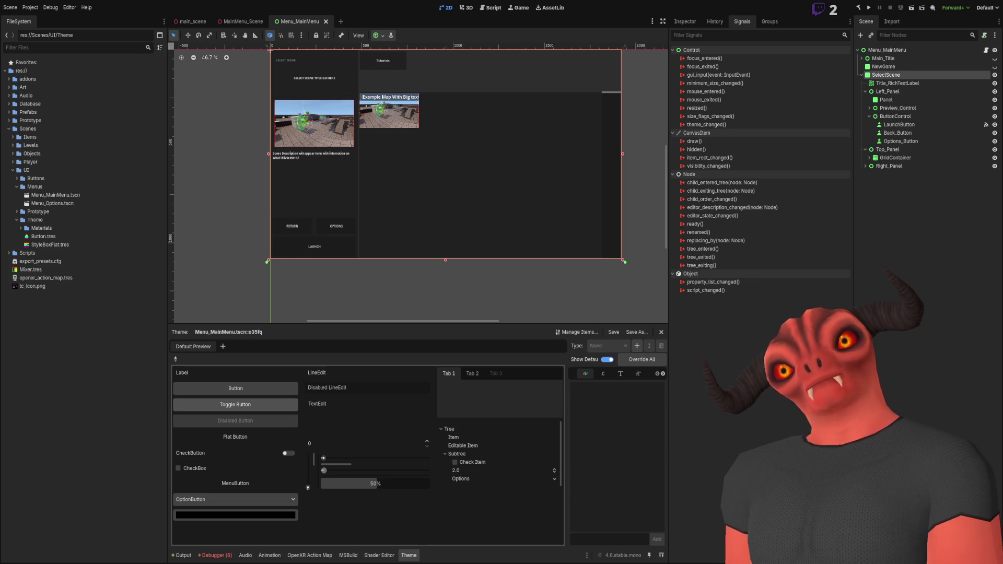
# Step: Switch to Visual Studio and select the SceneSelectMenu field name in Menu_MainMenu.cs
pyautogui.hotkey('alt', 'Tab')
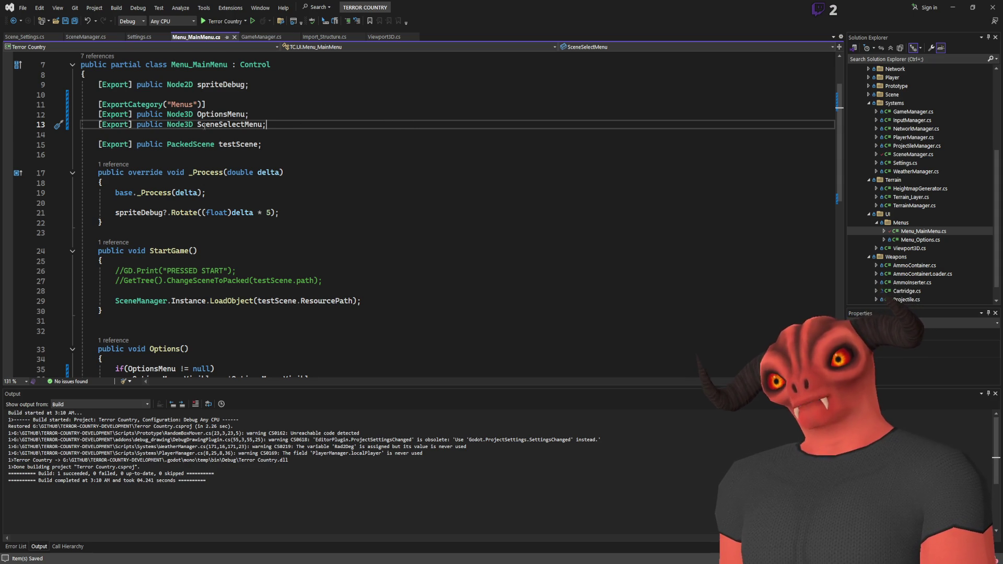
pyautogui.scroll(2, 205, 126)
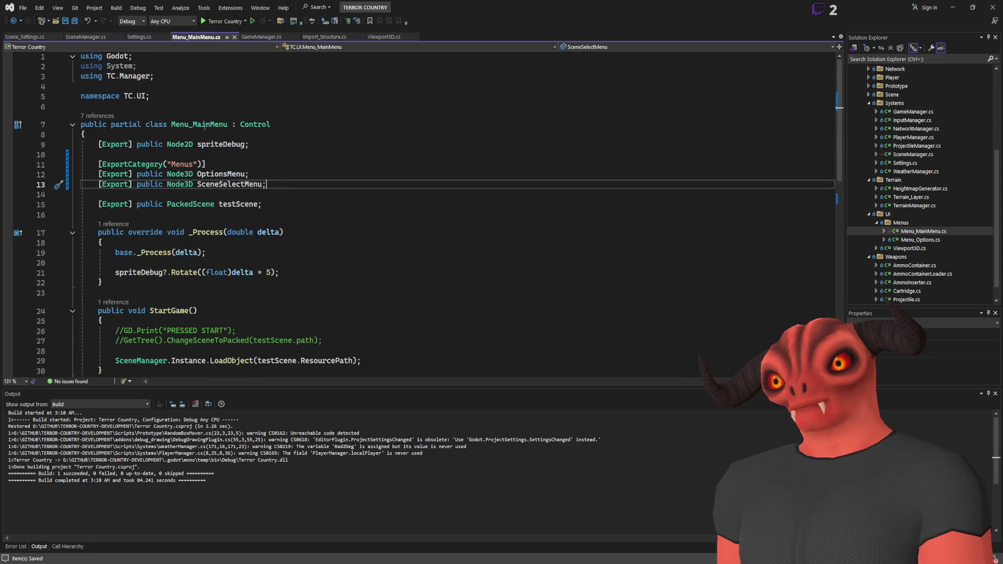
pyautogui.doubleClick(201, 183)
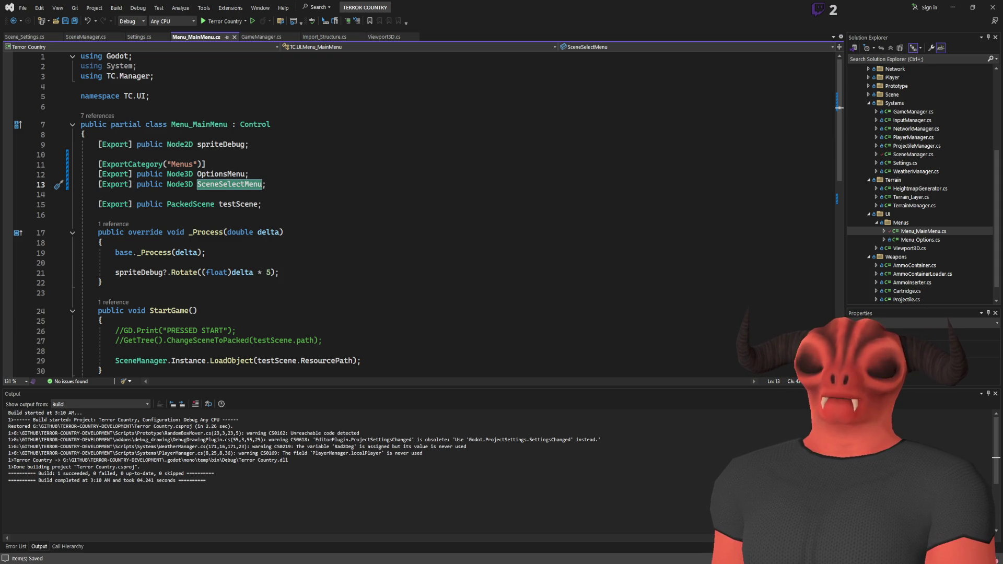
# Step: Glance at Godot, then return to Menu_MainMenu.cs and place the caret below QuitGame
pyautogui.hotkey('alt', 'Tab')
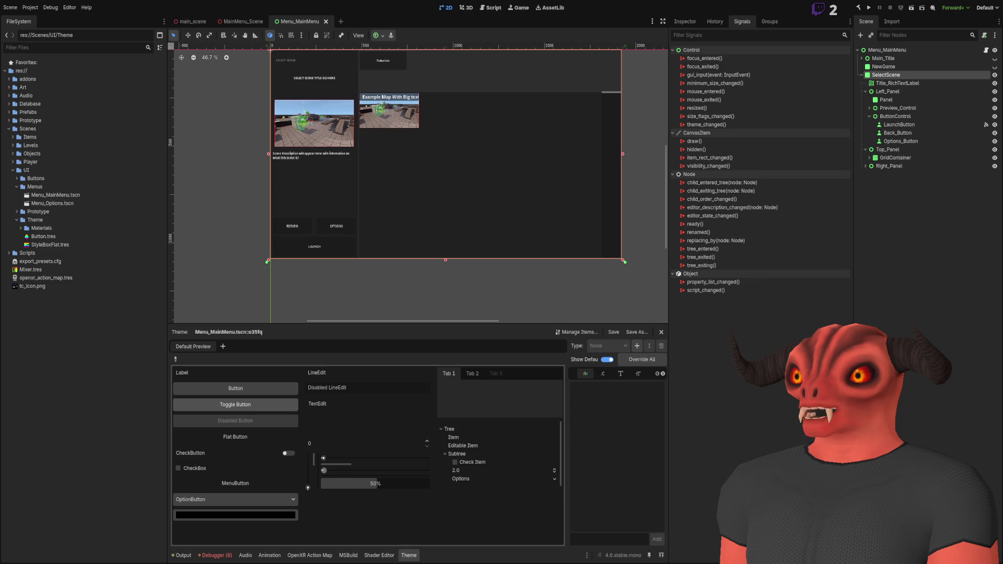
pyautogui.hotkey('alt', 'Tab')
pyautogui.scroll(-6, 302, 202)
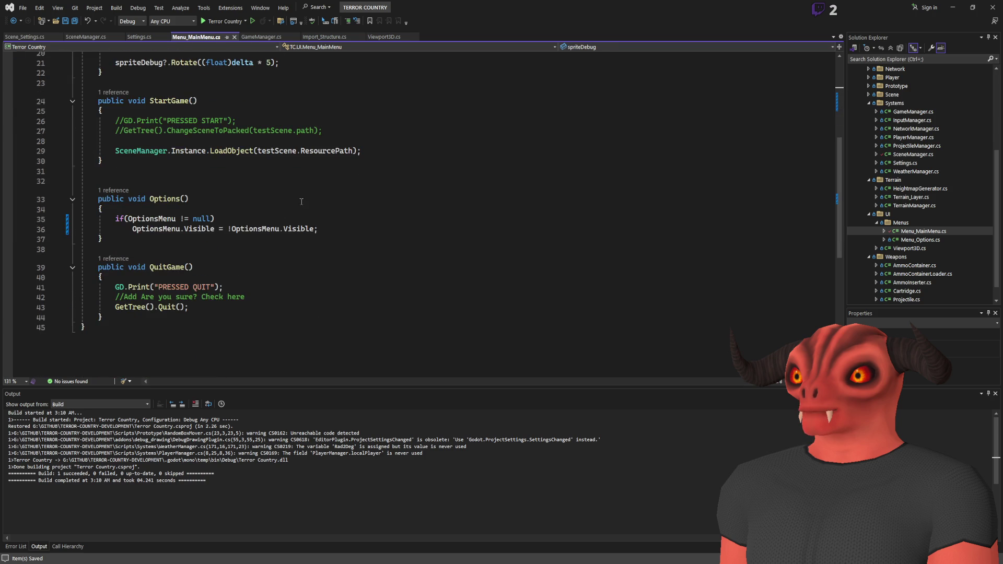
pyautogui.scroll(6, 300, 189)
pyautogui.scroll(-5, 300, 183)
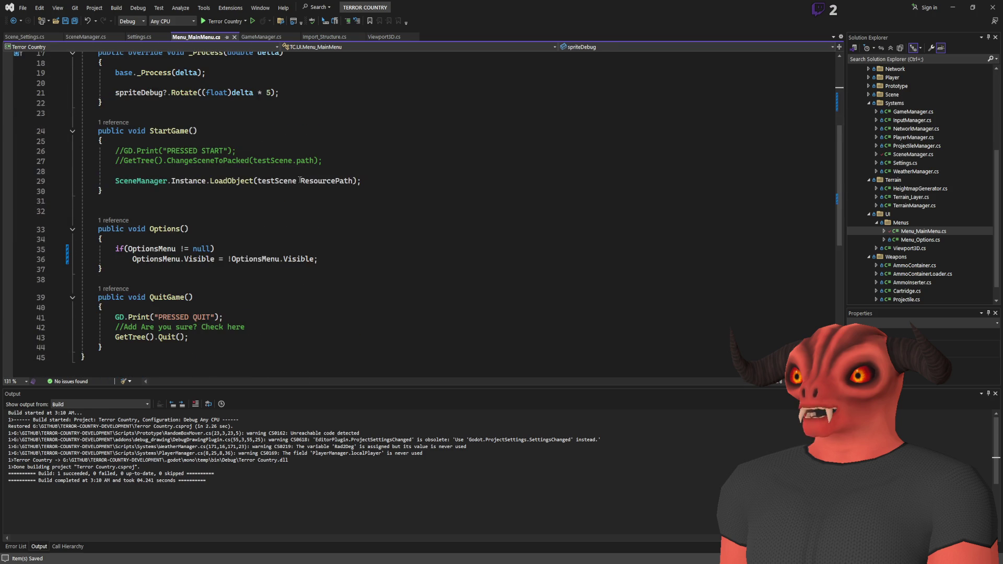
pyautogui.scroll(3, 260, 260)
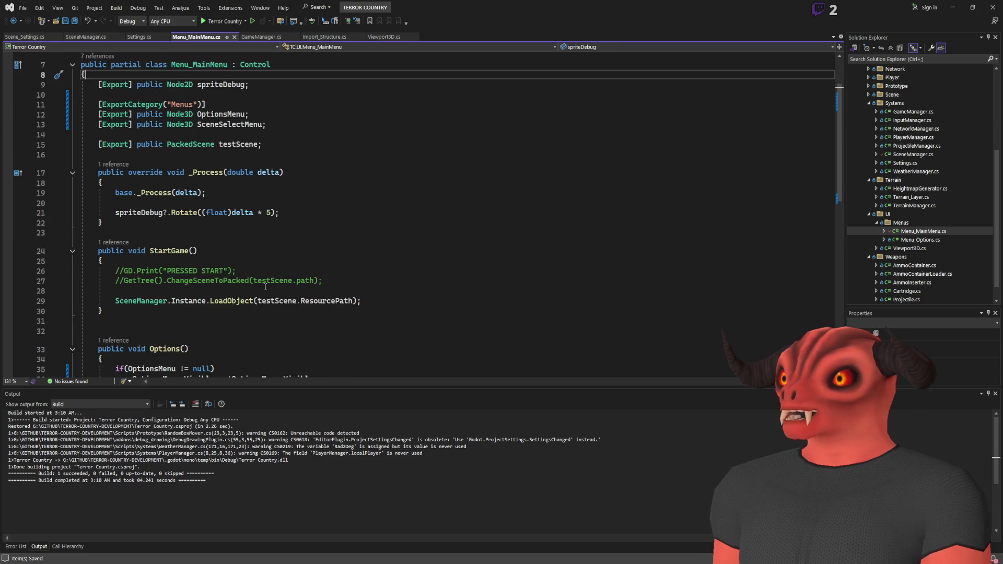
pyautogui.scroll(2, 259, 257)
pyautogui.scroll(-3, 257, 254)
pyautogui.scroll(1, 256, 251)
pyautogui.scroll(2, 256, 251)
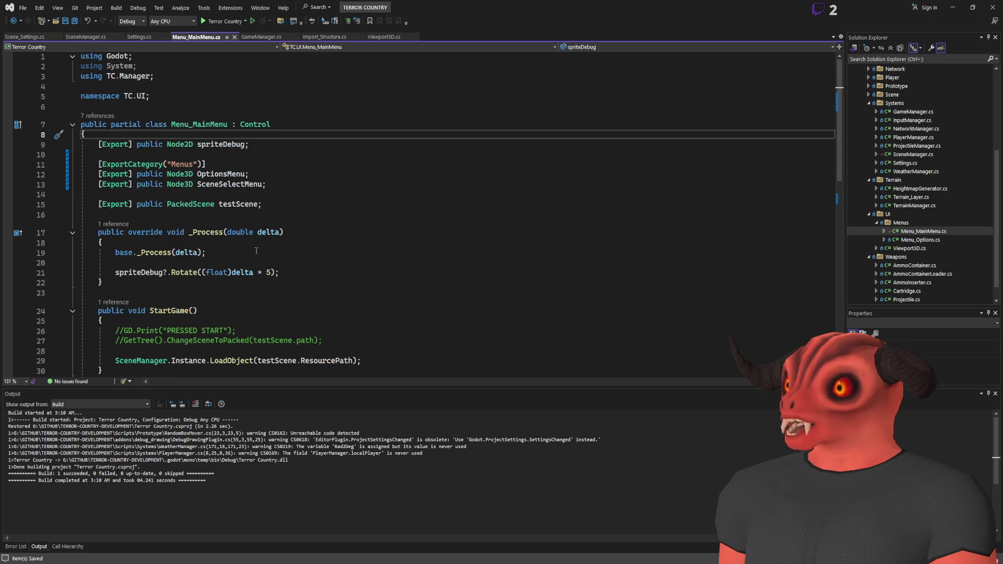
pyautogui.scroll(-3, 256, 251)
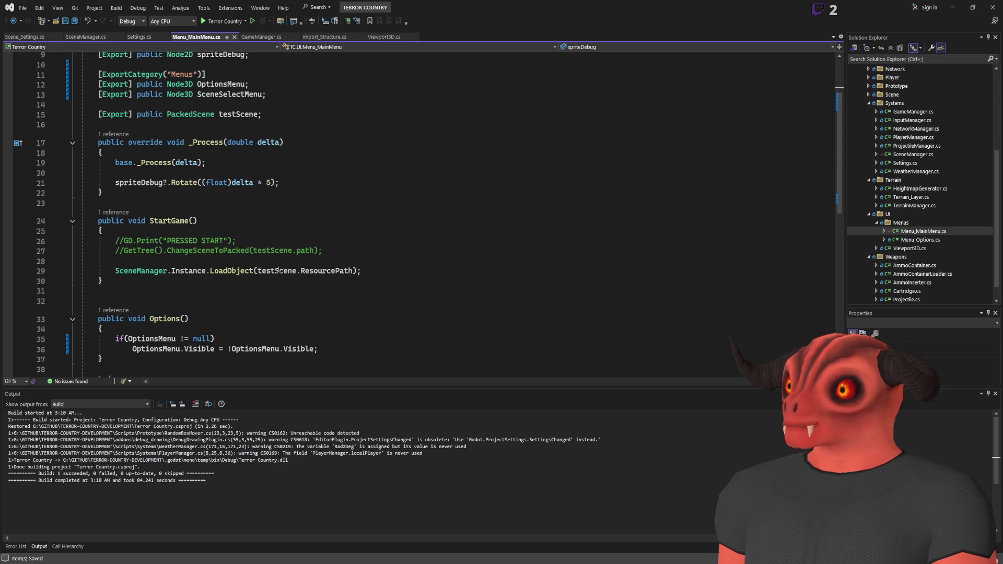
pyautogui.scroll(3, 316, 269)
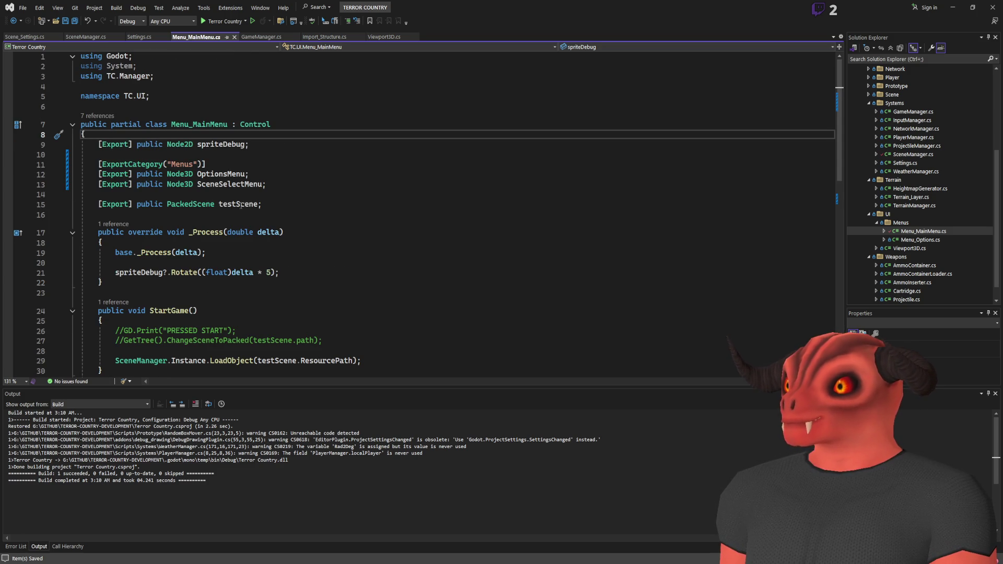
pyautogui.scroll(-3, 241, 205)
pyautogui.scroll(2, 241, 190)
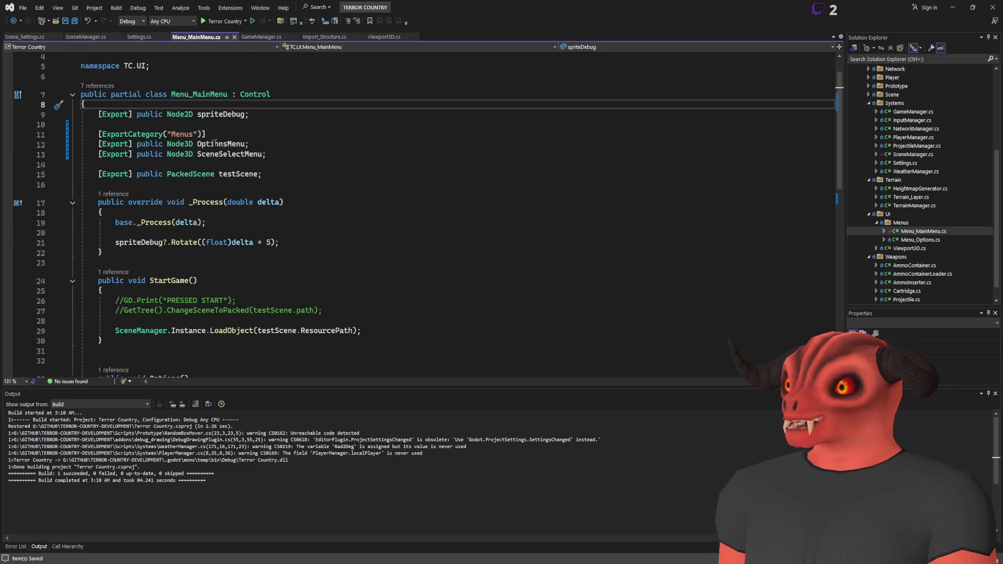
pyautogui.scroll(-6, 277, 171)
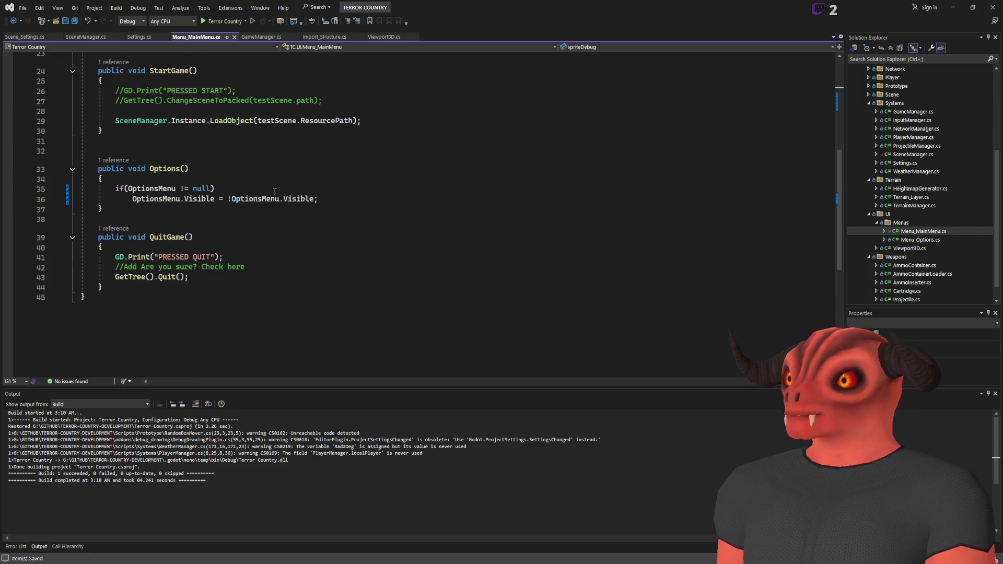
pyautogui.click(199, 287)
# Step: Add an empty void SelectMenu(int index) method below QuitGame and save
pyautogui.press('Return')
pyautogui.press('Return')
pyautogui.press('Return')
pyautogui.write('void SelectMenu')
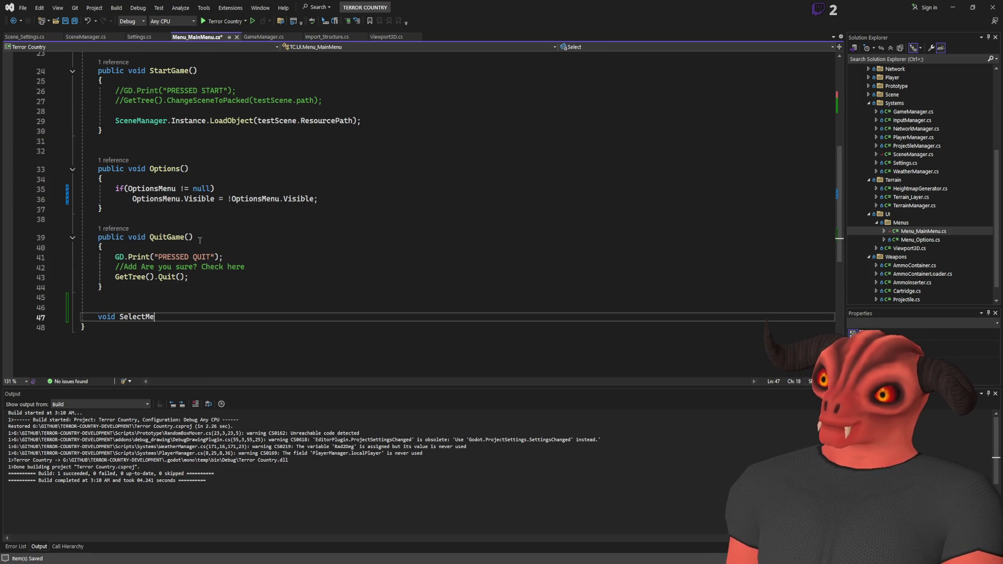
pyautogui.write('(')
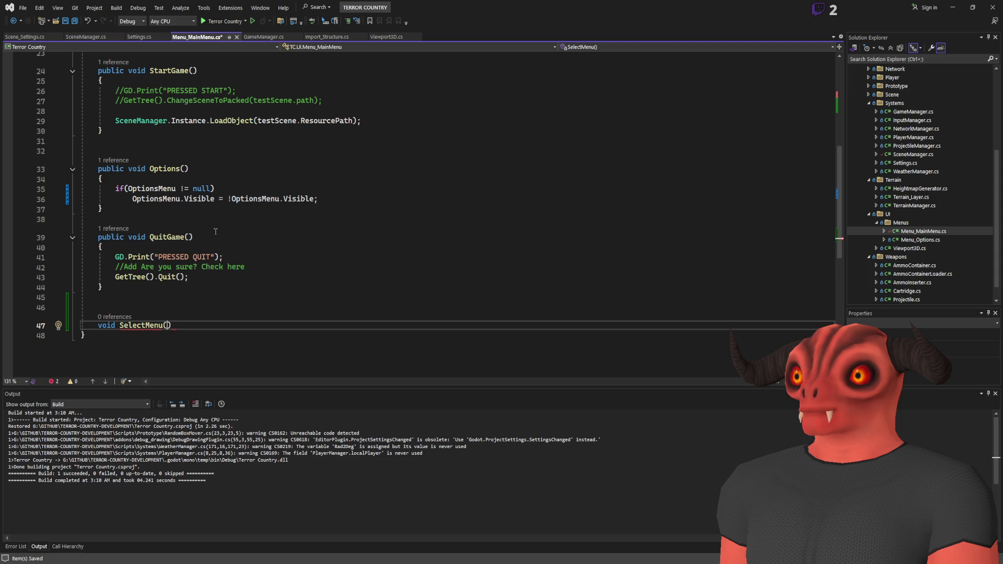
pyautogui.press('Return')
pyautogui.write('{')
pyautogui.press('Return')
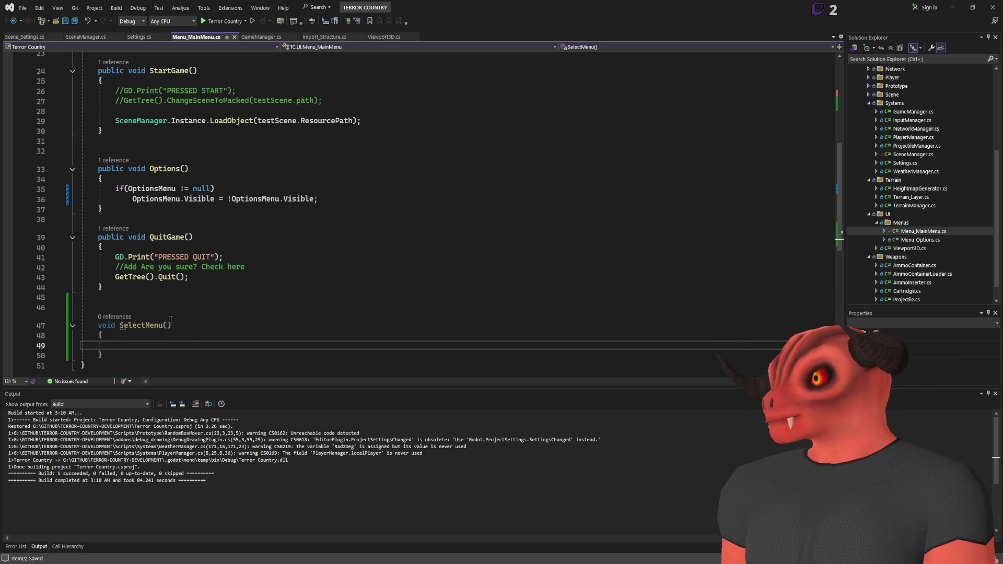
pyautogui.click(168, 325)
pyautogui.write('int index')
pyautogui.hotkey('ctrl', 's')
# Step: Make SelectMenu public, save the script, and return to Godot
pyautogui.click(526, 305)
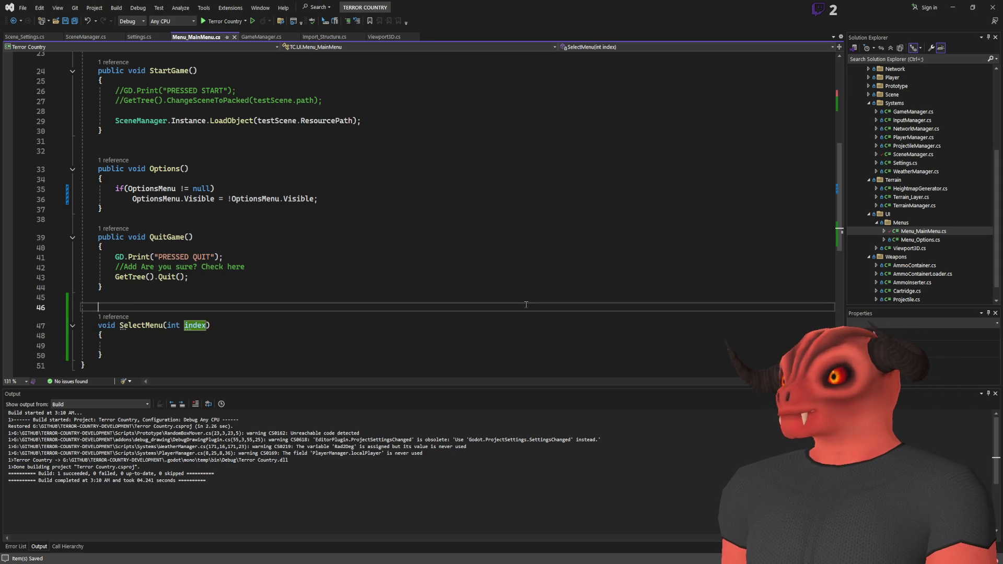
pyautogui.click(99, 324)
pyautogui.write('public')
pyautogui.hotkey('ctrl', 's')
pyautogui.hotkey('alt', 'Tab')
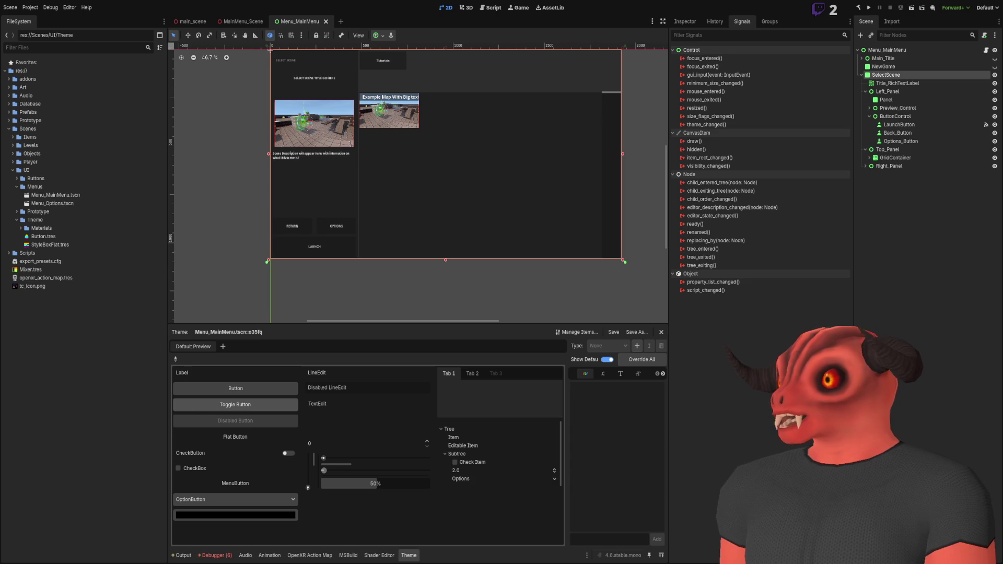
# Step: Rebuild the .NET project and inspect the LAUNCH button's pressed() signal connections
pyautogui.click(858, 8)
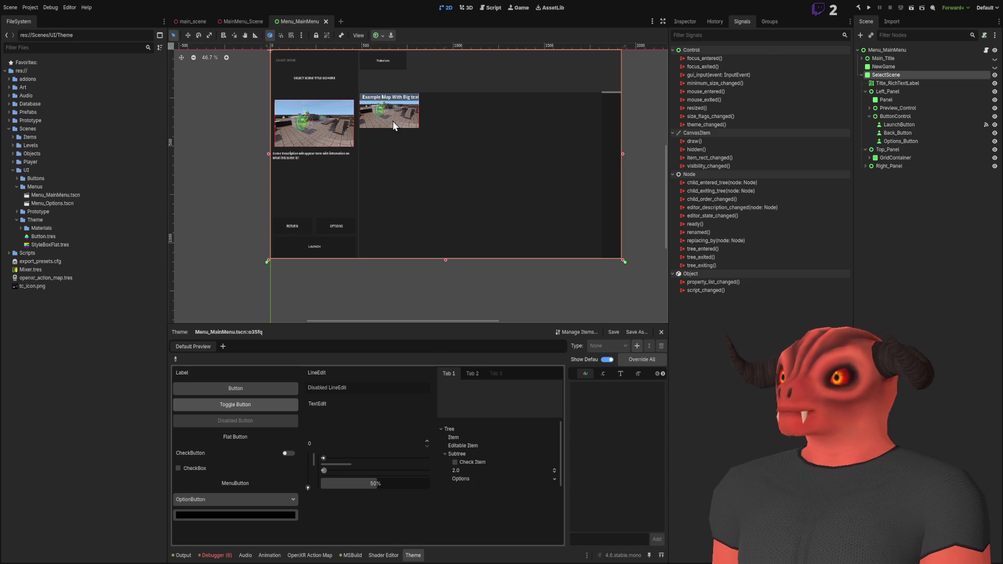
pyautogui.scroll(2, 446, 171)
pyautogui.scroll(8, 416, 219)
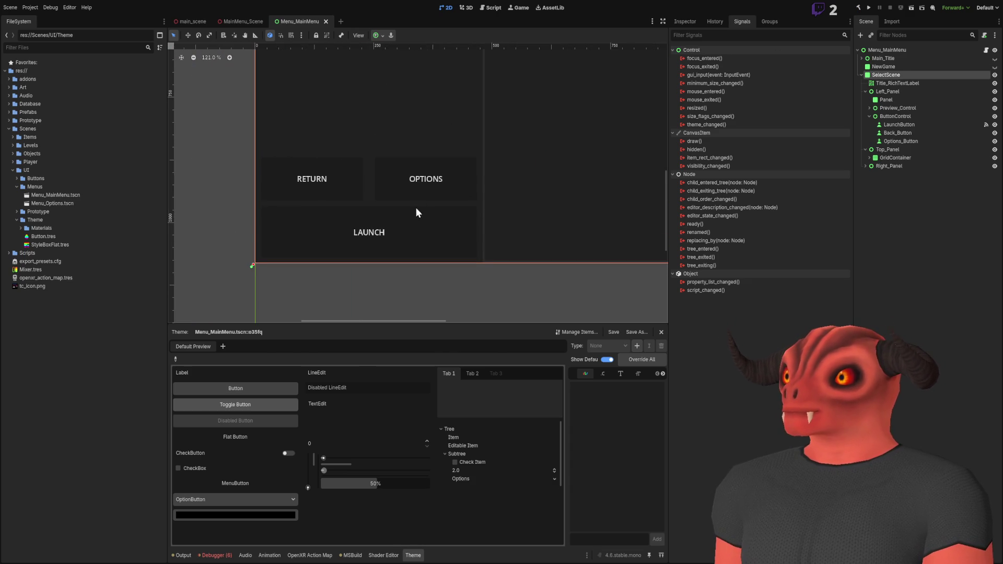
pyautogui.click(416, 209)
pyautogui.click(725, 78)
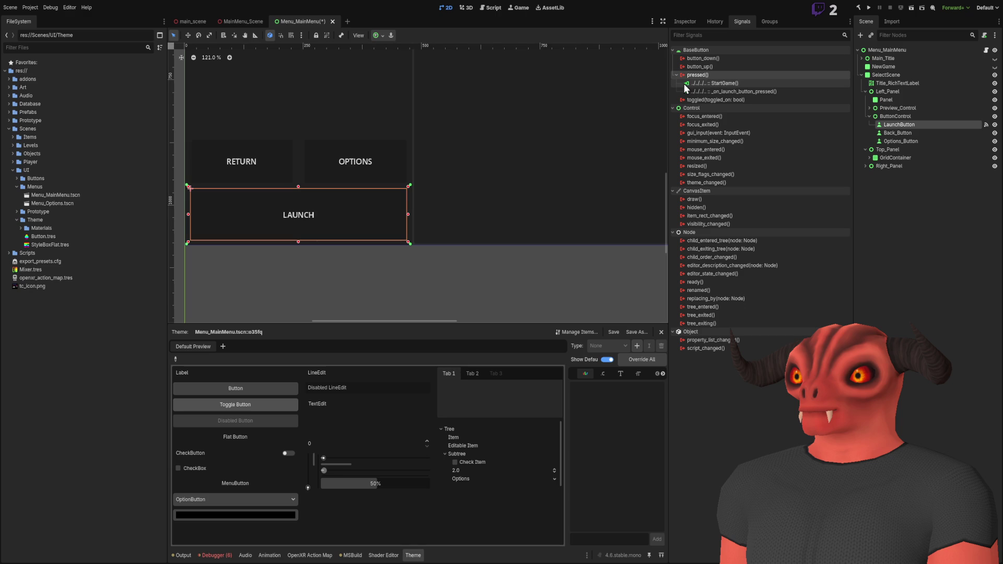
# Step: Delete the _on_launch_button_pressed() connection from LaunchButton's pressed() signal
pyautogui.click(757, 92)
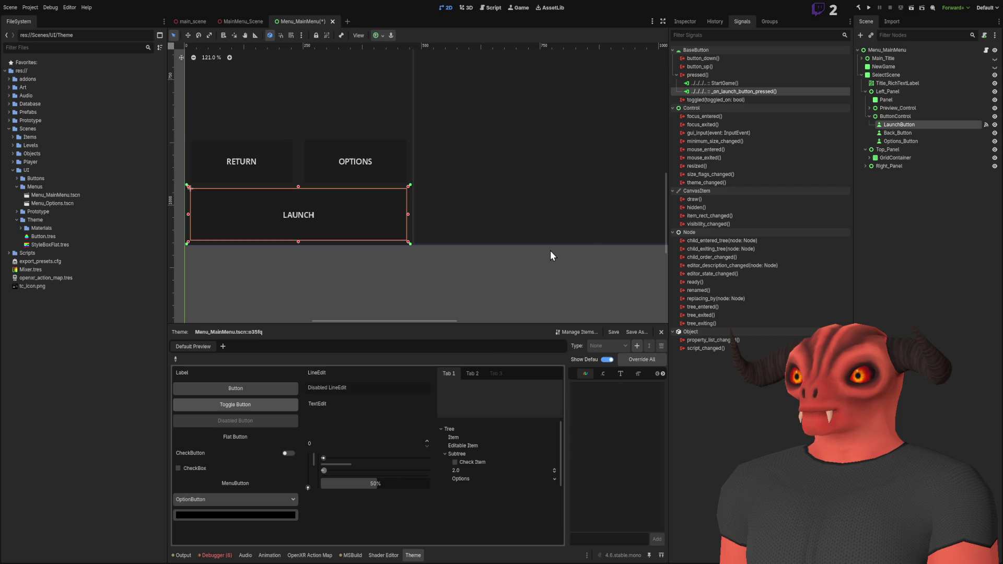
pyautogui.press('Delete')
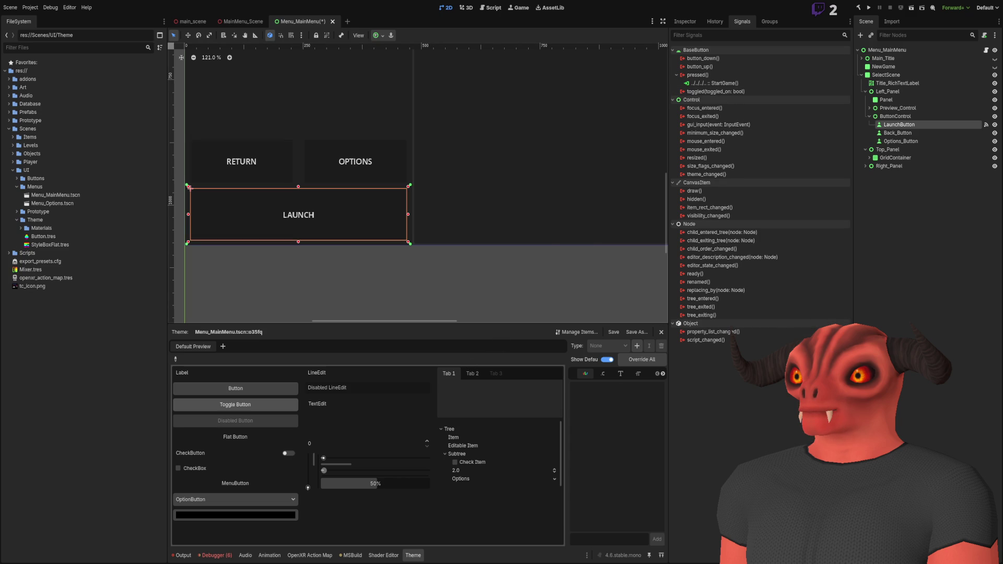
pyautogui.hotkey('alt', 'Tab')
# Step: Check the SelectMenu method in the script, then go back to Godot
pyautogui.scroll(15, 342, 198)
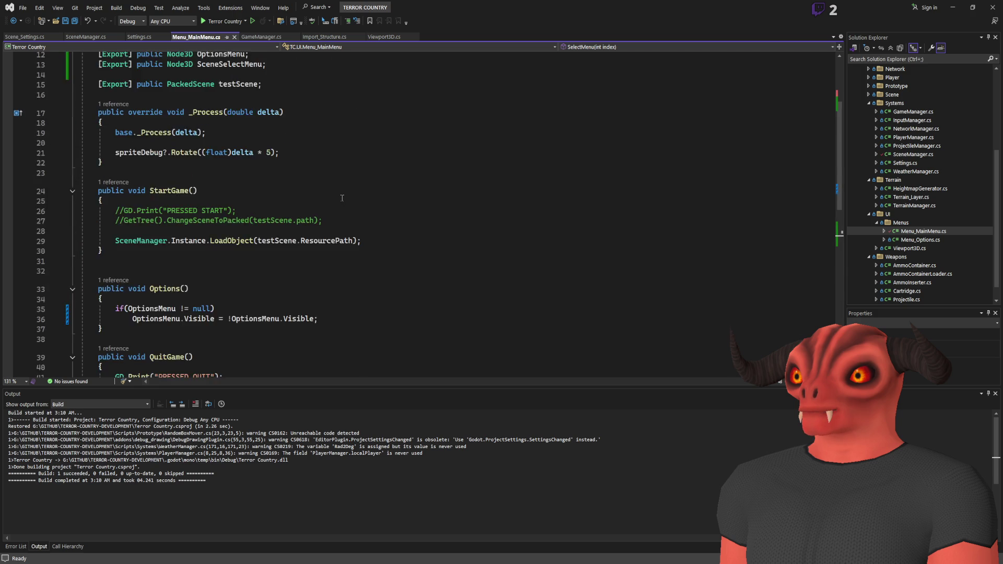
pyautogui.scroll(-7, 342, 198)
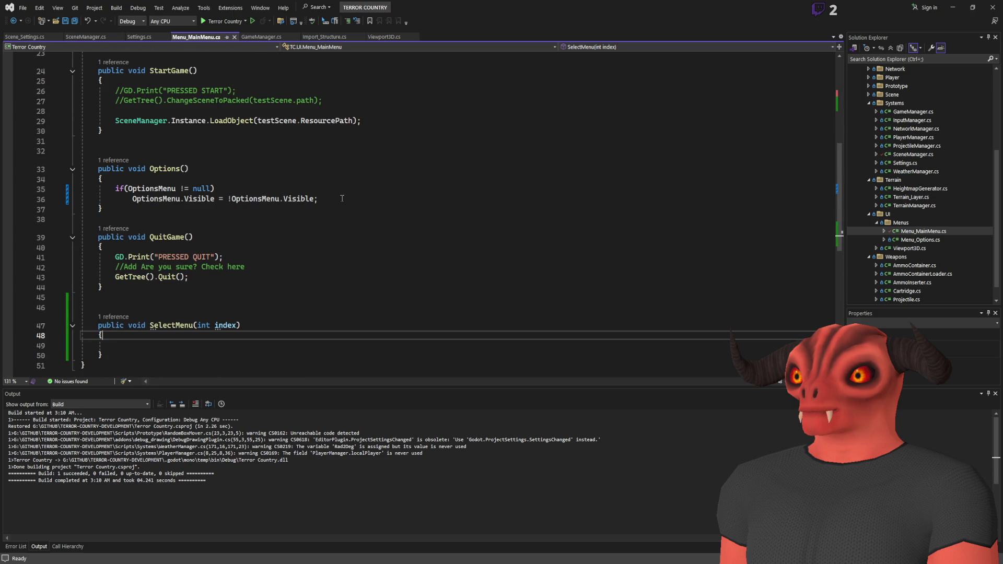
pyautogui.hotkey('alt', 'Tab')
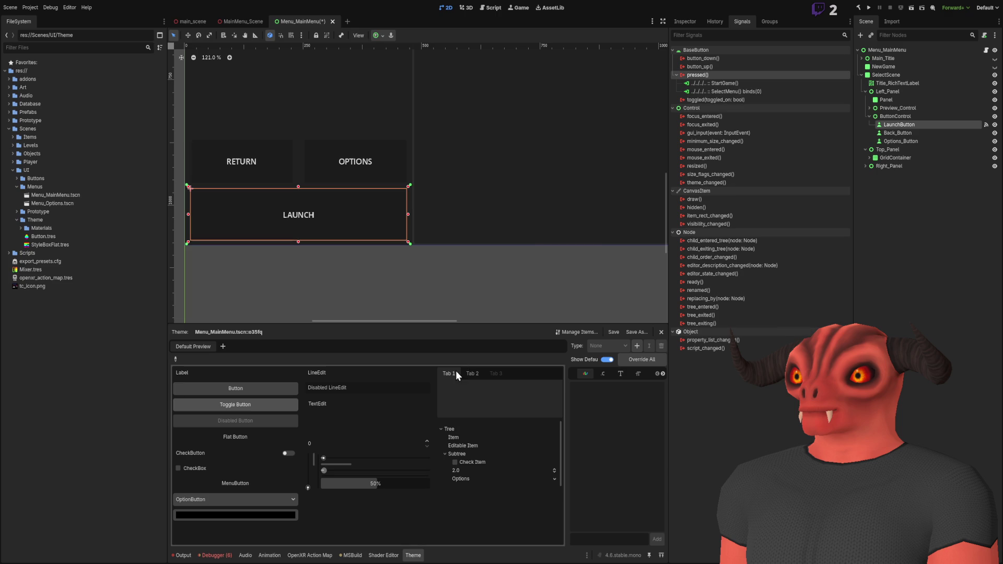
# Step: Remove the StartGame() connection from LaunchButton's pressed() signal
pyautogui.click(723, 92)
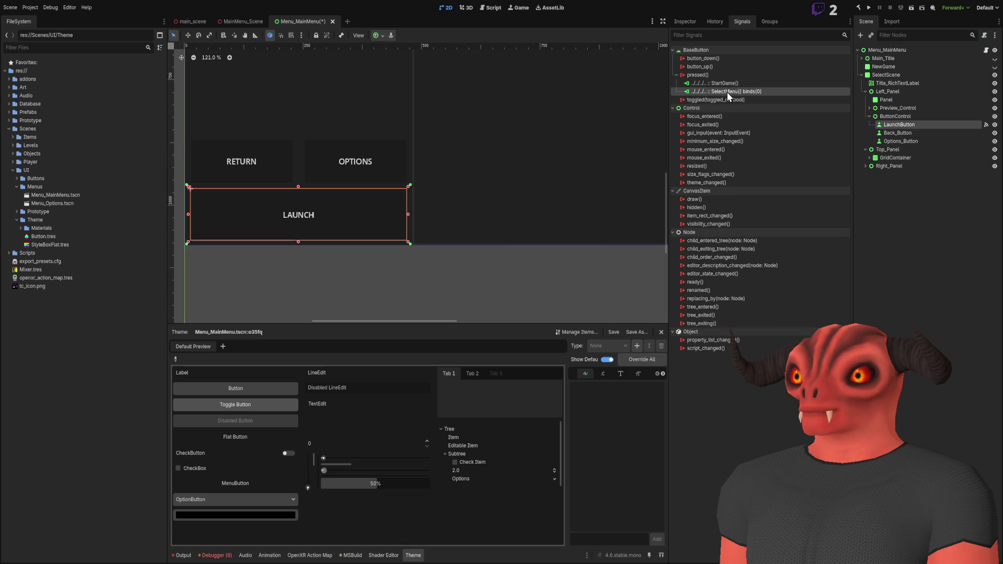
pyautogui.click(729, 86)
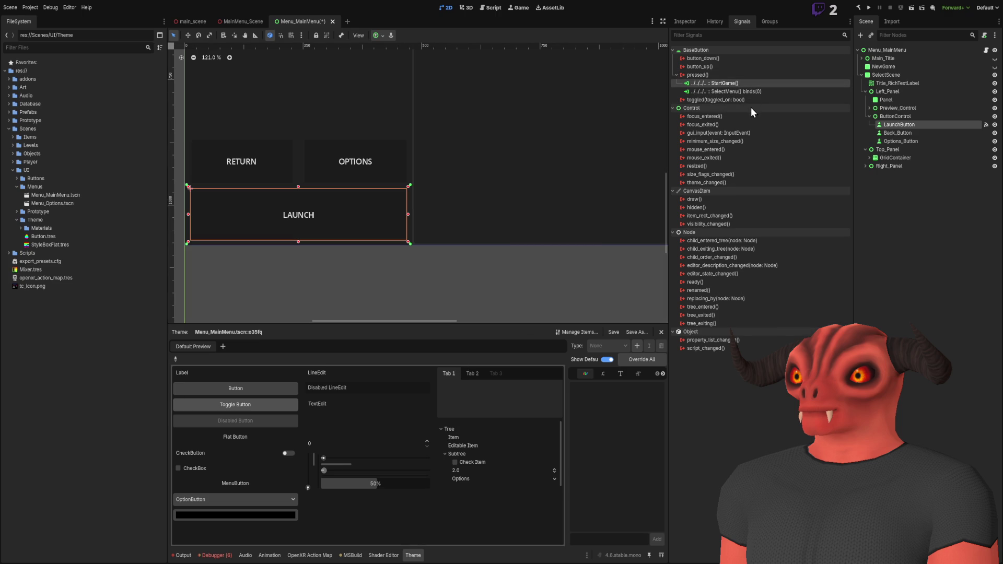
pyautogui.press('Delete')
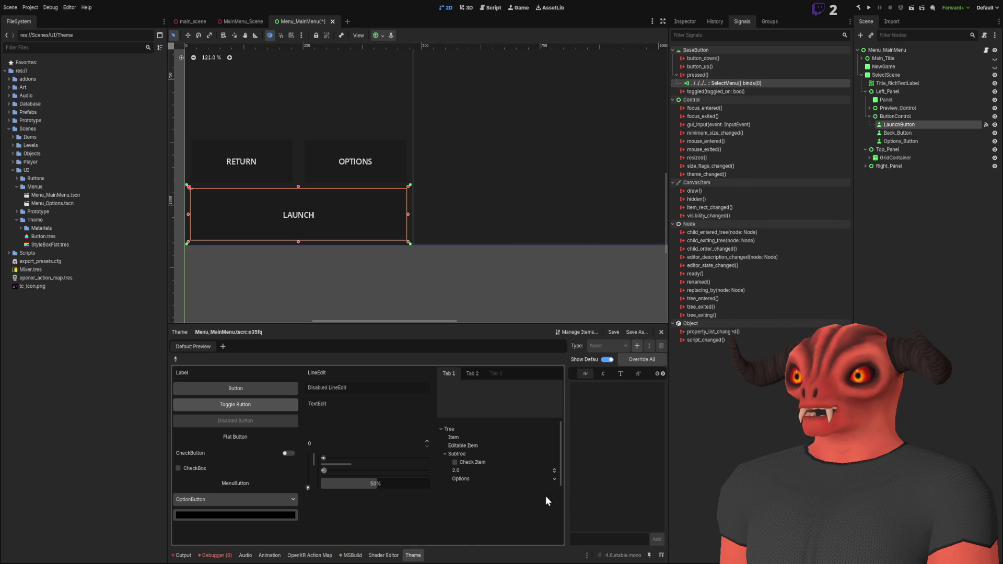
# Step: Undo that change and select Back_Button to inspect its pressed() signal
pyautogui.scroll(-4, 576, 168)
pyautogui.moveTo(575, 167); pyautogui.dragTo(499, 226)
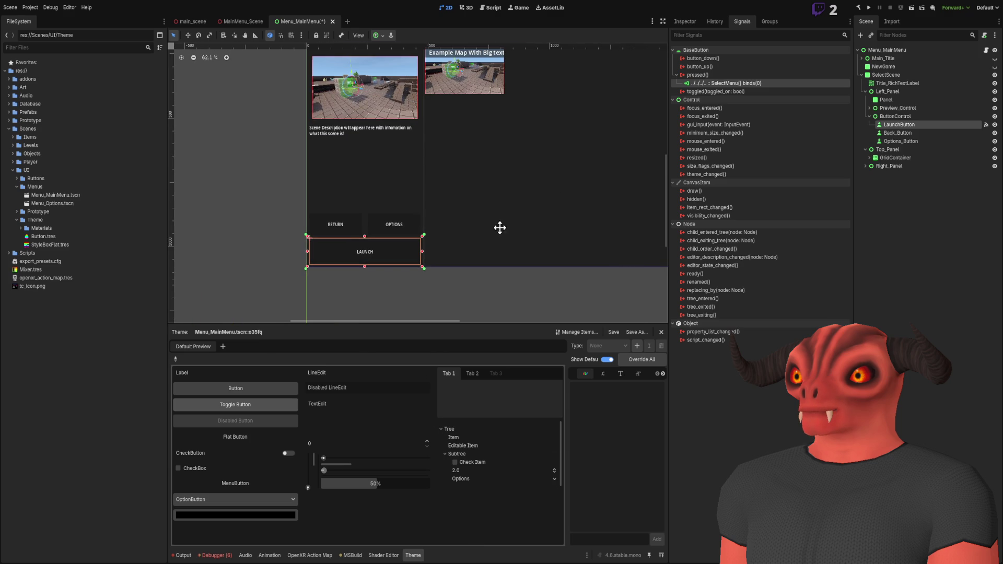
pyautogui.moveTo(498, 174); pyautogui.dragTo(500, 168)
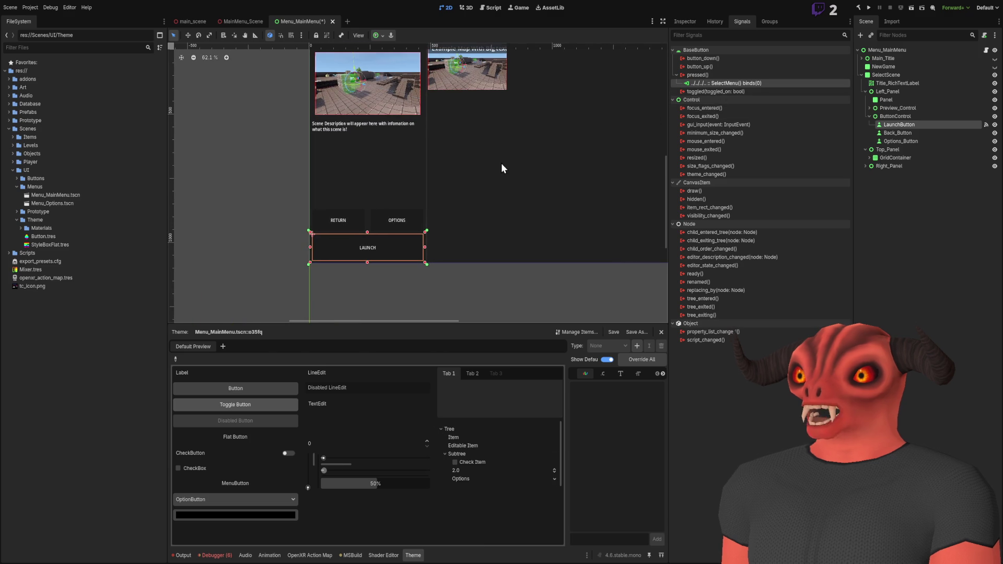
pyautogui.hotkey('ctrl', 'z')
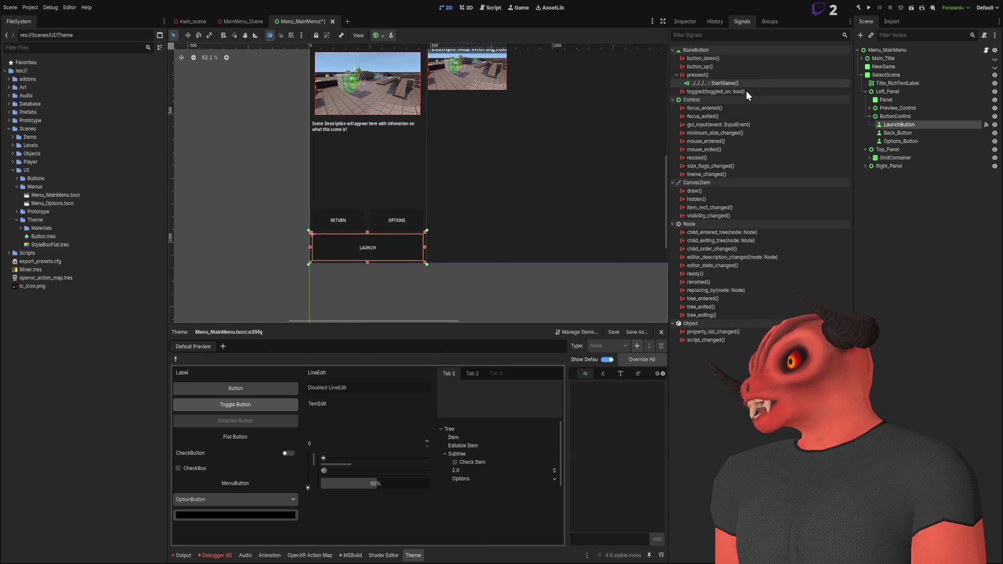
pyautogui.click(888, 200)
pyautogui.click(910, 133)
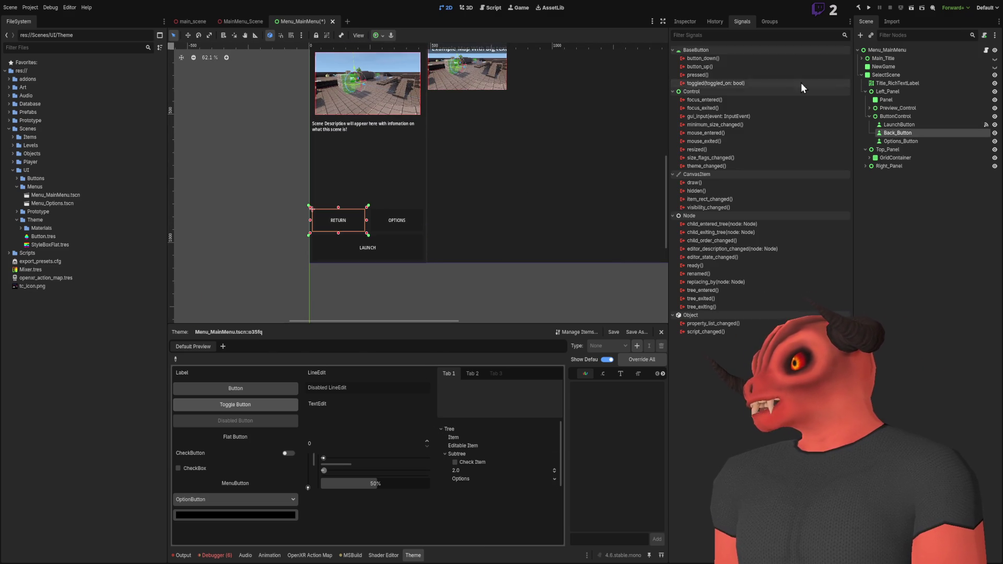
pyautogui.click(716, 75)
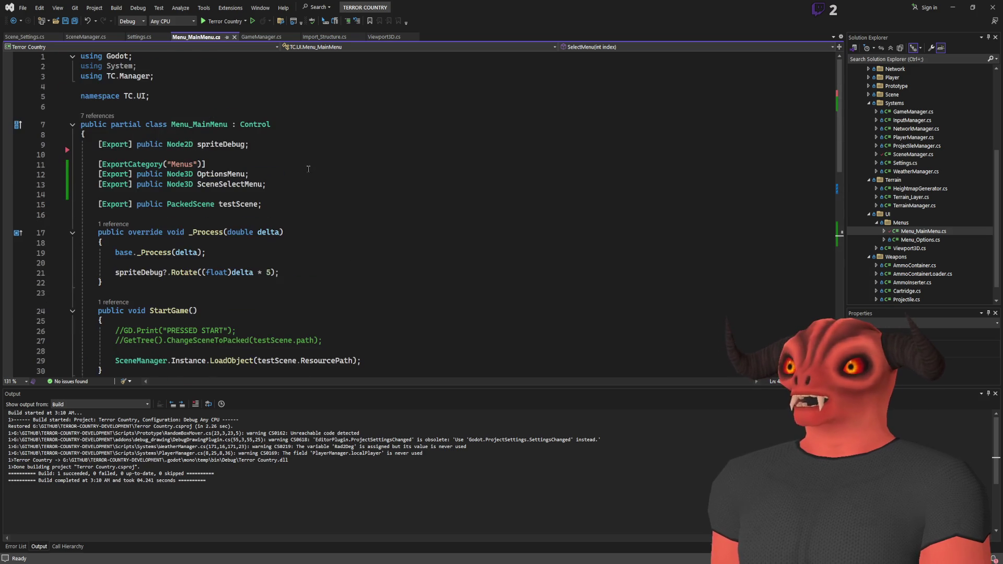
# Step: In SelectMenu, replace a started if with a switch on index and add 'case 0:' under default
pyautogui.scroll(-11, 298, 166)
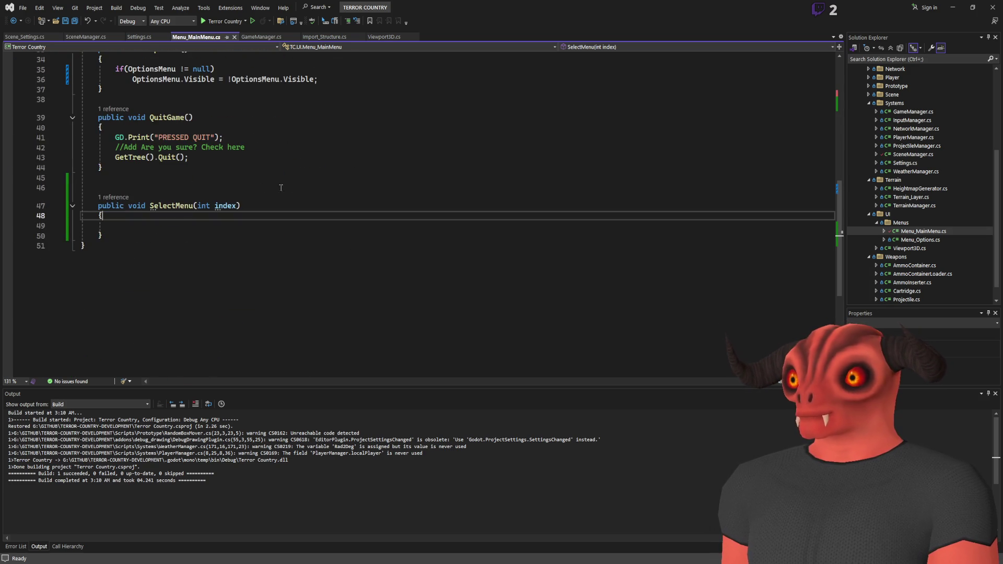
pyautogui.click(230, 224)
pyautogui.write('if()')
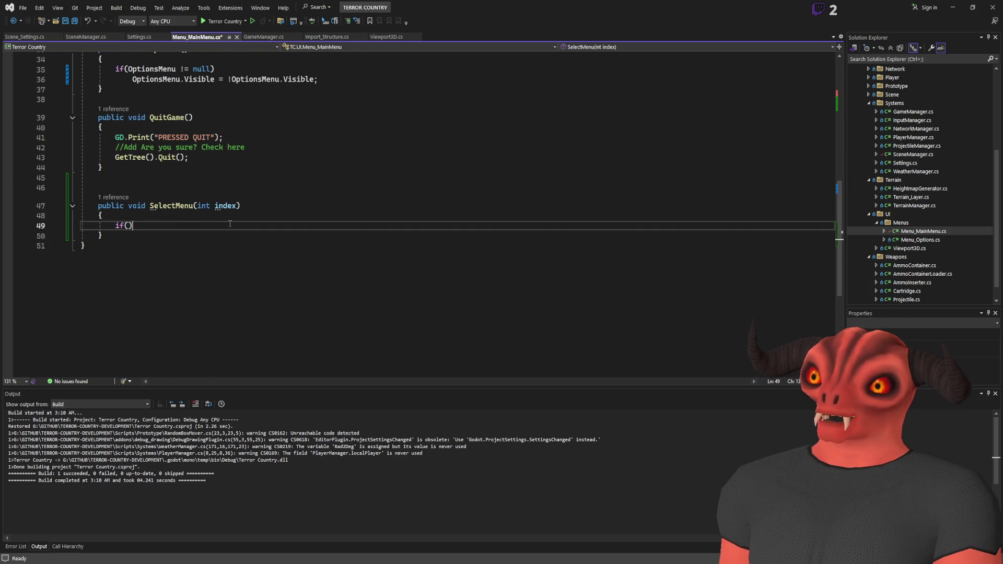
pyautogui.press('Left')
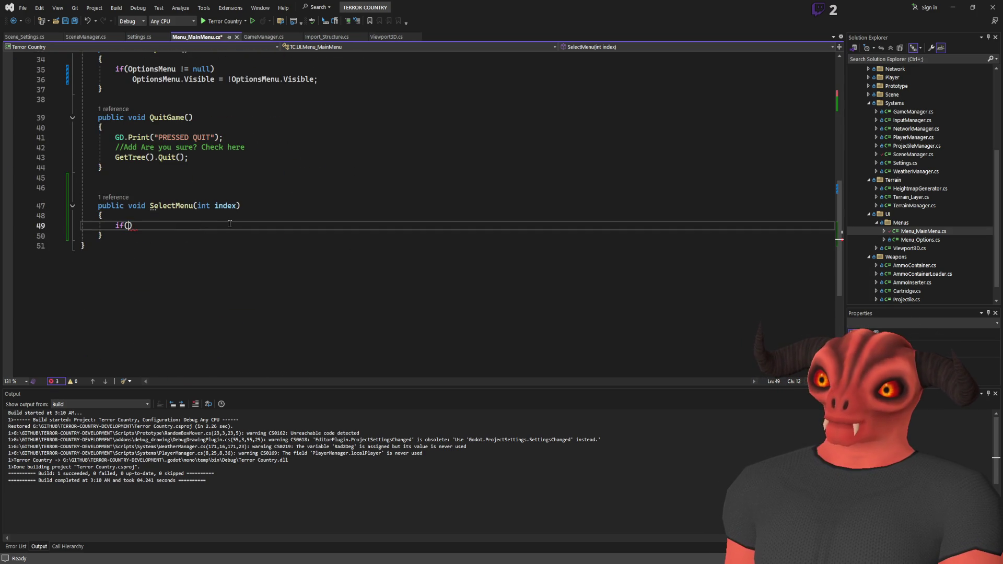
pyautogui.press('Delete')
pyautogui.press('BackSpace')
pyautogui.press('BackSpace')
pyautogui.press('BackSpace')
pyautogui.write('switch')
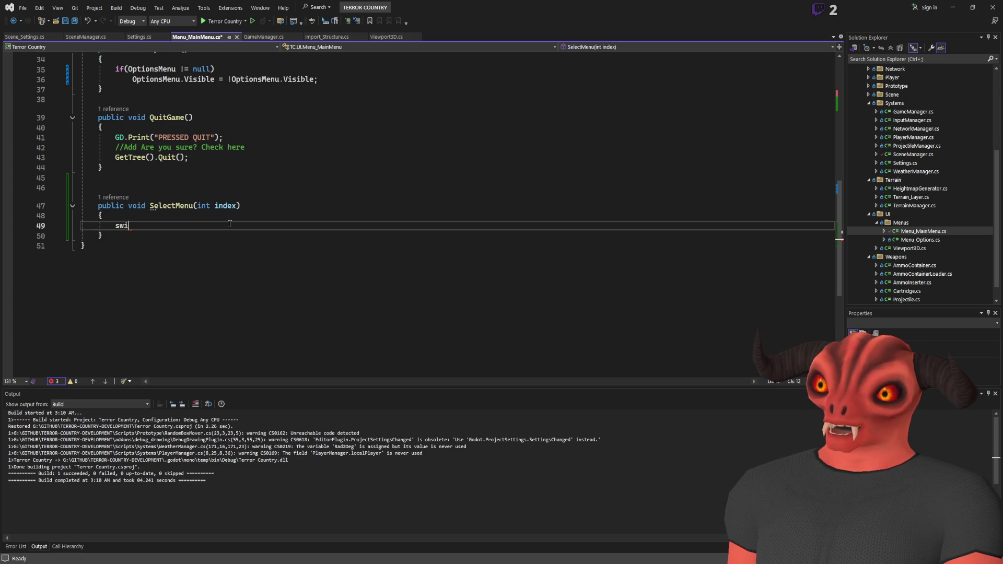
pyautogui.press('Tab')
pyautogui.press('Tab')
pyautogui.write('index')
pyautogui.click(238, 241)
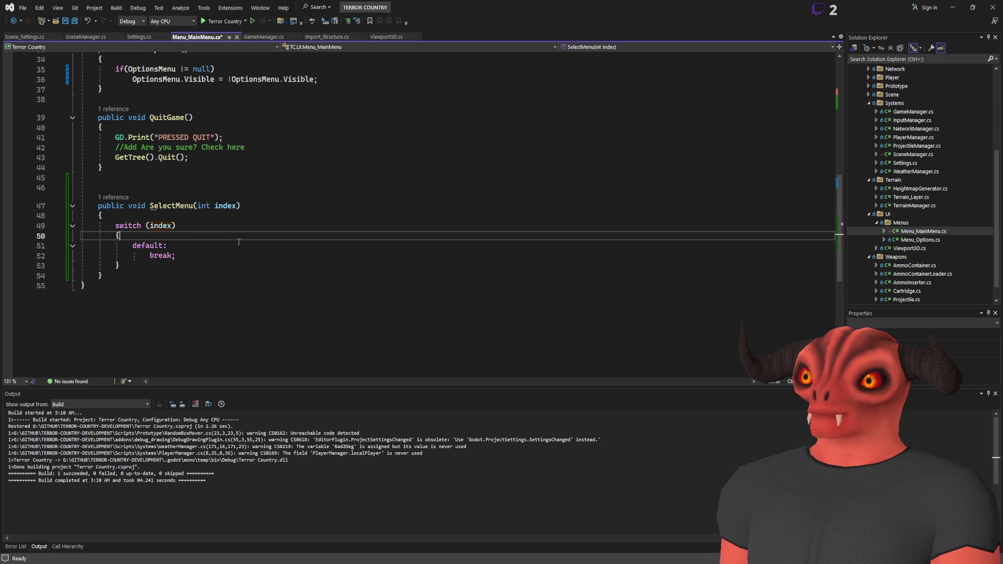
pyautogui.click(248, 245)
pyautogui.press('Return')
pyautogui.write('case 0:')
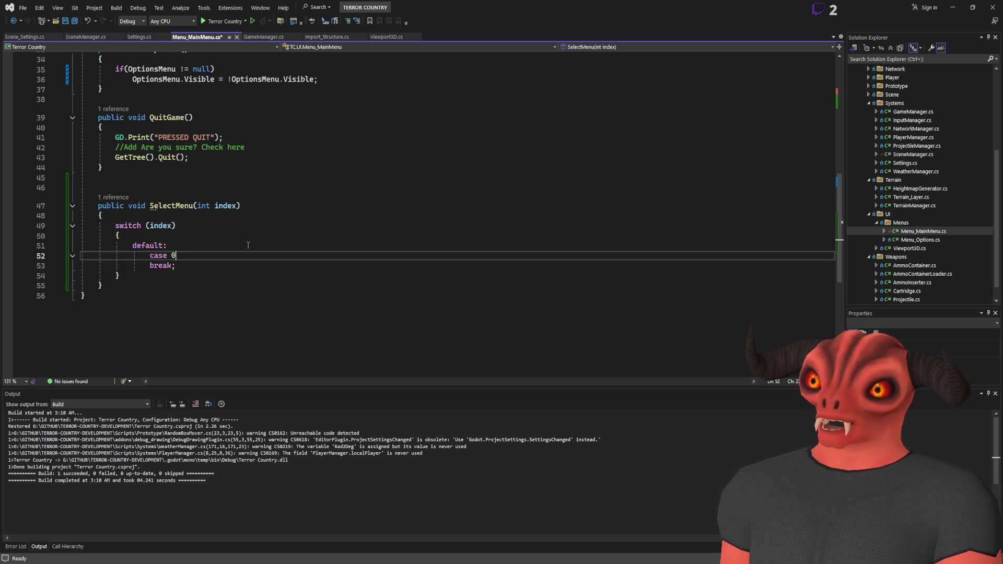
# Step: Add a line under case 0 and move to the exported menu fields
pyautogui.press('Return')
pyautogui.scroll(6, 203, 181)
pyautogui.scroll(3, 204, 180)
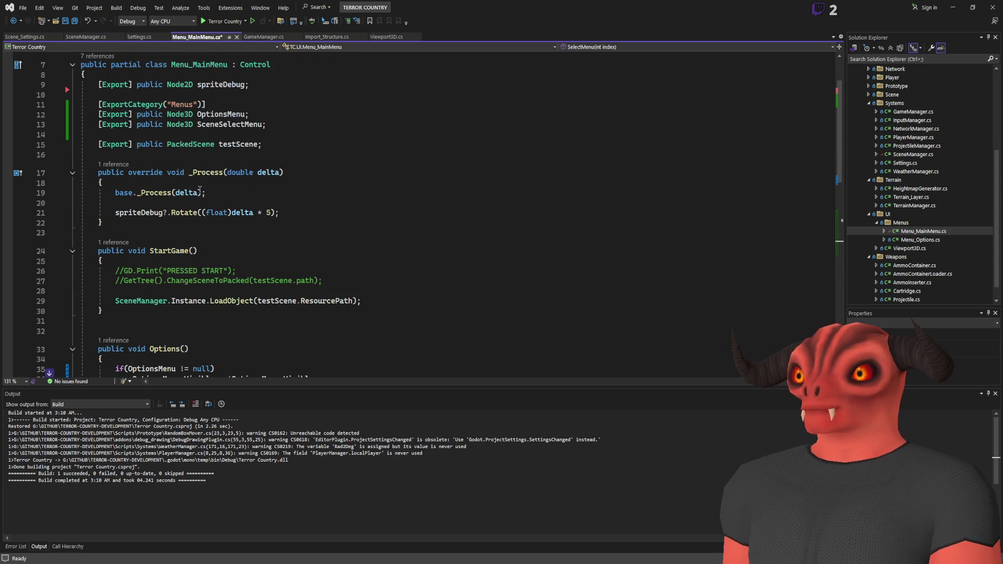
pyautogui.click(292, 131)
pyautogui.press('Up')
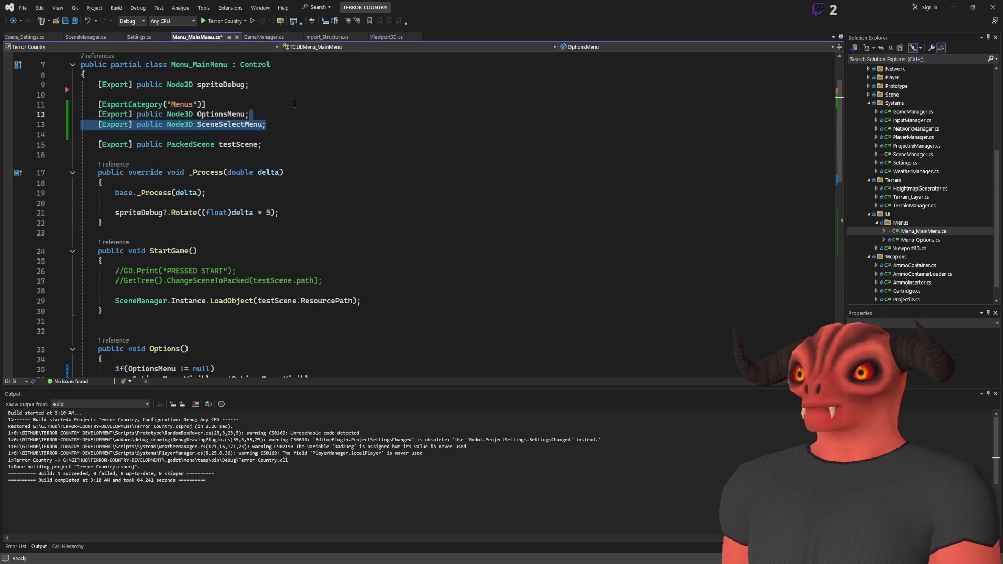
pyautogui.hotkey('shift', 'Up')
pyautogui.hotkey('shift', 'Down')
pyautogui.press('Right')
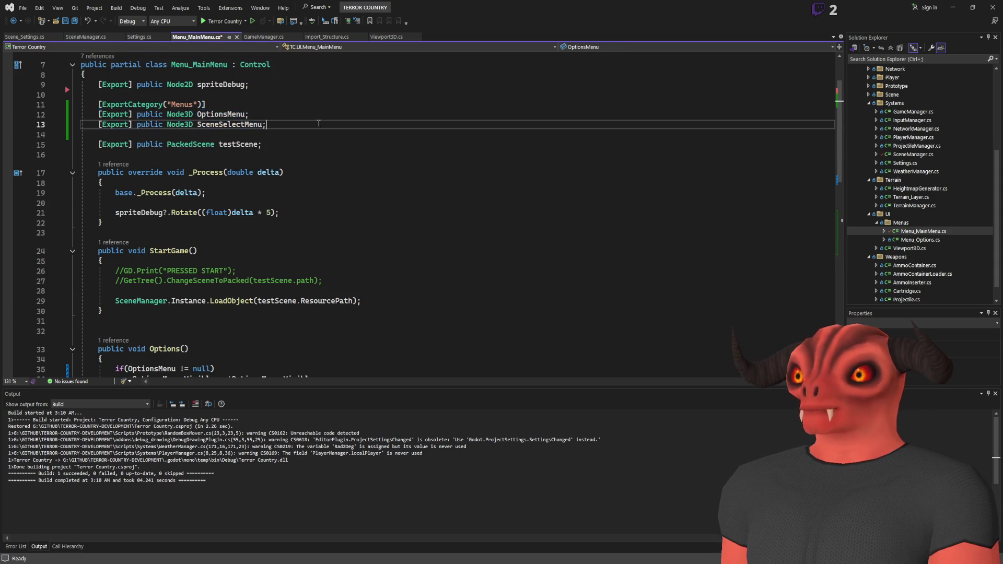
# Step: Duplicate the OptionsMenu export as Node3D[] Menus, delete both single-menu exports, and save
pyautogui.scroll(2, 312, 140)
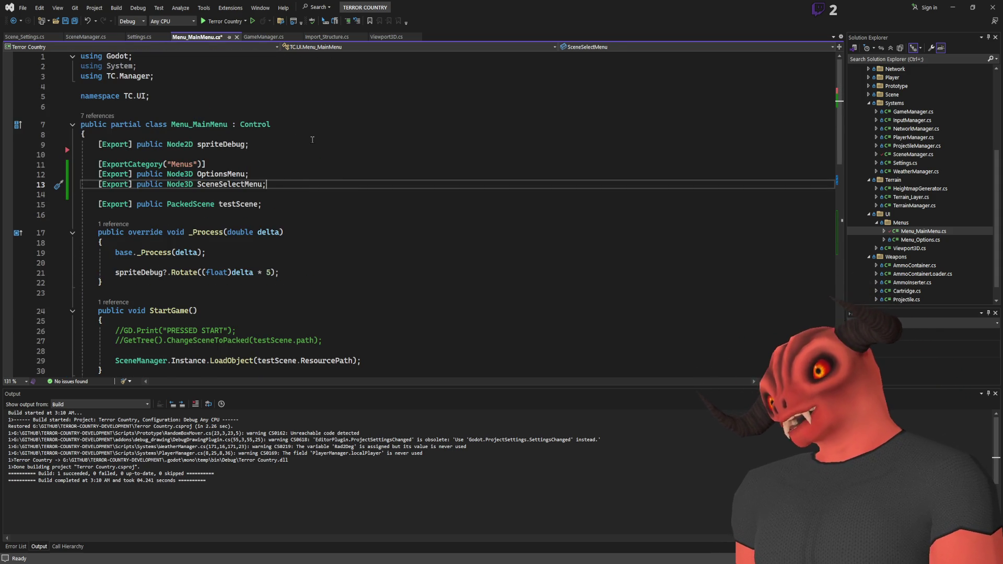
pyautogui.press('Up')
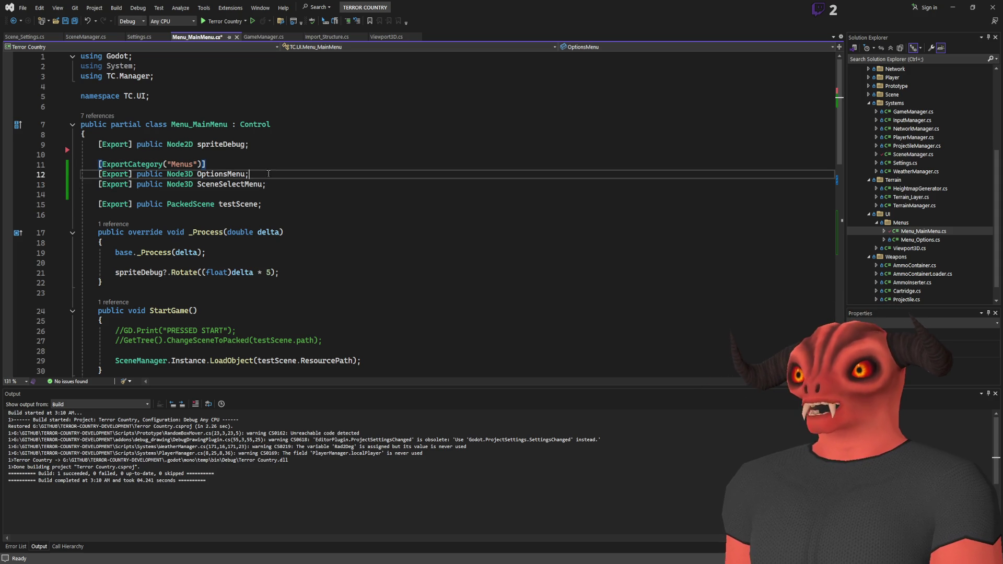
pyautogui.hotkey('ctrl', 'd')
pyautogui.doubleClick(224, 173)
pyautogui.write('Menus')
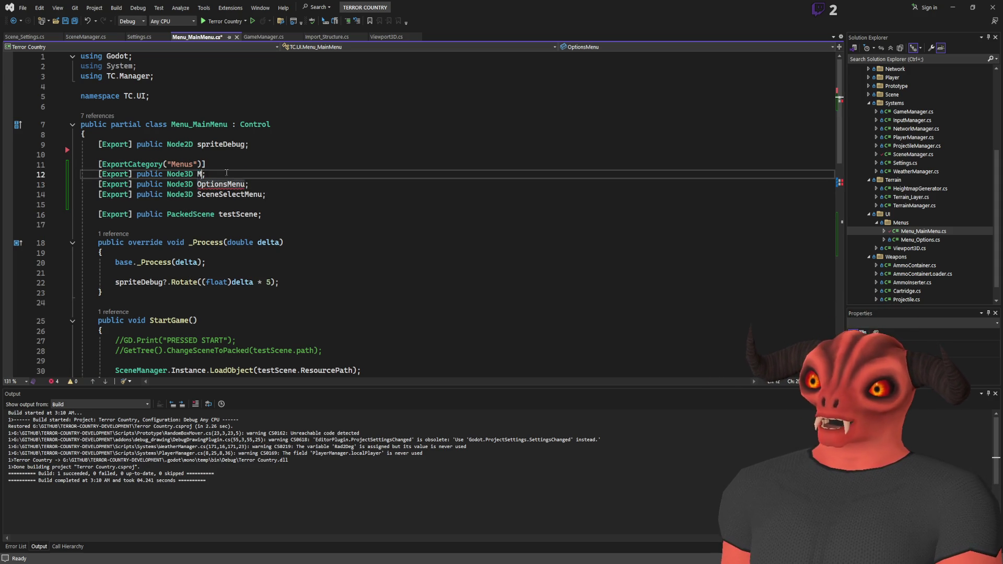
pyautogui.click(195, 174)
pyautogui.write(']')
pyautogui.moveTo(320, 194); pyautogui.dragTo(320, 173)
pyautogui.press('Delete')
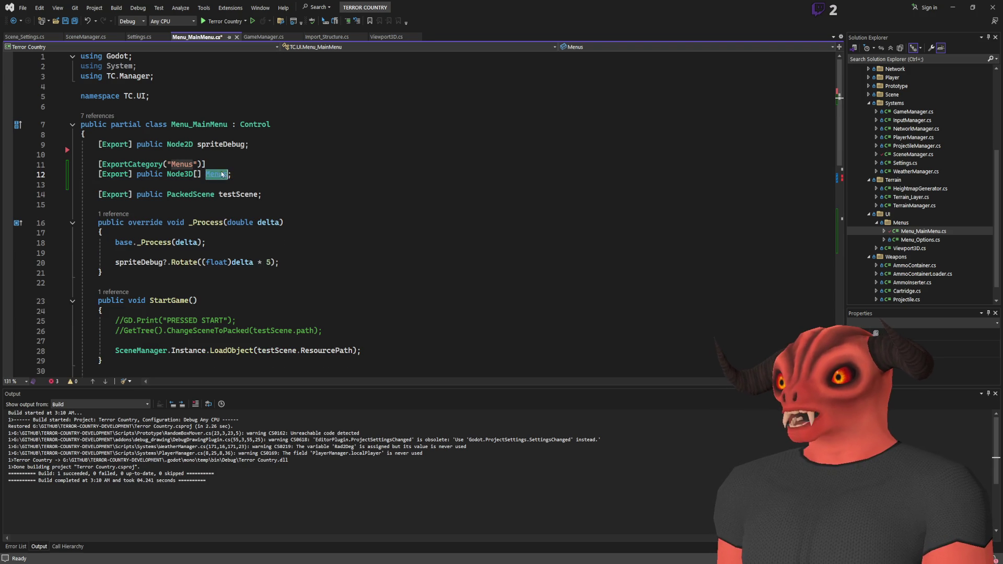
pyautogui.hotkey('ctrl', 's')
# Step: Review where OptionsMenu is still used in the Options() method
pyautogui.scroll(-7, 303, 175)
pyautogui.scroll(2, 293, 178)
pyautogui.scroll(-4, 286, 179)
pyautogui.click(160, 116)
pyautogui.scroll(6, 293, 188)
pyautogui.scroll(-6, 296, 190)
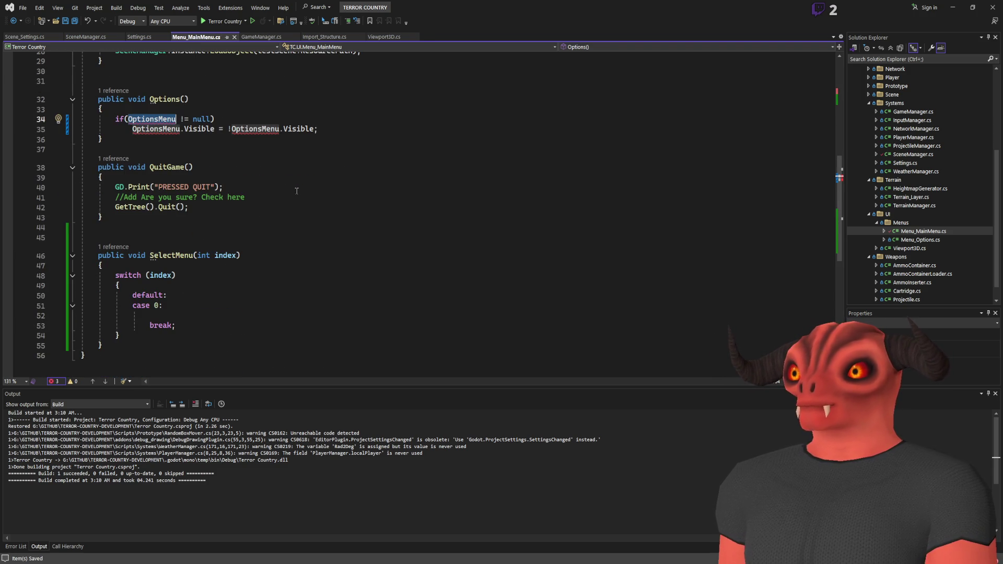
pyautogui.scroll(8, 297, 191)
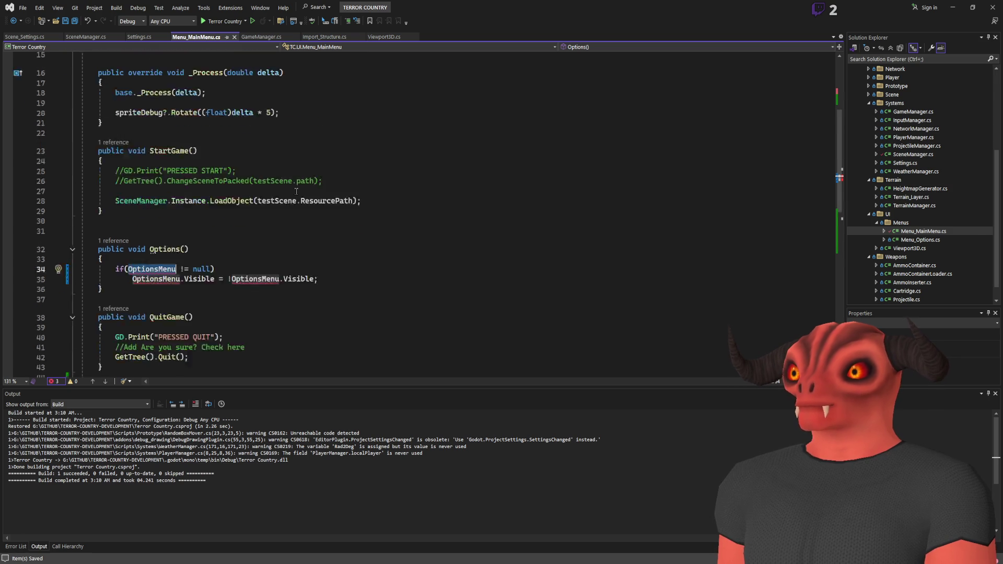
pyautogui.scroll(-6, 296, 191)
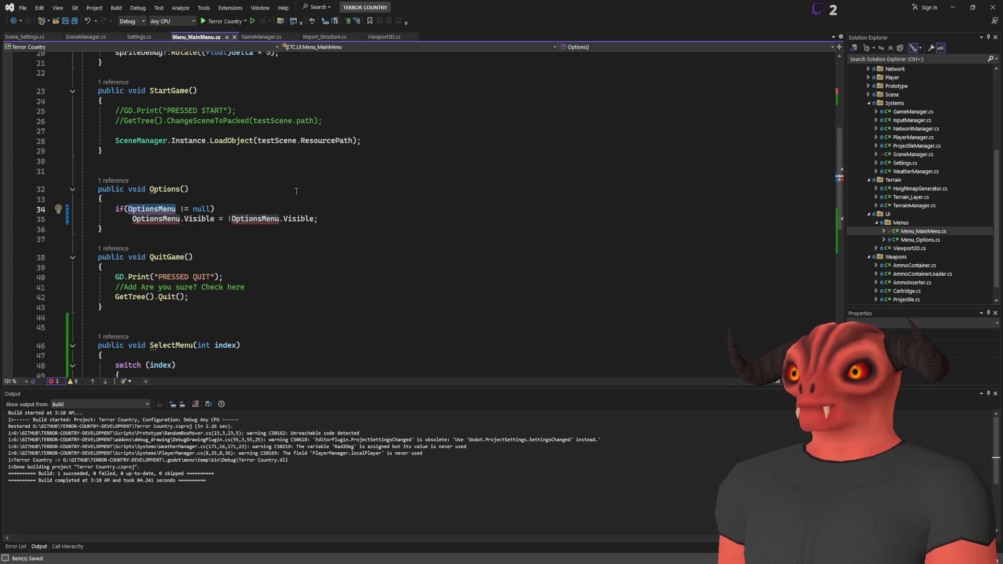
pyautogui.scroll(6, 296, 191)
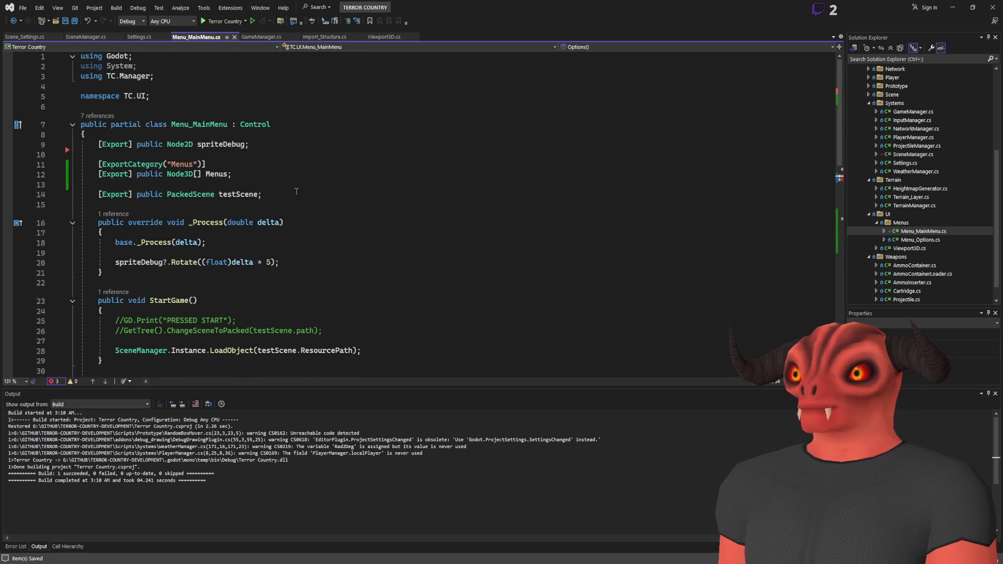
# Step: Restore the deleted exports, remove only the SceneSelectMenu line, and save
pyautogui.hotkey('ctrl', 'z')
pyautogui.click(274, 185)
pyautogui.hotkey('shift', 'Down')
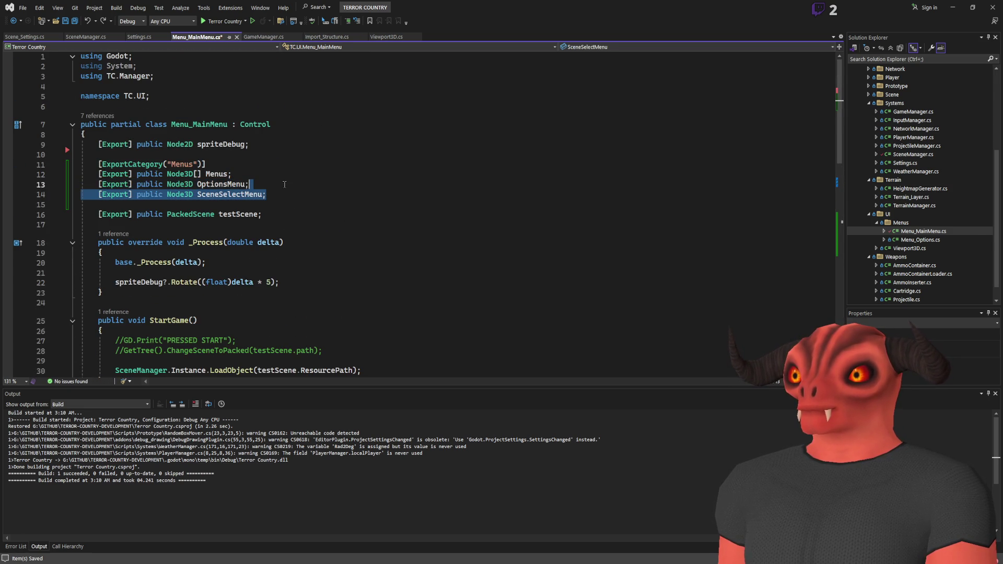
pyautogui.press('Delete')
pyautogui.hotkey('ctrl', 's')
pyautogui.click(218, 178)
pyautogui.scroll(-6, 205, 232)
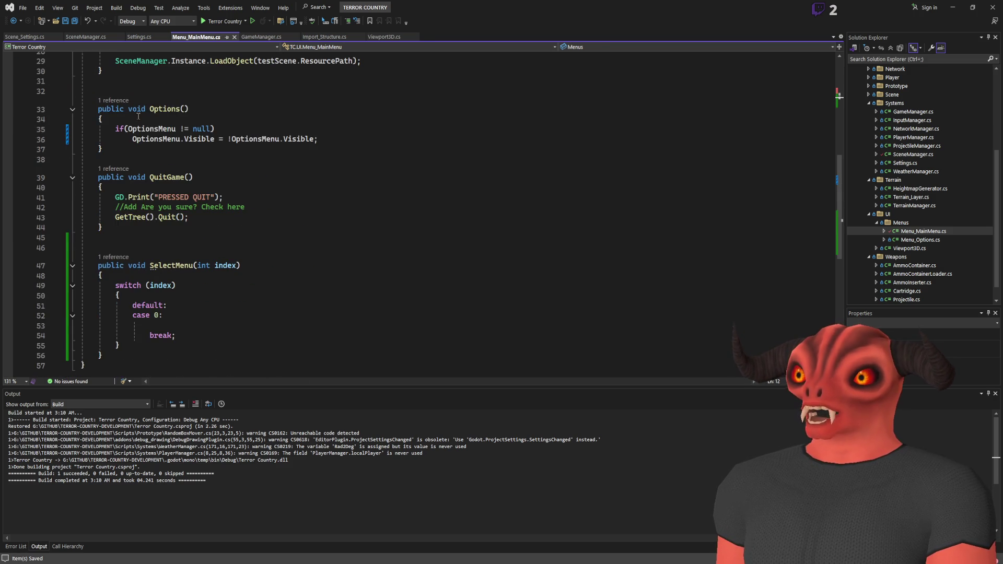
# Step: Add a for loop over Menus above the switch to hide each menu, and save
pyautogui.click(183, 202)
pyautogui.write('Menus')
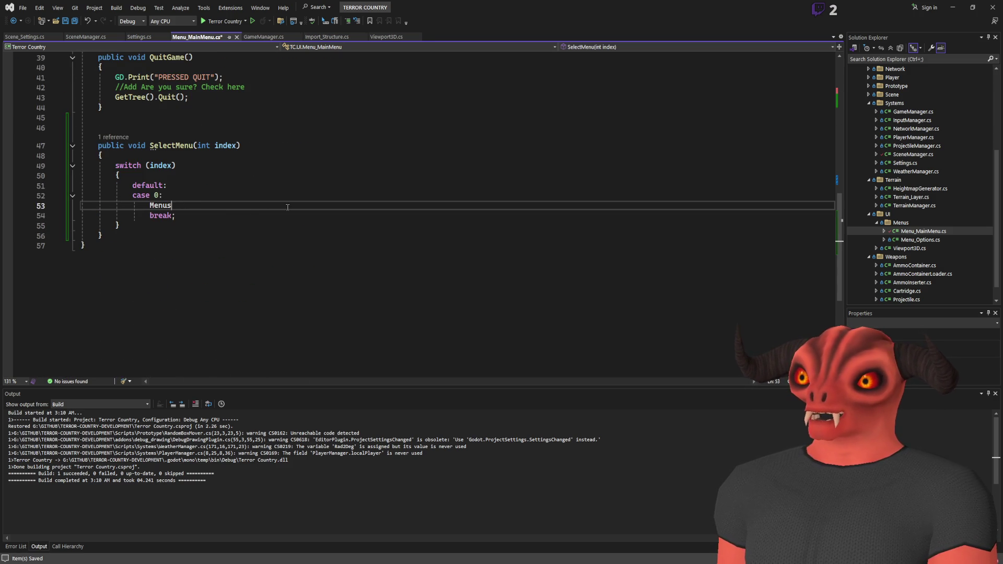
pyautogui.write('[]')
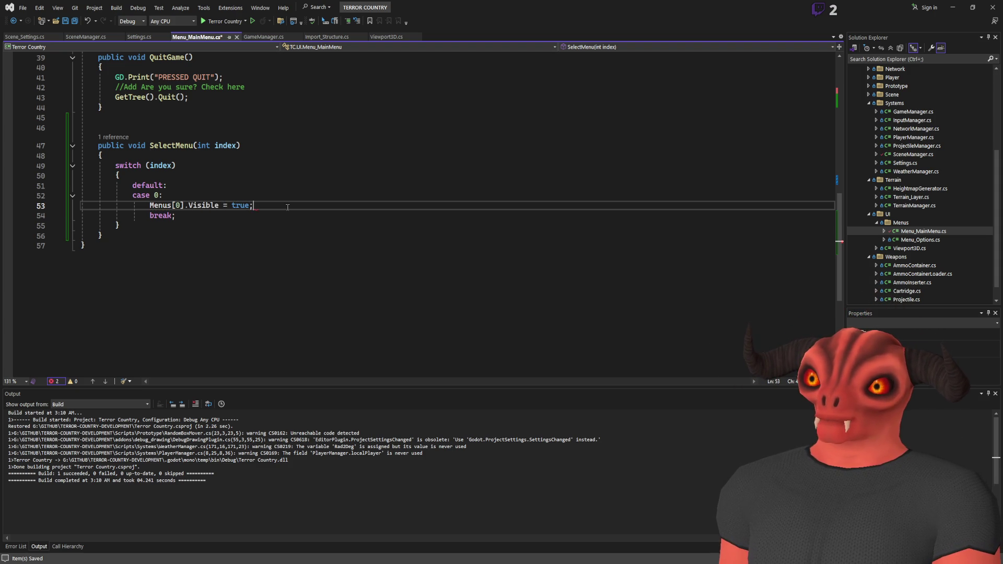
pyautogui.press('Up')
pyautogui.press('Up')
pyautogui.press('Up')
pyautogui.press('Return')
pyautogui.press('Return')
pyautogui.press('Return')
pyautogui.press('Up')
pyautogui.press('Up')
pyautogui.press('Up')
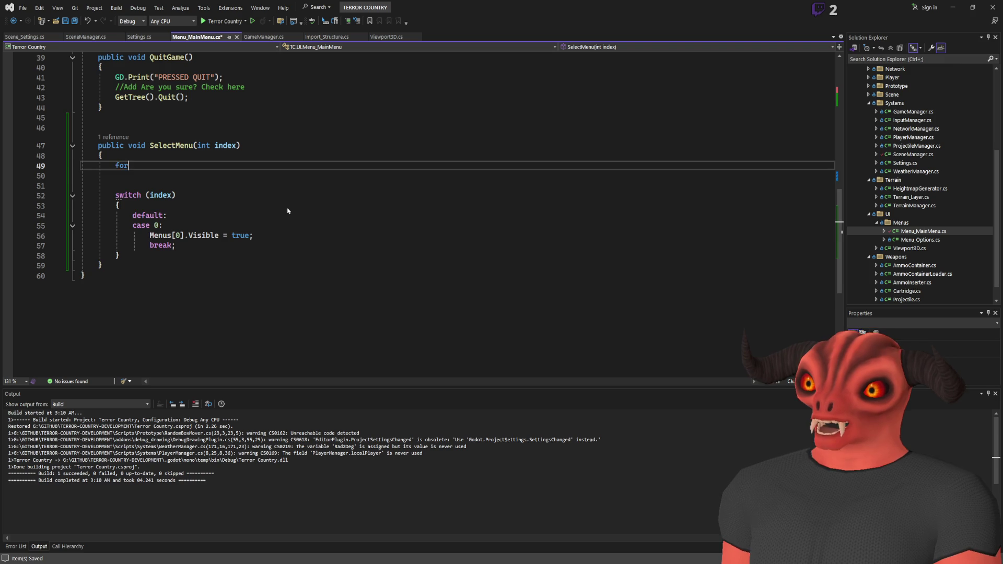
pyautogui.press('Tab')
pyautogui.press('Tab')
pyautogui.write('Menus.Count')
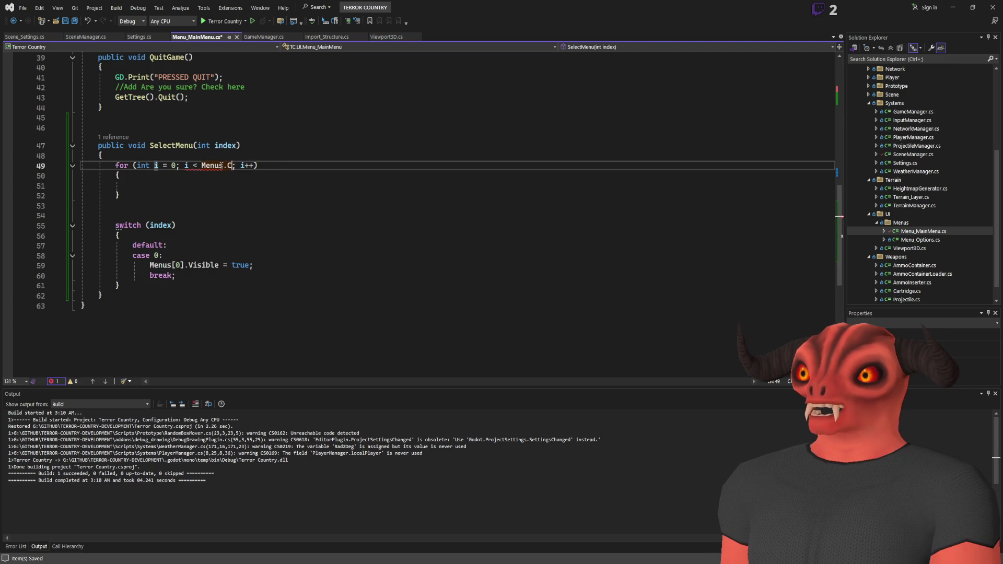
pyautogui.press('Return')
pyautogui.press('Return')
pyautogui.write('Menus[i].Visible =')
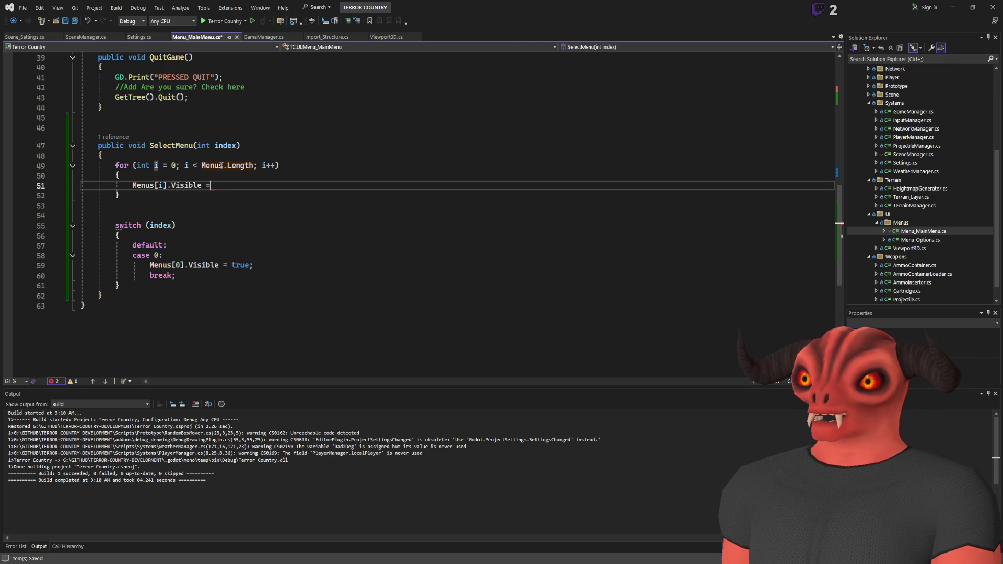
pyautogui.hotkey('ctrl', 's')
# Step: Copy the case 0 block and paste it twice below
pyautogui.moveTo(178, 275)
pyautogui.mouseDown()
pyautogui.moveTo(209, 264)
pyautogui.moveTo(206, 246)
pyautogui.mouseUp()
pyautogui.hotkey('ctrl', 'c')
pyautogui.click(178, 275)
pyautogui.hotkey('ctrl', 'v')
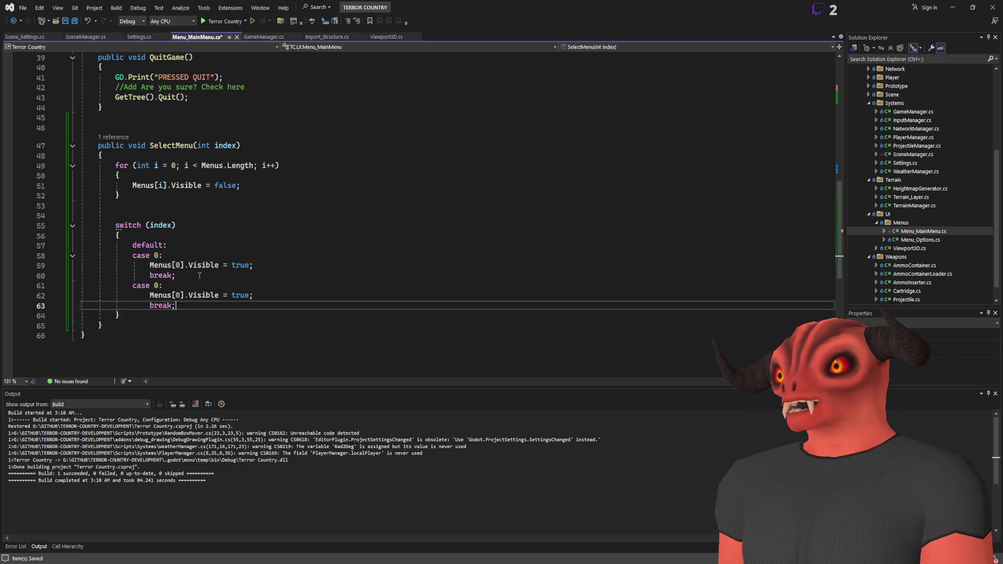
pyautogui.hotkey('ctrl', 'v')
# Step: Renumber the copies to case 1 with Menus[1] and case 2 with Menus[2]
pyautogui.click(157, 285)
pyautogui.press('BackSpace')
pyautogui.write('1')
pyautogui.click(158, 316)
pyautogui.press('BackSpace')
pyautogui.write('2')
pyautogui.click(180, 295)
pyautogui.press('BackSpace')
pyautogui.write('1')
pyautogui.click(180, 325)
pyautogui.press('BackSpace')
pyautogui.write('2')
pyautogui.click(244, 316)
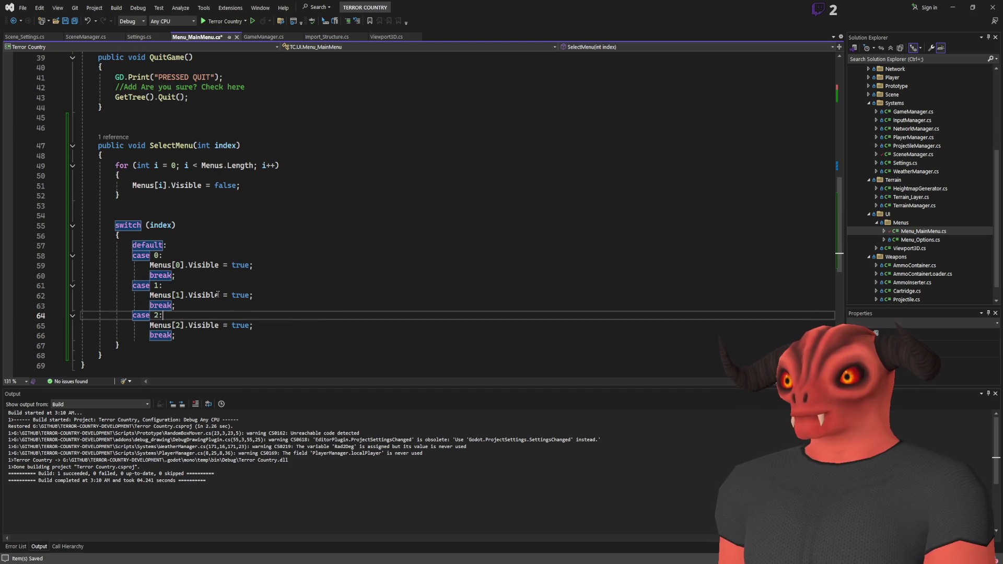
# Step: Delete the whole switch and paste back a single Menus[0].Visible = true line
pyautogui.click(257, 265)
pyautogui.hotkey('shift', 'Up')
pyautogui.press('BackSpace')
pyautogui.moveTo(124, 341)
pyautogui.mouseDown()
pyautogui.moveTo(118, 193)
pyautogui.moveTo(115, 225)
pyautogui.mouseUp()
pyautogui.press('Delete')
pyautogui.hotkey('ctrl', 'v')
pyautogui.doubleClick(144, 225)
# Step: Make SelectMenu show Menus[index] only when index < Menus.Length, and save the script
pyautogui.write('index')
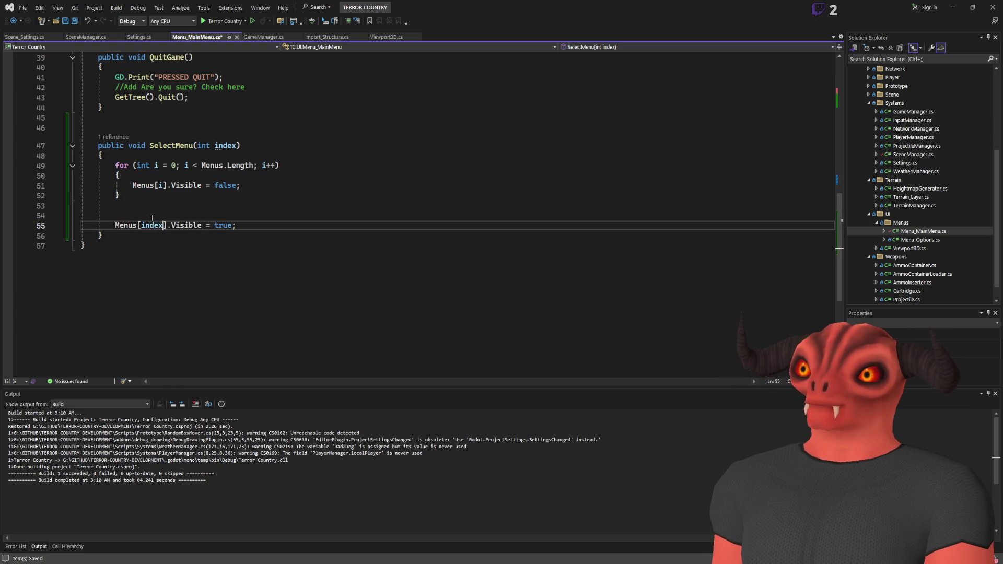
pyautogui.click(151, 218)
pyautogui.write('if(index >= Menus.Length)')
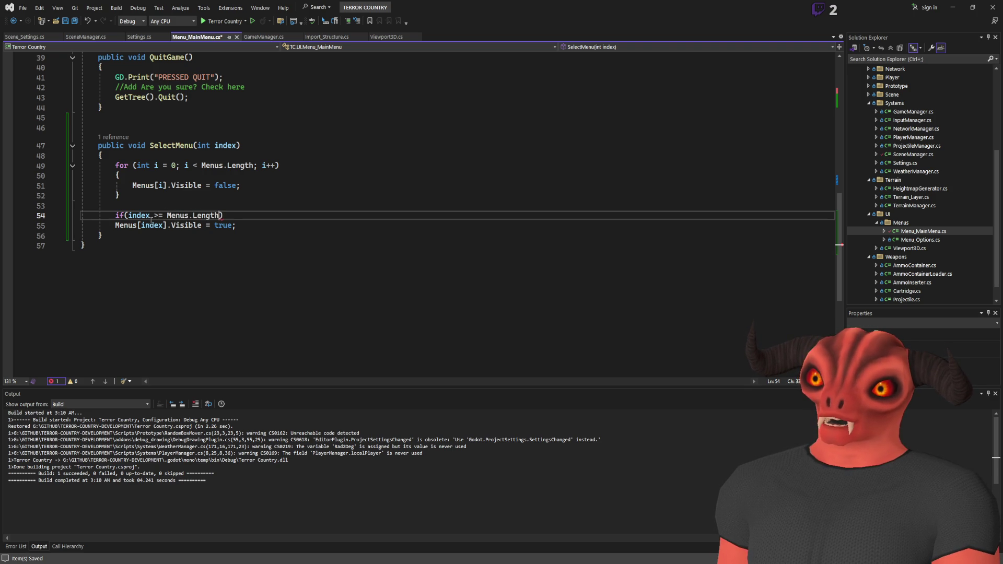
pyautogui.click(115, 225)
pyautogui.press('Tab')
pyautogui.doubleClick(158, 215)
pyautogui.write('<')
pyautogui.hotkey('ctrl', 's')
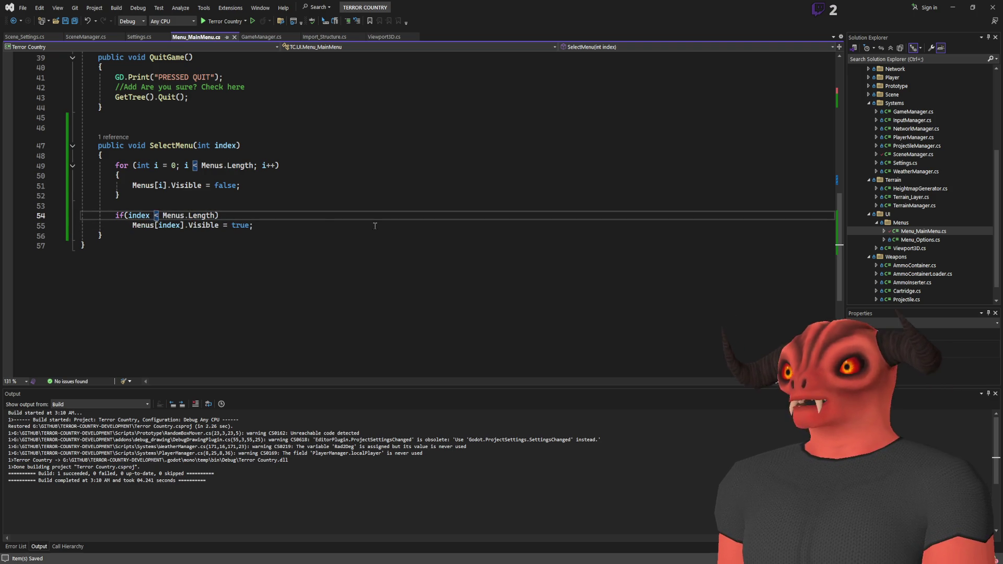
# Step: Switch back to Godot and run the project
pyautogui.click(399, 208)
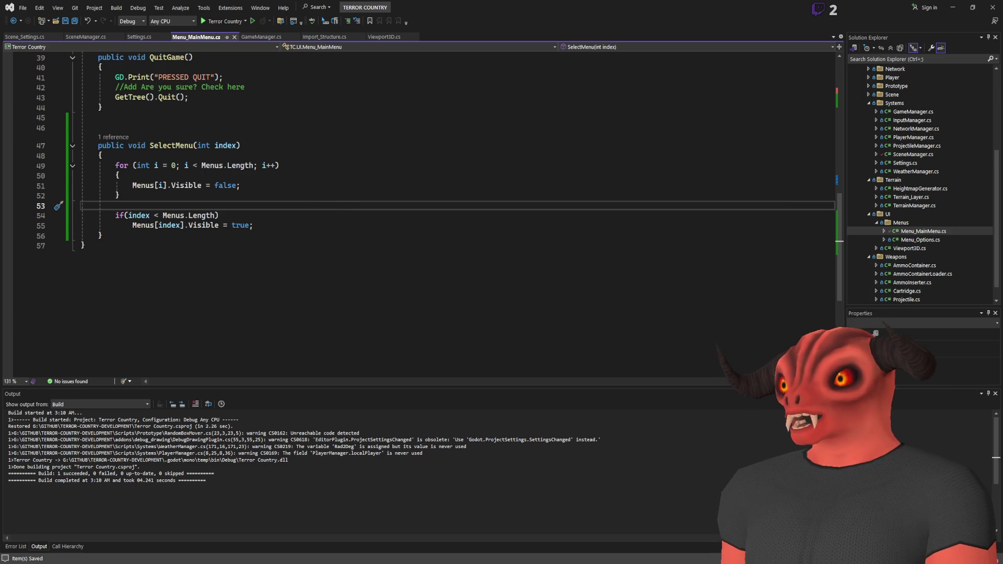
pyautogui.hotkey('alt', 'Tab')
pyautogui.click(869, 7)
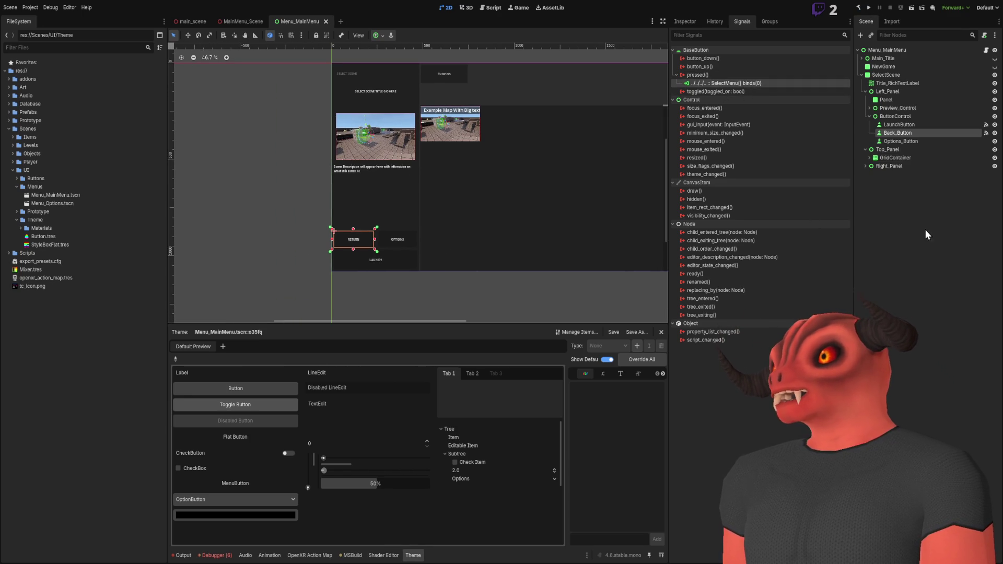
# Step: Select the Menu_MainMenu root node and show its properties in the Inspector
pyautogui.click(925, 230)
pyautogui.click(886, 50)
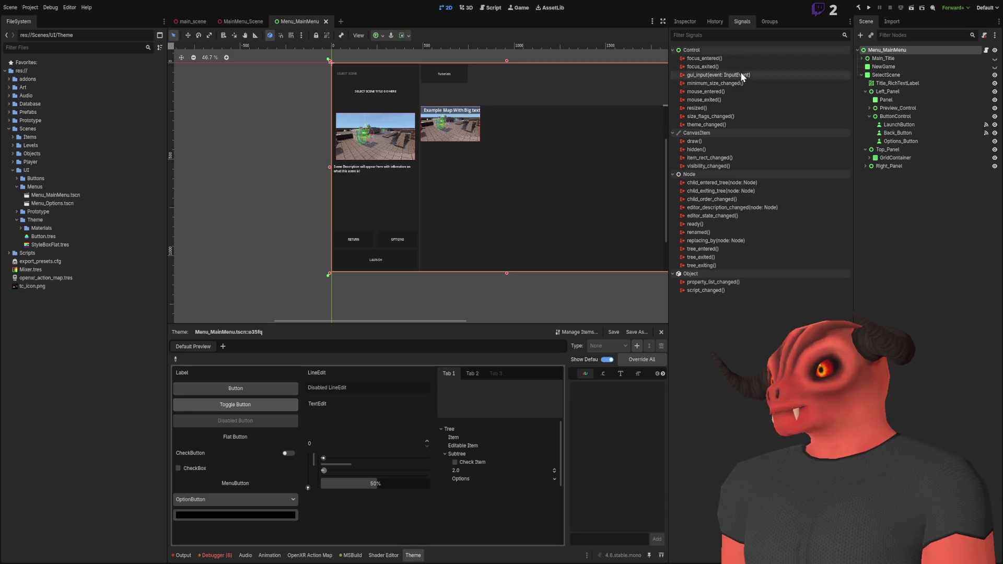
pyautogui.click(685, 21)
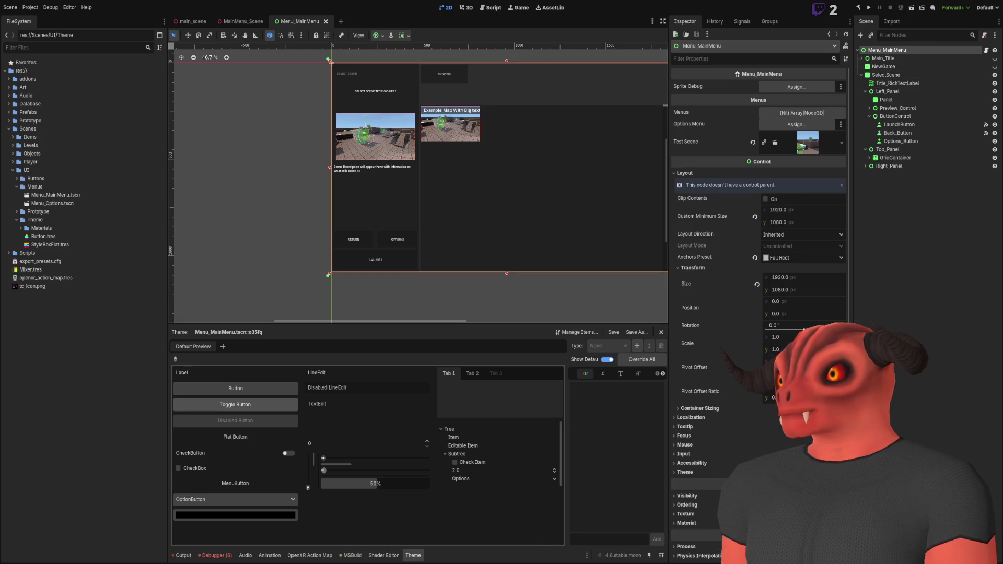
# Step: Compare the SelectMenu code in Visual Studio with the Godot scene, then select Right_Panel
pyautogui.hotkey('alt', 'Tab')
pyautogui.scroll(7, 278, 236)
pyautogui.scroll(-4, 278, 236)
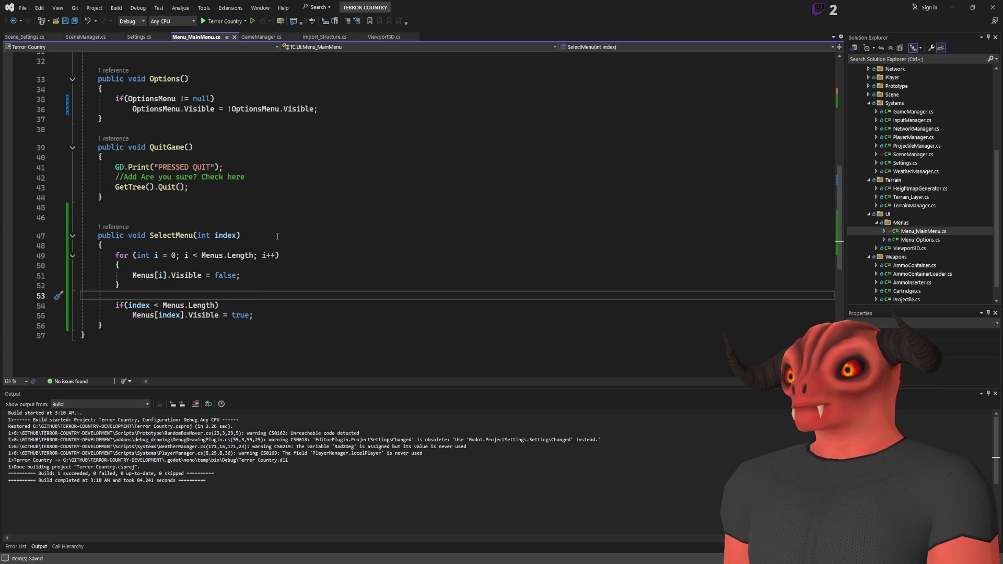
pyautogui.scroll(8, 278, 236)
pyautogui.scroll(-11, 271, 224)
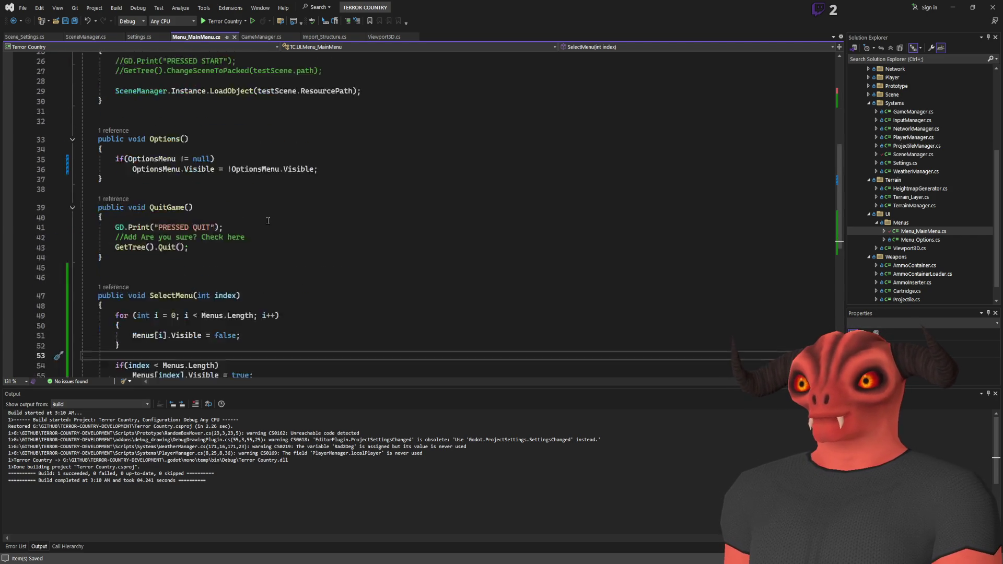
pyautogui.hotkey('alt', 'Tab')
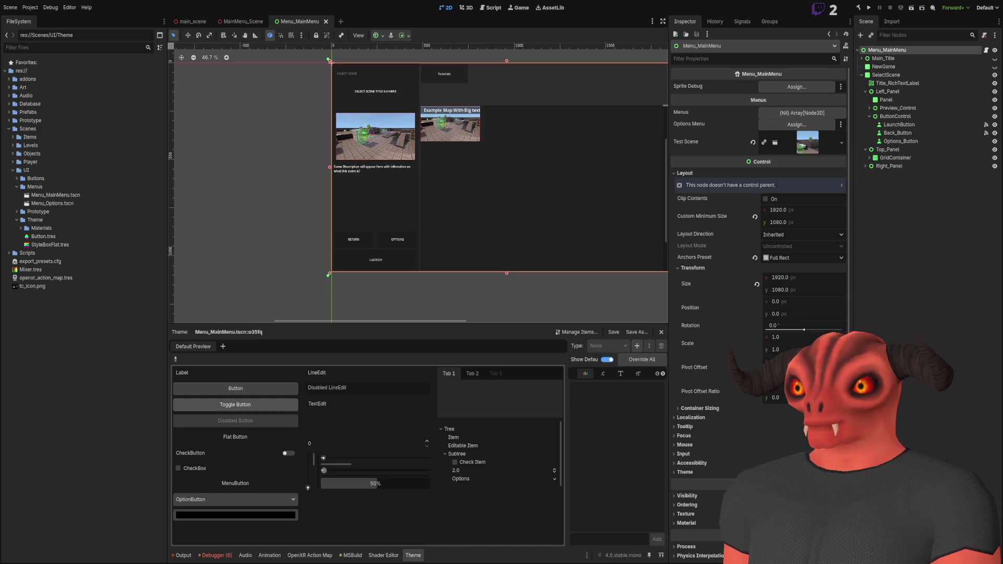
pyautogui.hotkey('alt', 'Tab')
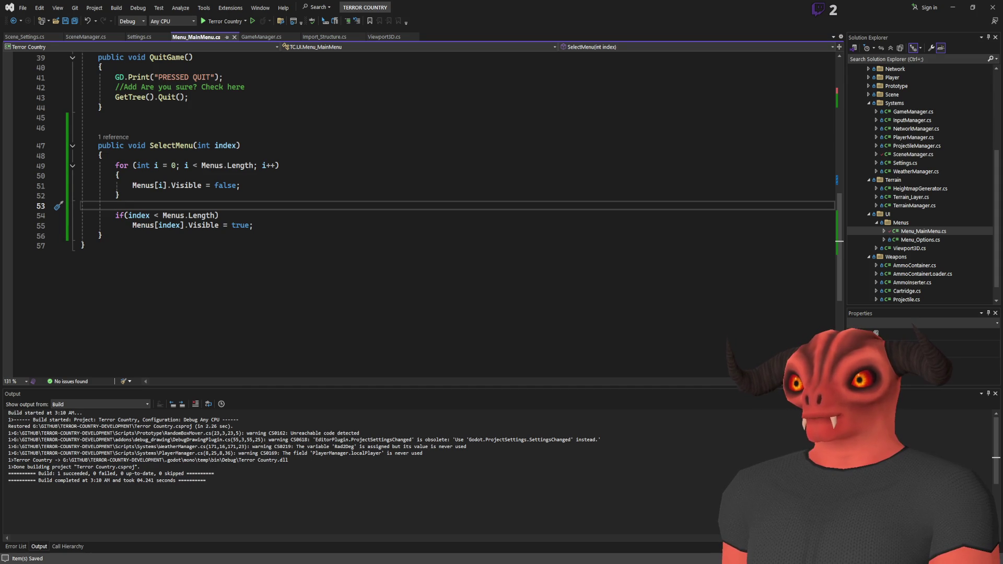
pyautogui.hotkey('alt', 'Tab')
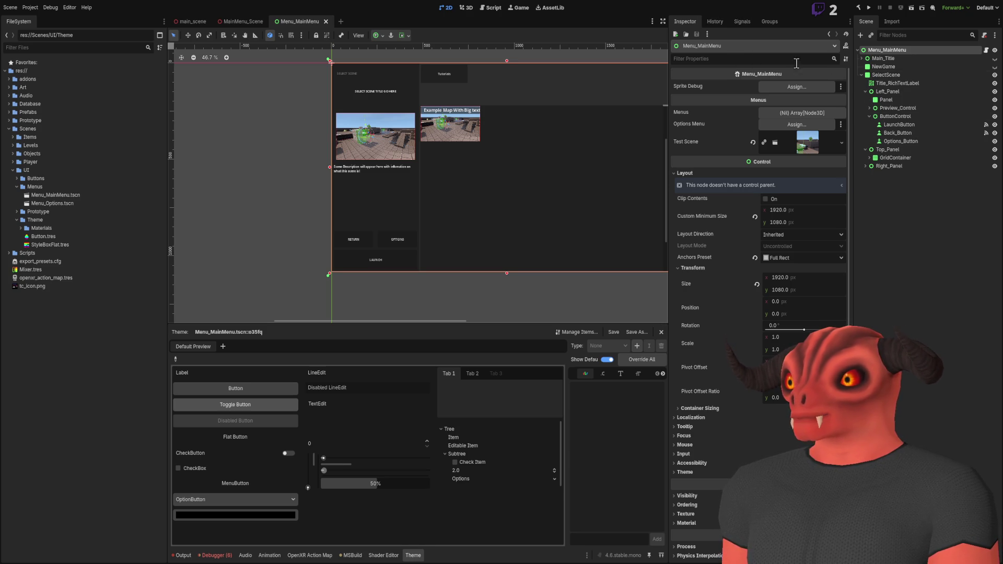
pyautogui.click(888, 166)
# Step: Rebind Back_Button's pressed → SelectMenu connection to pass -1 instead of 0
pyautogui.click(897, 134)
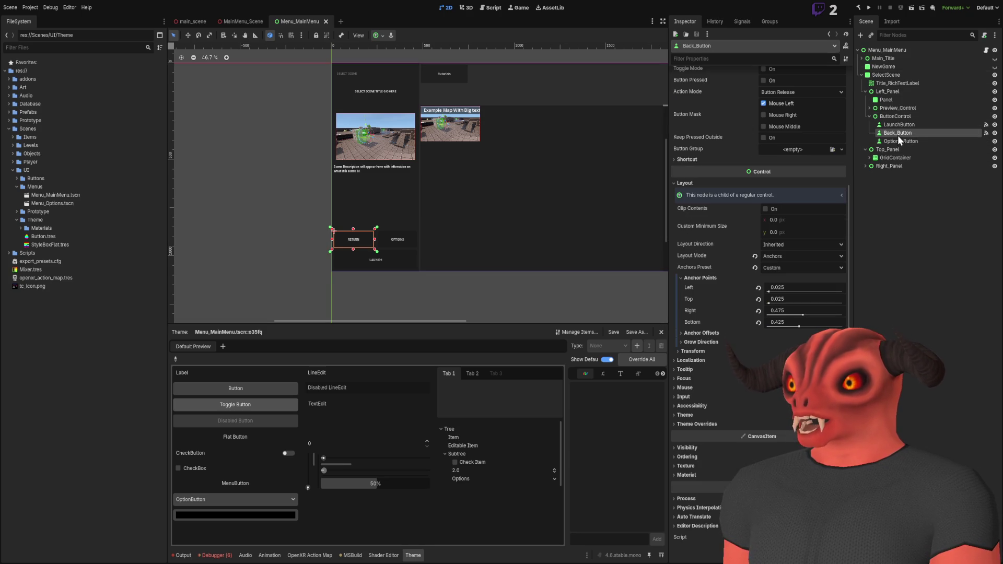
pyautogui.click(733, 25)
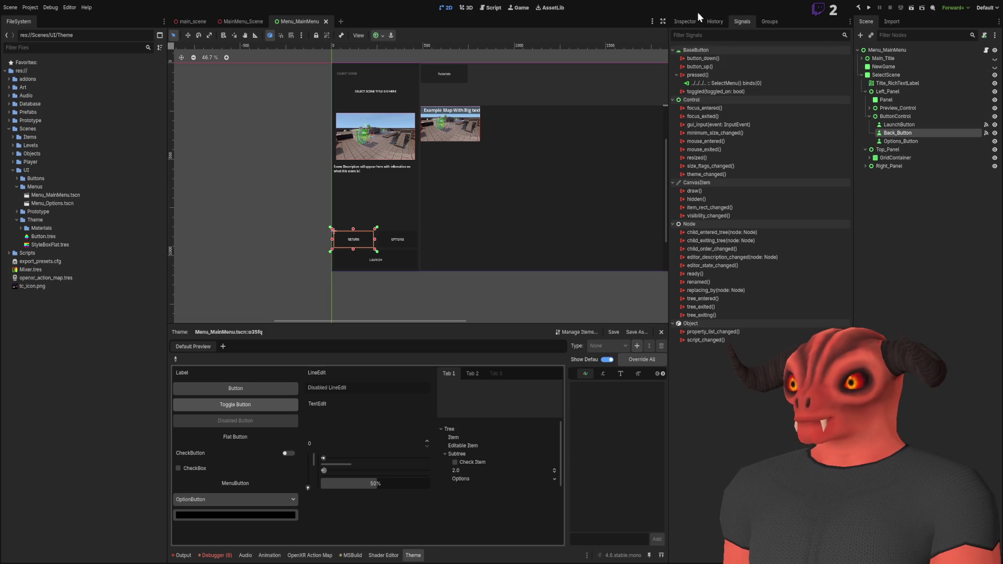
pyautogui.click(719, 83)
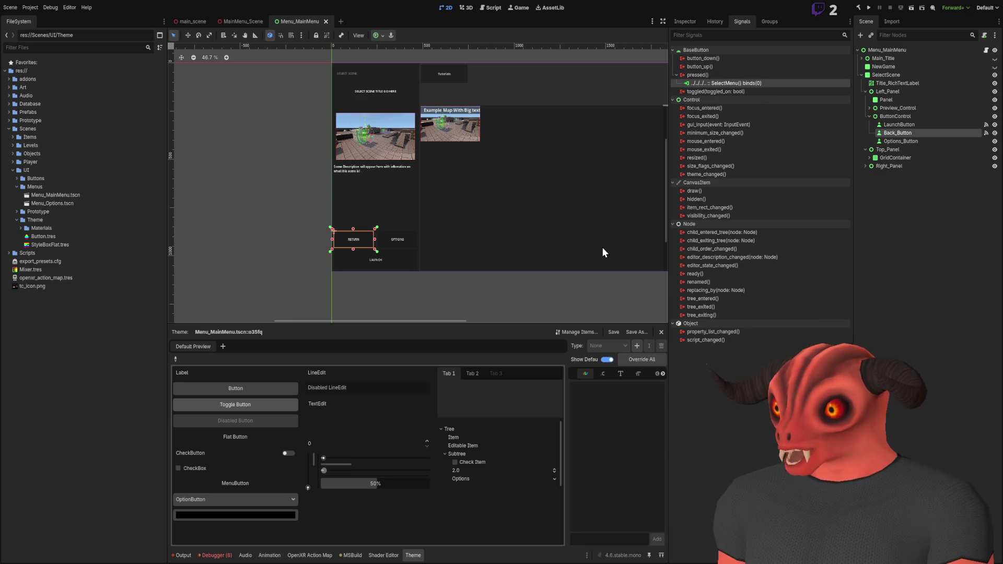
pyautogui.hotkey('ctrl', 'z')
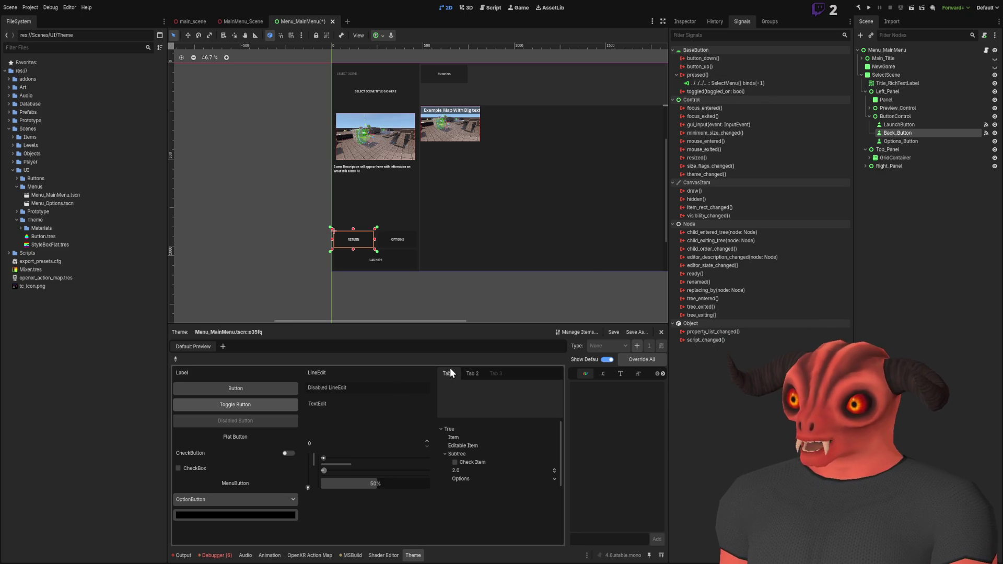
pyautogui.scroll(2, 518, 168)
pyautogui.scroll(-2, 526, 165)
pyautogui.scroll(1, 527, 164)
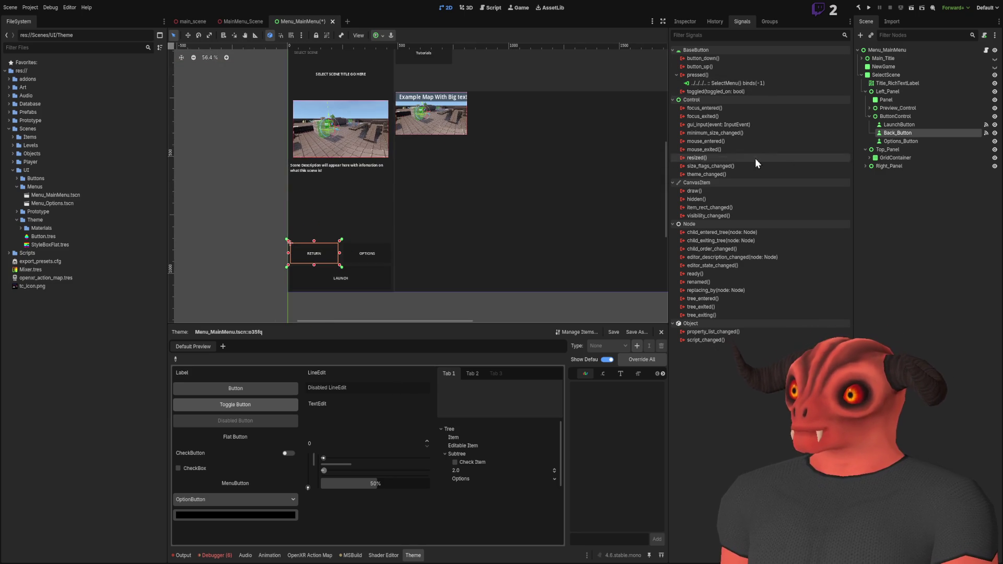
pyautogui.click(899, 128)
pyautogui.scroll(-2, 480, 101)
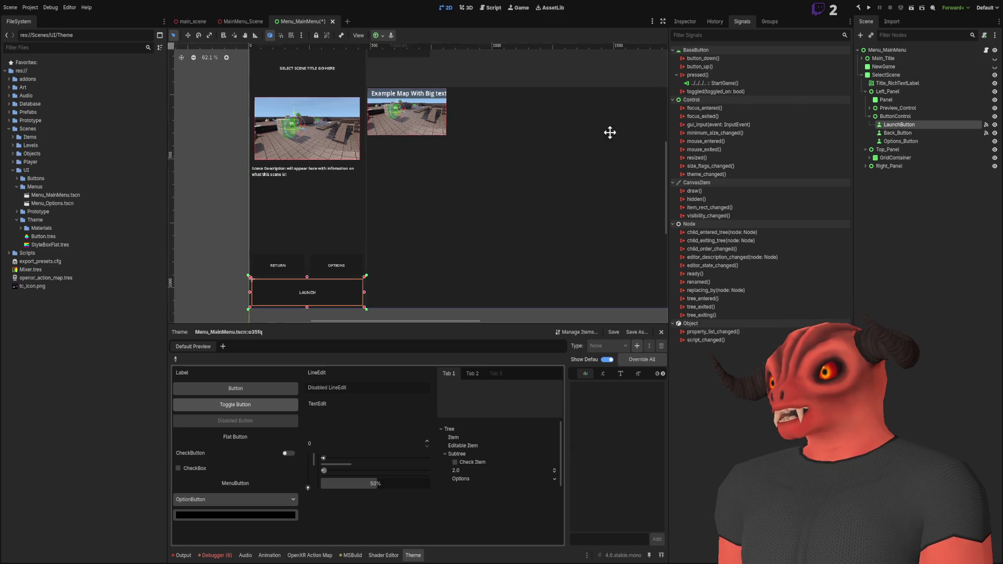
pyautogui.scroll(2, 491, 161)
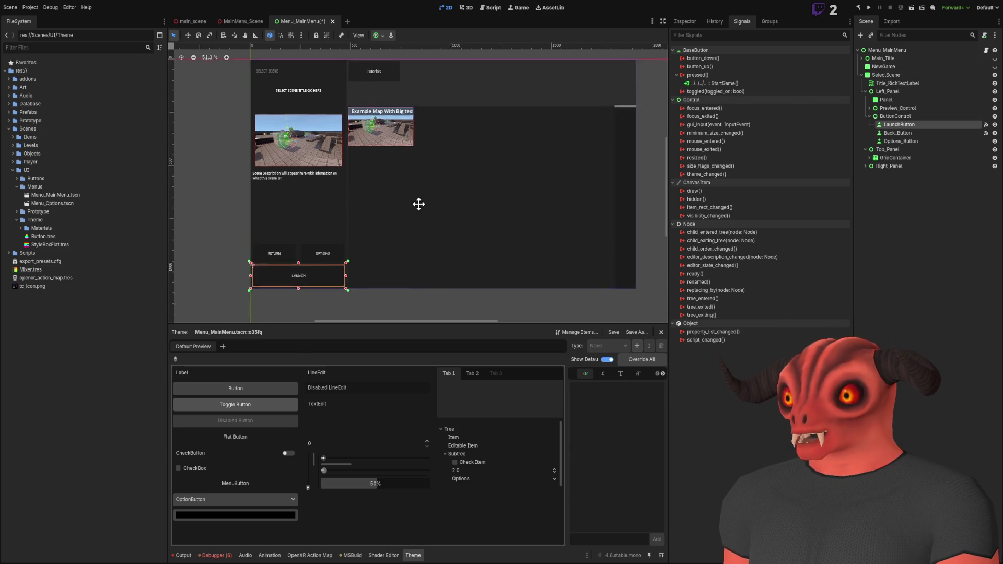
# Step: Select Menu_MainMenu and try dropping scene nodes onto its empty Node3D Menus array
pyautogui.click(914, 215)
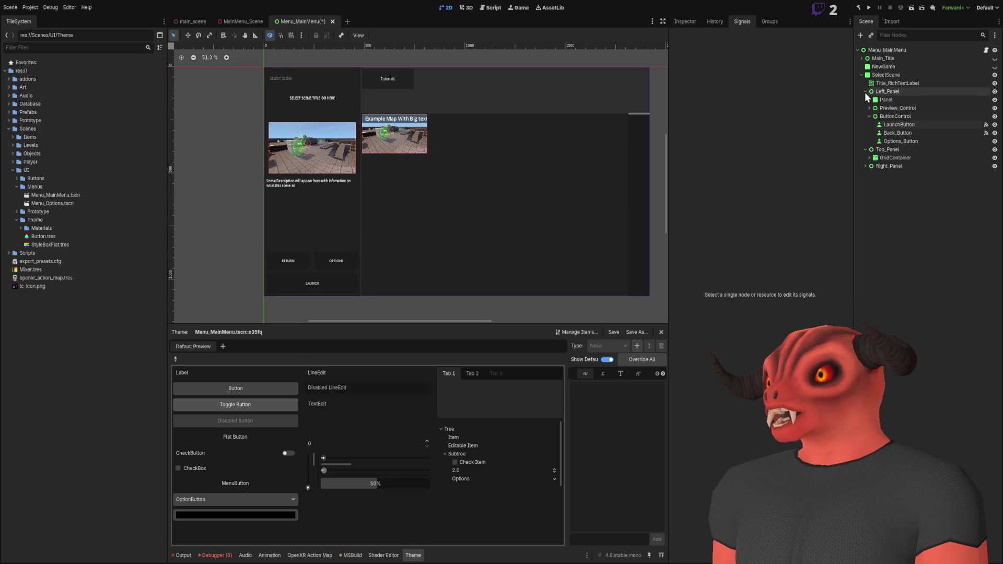
pyautogui.click(884, 51)
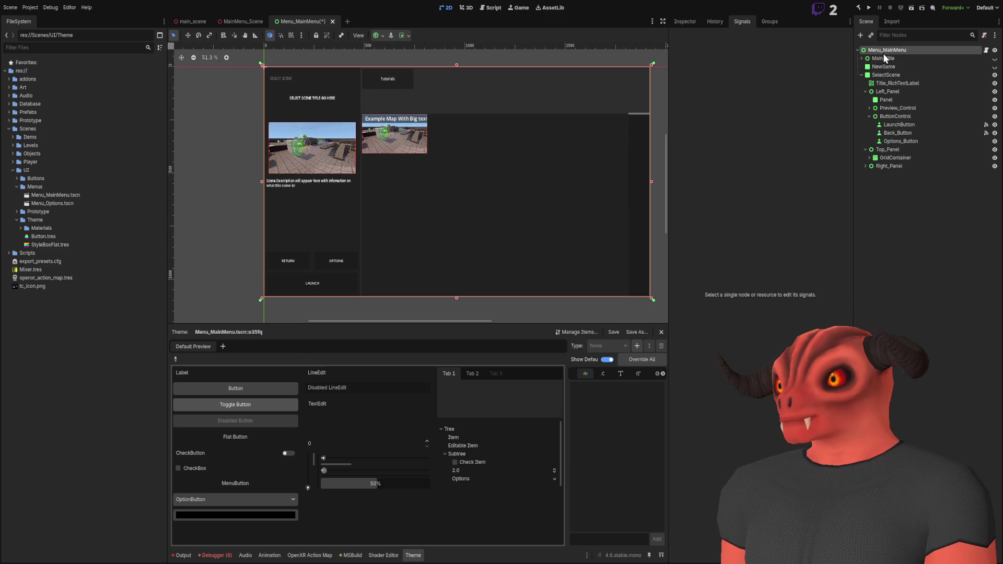
pyautogui.click(693, 21)
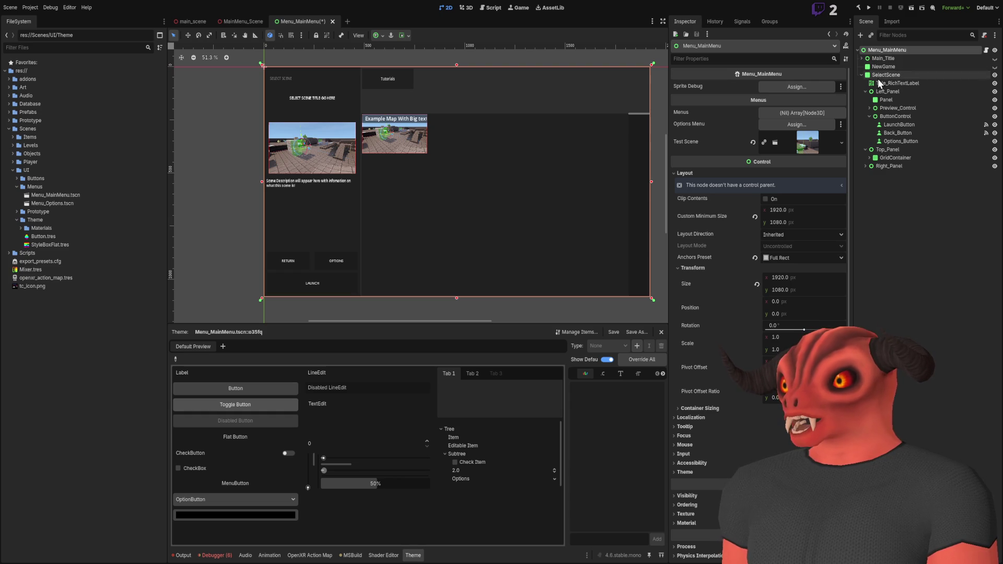
pyautogui.moveTo(878, 75)
pyautogui.mouseDown()
pyautogui.moveTo(785, 135)
pyautogui.moveTo(879, 84)
pyautogui.mouseUp()
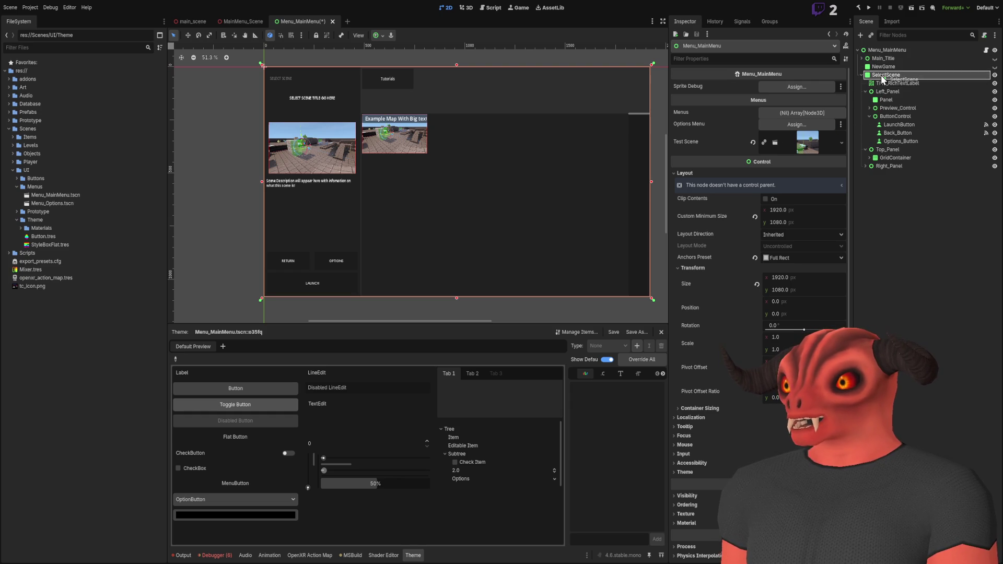
pyautogui.click(888, 68)
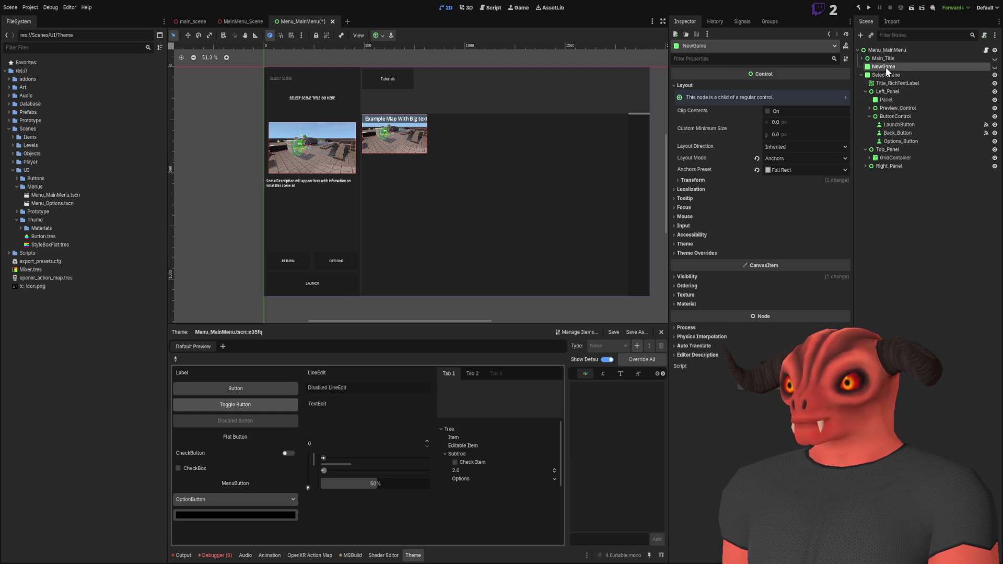
pyautogui.click(885, 51)
pyautogui.moveTo(886, 69)
pyautogui.mouseDown()
pyautogui.moveTo(809, 114)
pyautogui.moveTo(882, 70)
pyautogui.moveTo(809, 131)
pyautogui.moveTo(784, 113)
pyautogui.mouseUp()
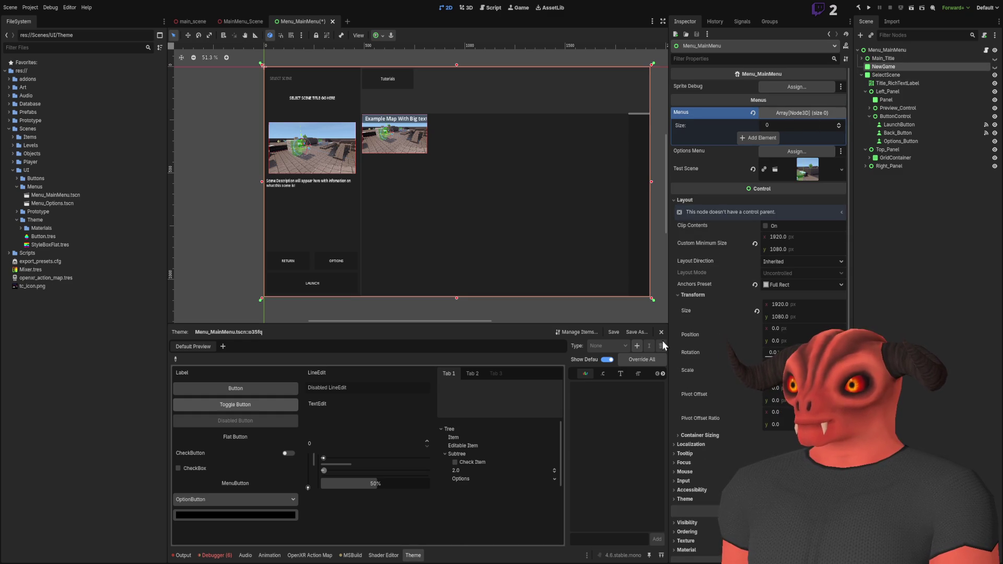
pyautogui.hotkey('alt', 'Tab')
pyautogui.scroll(8, 249, 128)
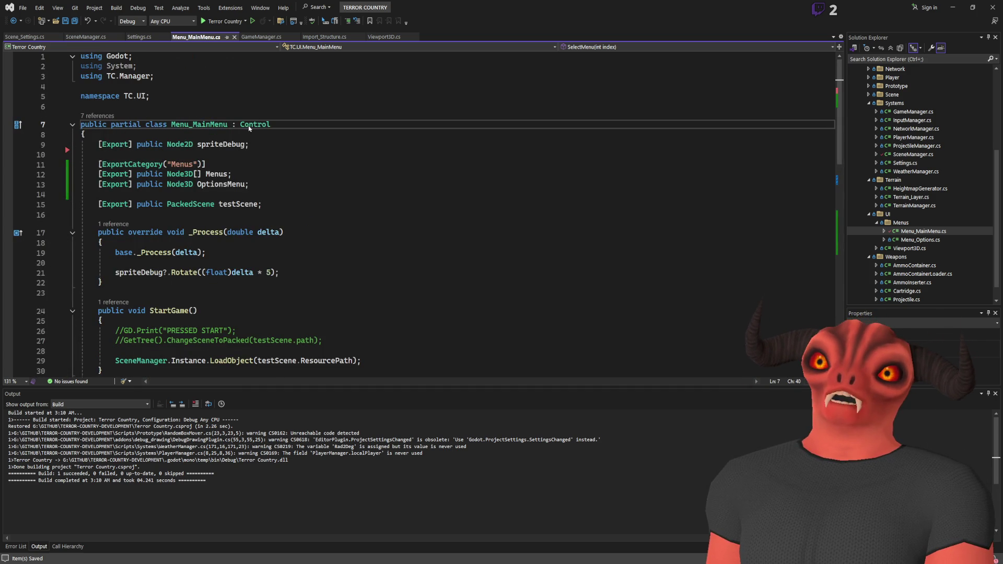
# Step: Peek at the Control and CanvasItem class definitions in Visual Studio
pyautogui.hotkey('alt', 'F12')
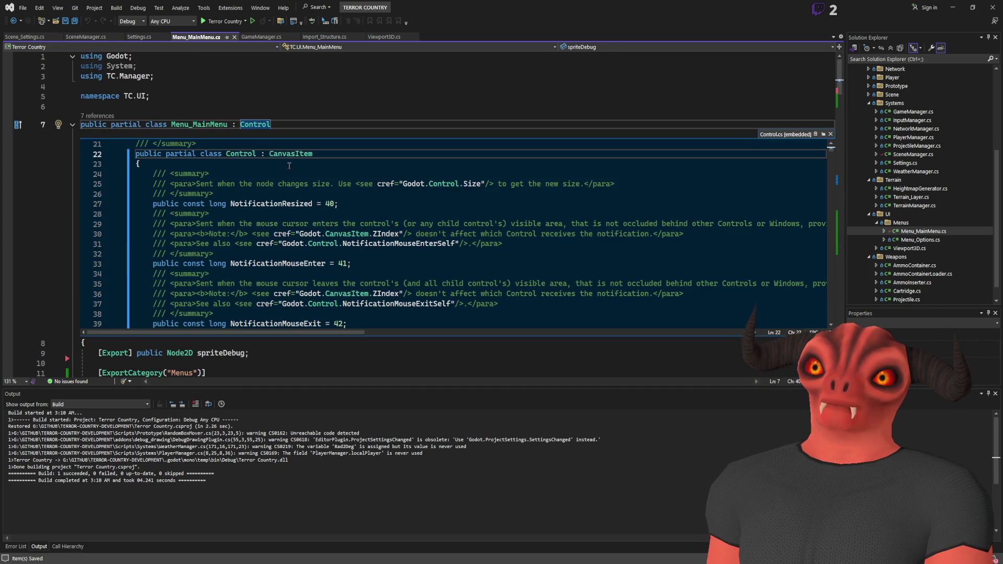
pyautogui.click(293, 154)
pyautogui.hotkey('alt', 'F12')
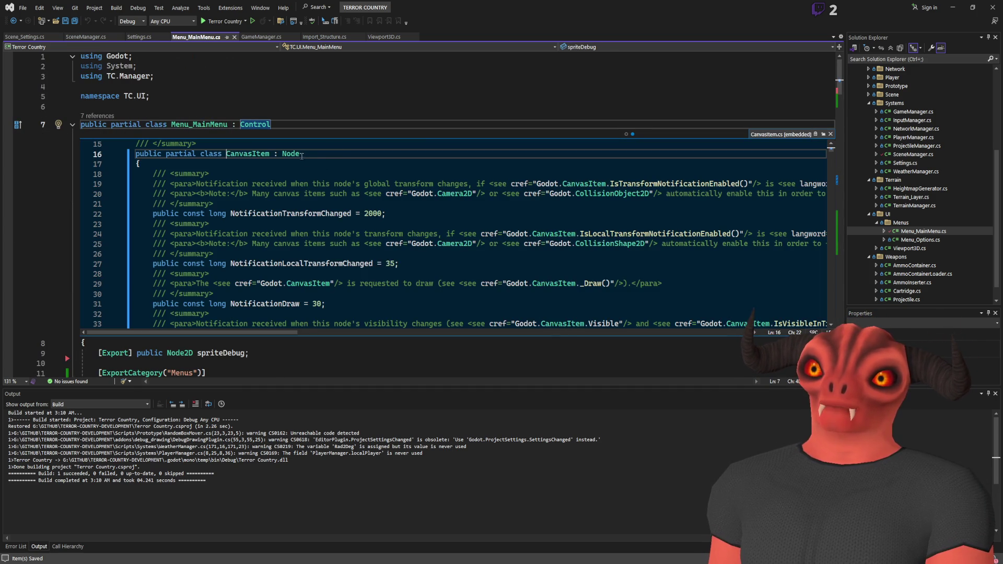
pyautogui.click(831, 134)
pyautogui.scroll(-5, 389, 139)
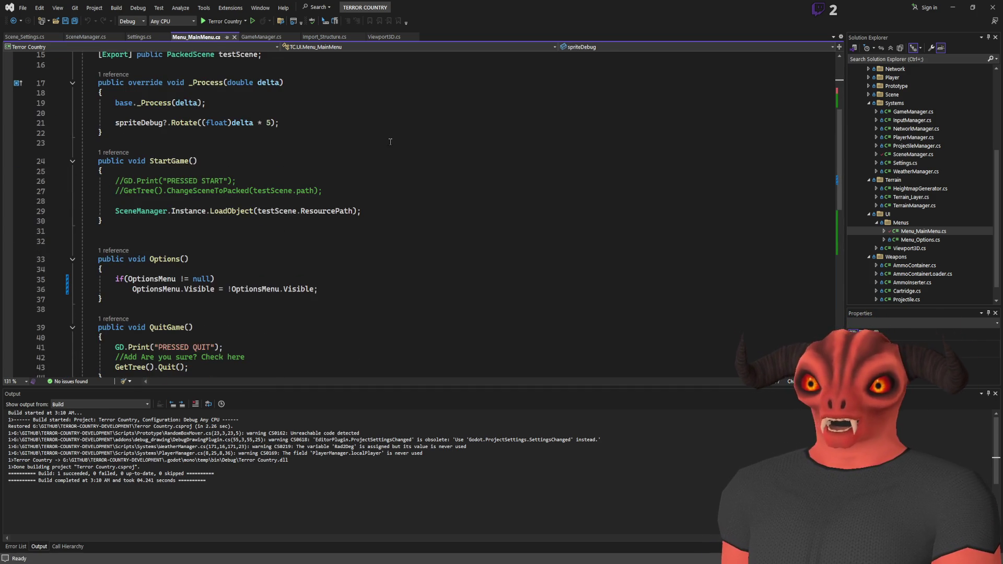
pyautogui.scroll(-3, 389, 139)
pyautogui.scroll(3, 366, 147)
pyautogui.scroll(-4, 316, 155)
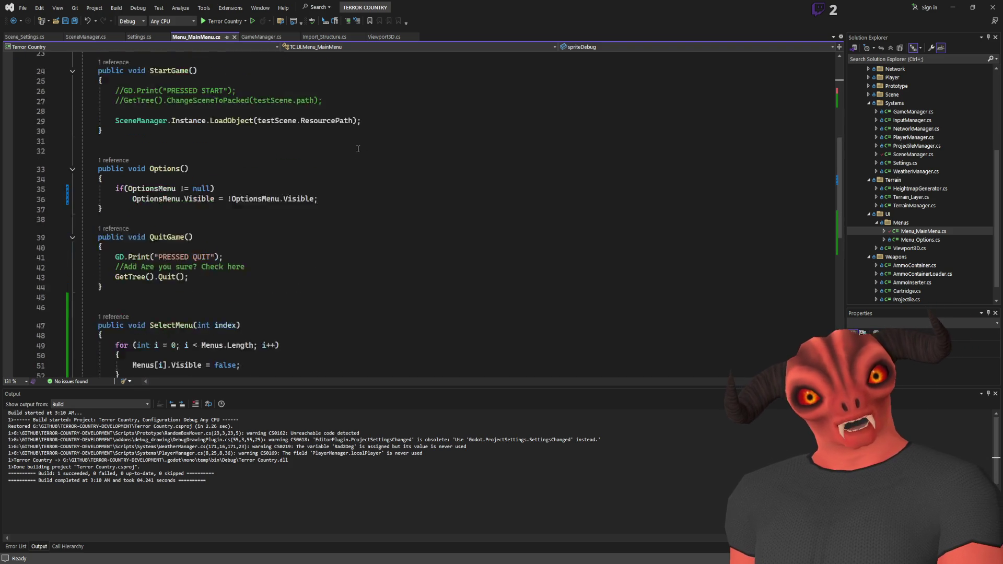
pyautogui.scroll(9, 316, 155)
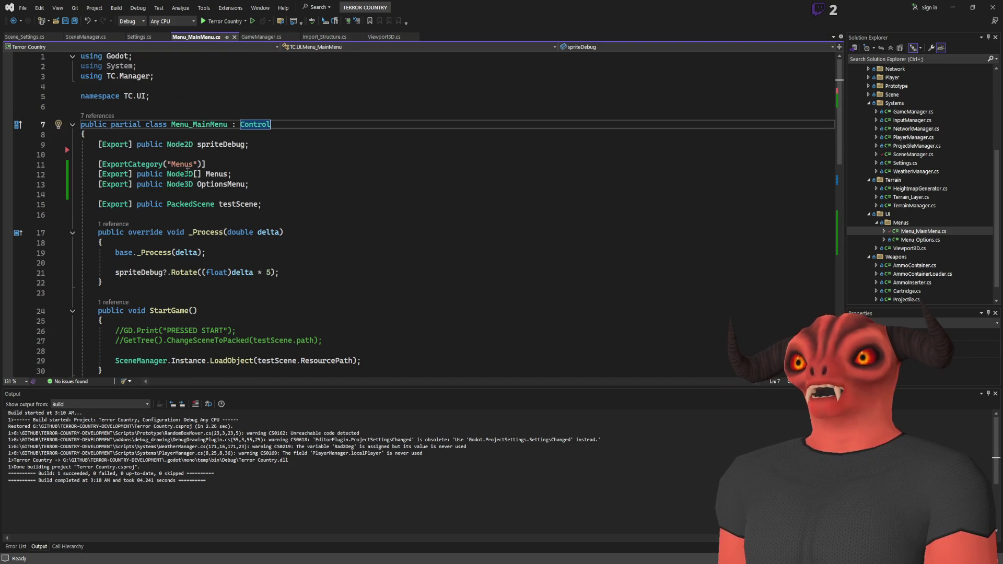
# Step: Change the Menus array type from Node3D to Node and save
pyautogui.doubleClick(183, 177)
pyautogui.write('Node')
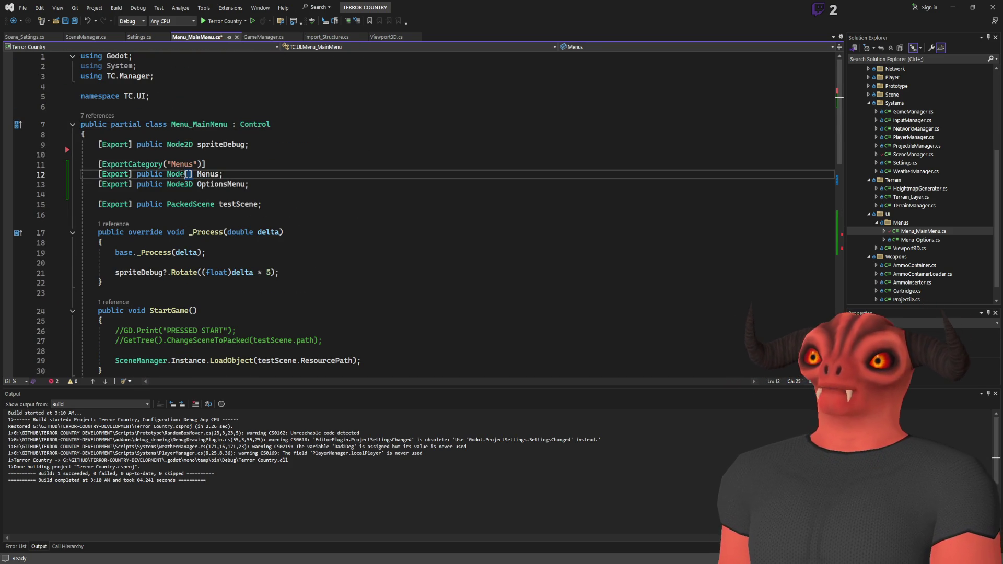
pyautogui.hotkey('ctrl', 's')
pyautogui.click(398, 163)
pyautogui.scroll(-13, 399, 164)
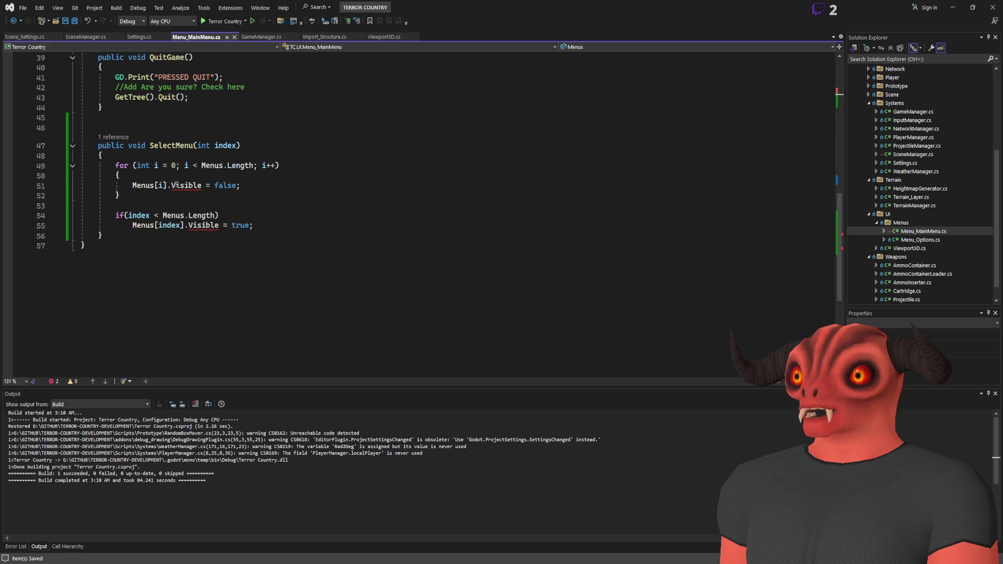
pyautogui.scroll(13, 176, 172)
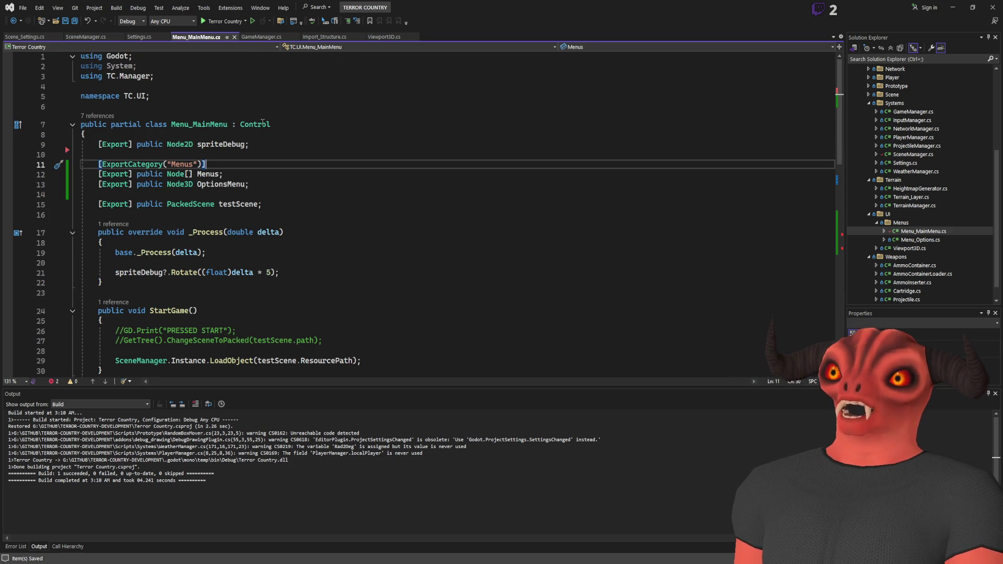
# Step: Peek at the definition of the Control base class in the class declaration
pyautogui.click(247, 126)
pyautogui.doubleClick(247, 125)
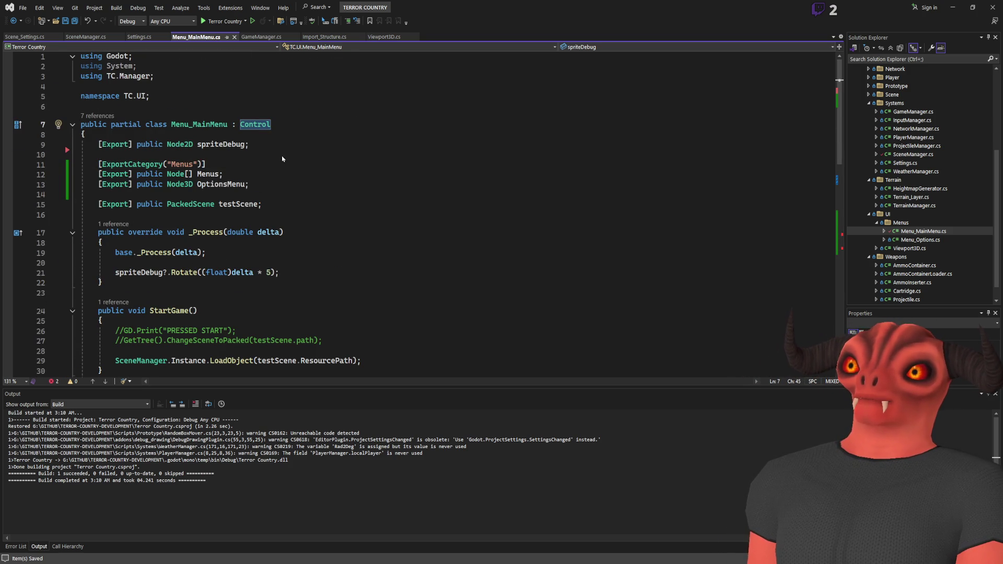
pyautogui.hotkey('alt', 'F12')
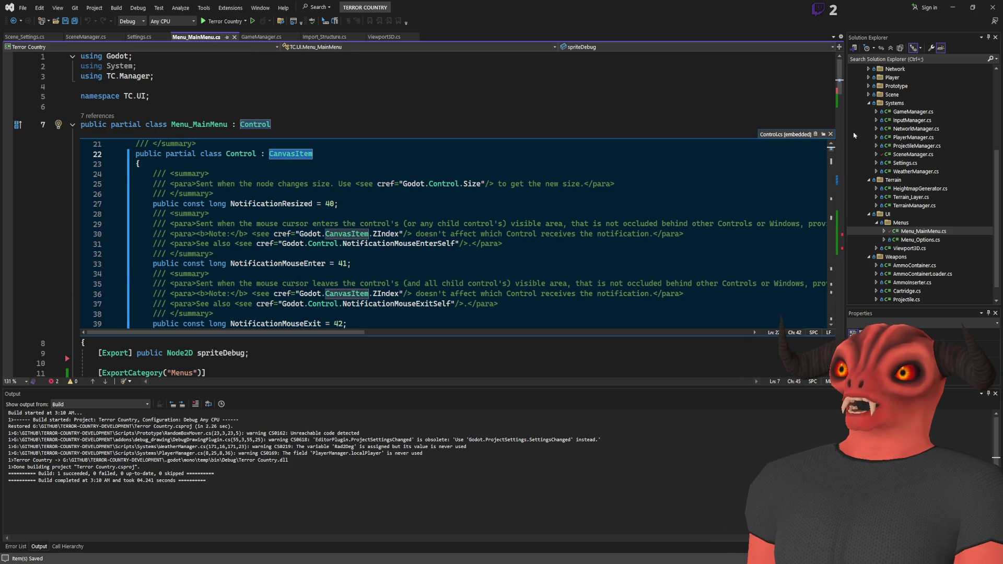
pyautogui.click(831, 134)
pyautogui.scroll(-4, 176, 113)
pyautogui.scroll(2, 175, 113)
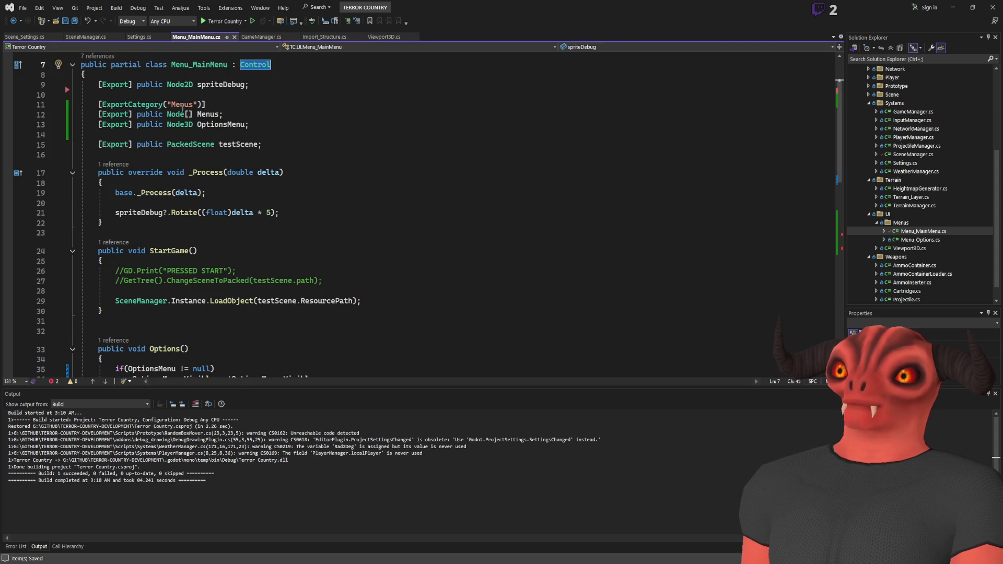
# Step: Retype the Menus array as CanvasItem[] and save the script
pyautogui.doubleClick(175, 113)
pyautogui.write('Control')
pyautogui.scroll(-8, 383, 119)
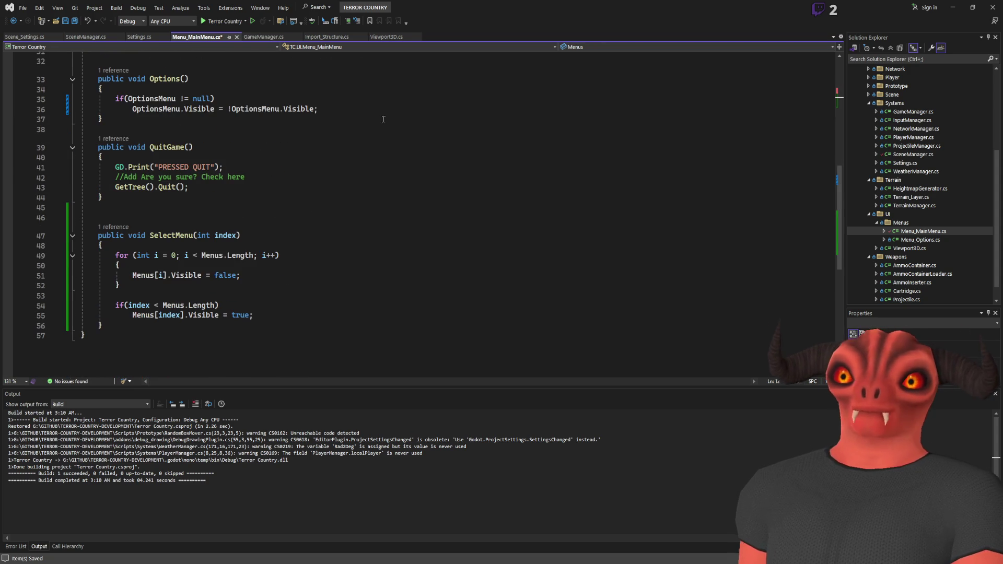
pyautogui.scroll(9, 384, 119)
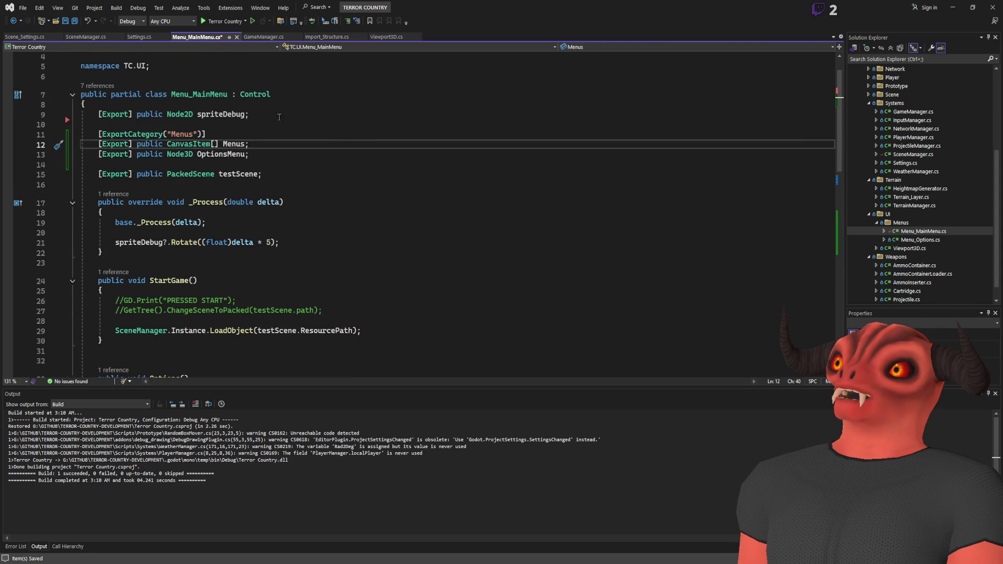
pyautogui.scroll(-10, 246, 169)
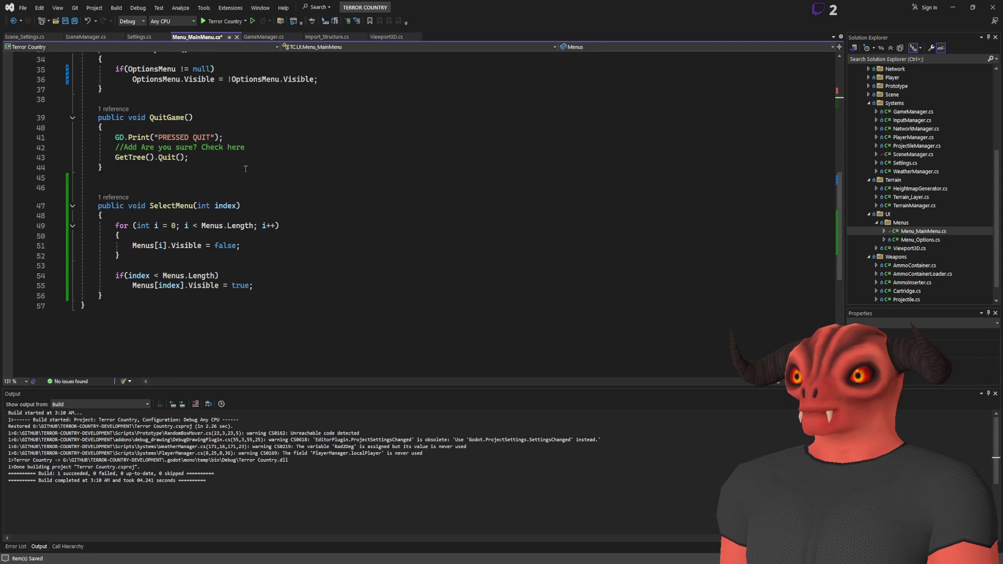
pyautogui.click(241, 206)
pyautogui.hotkey('ctrl', 's')
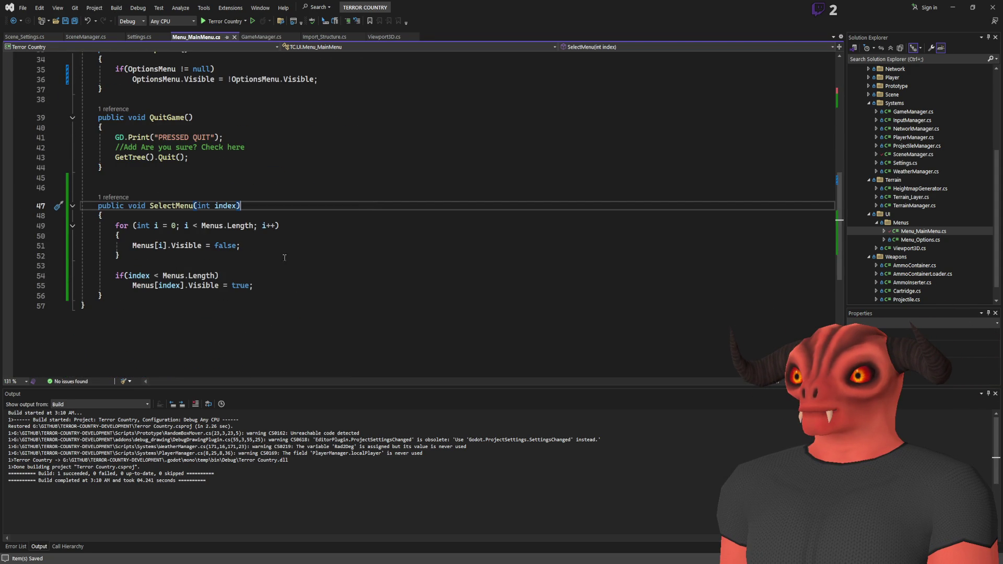
pyautogui.hotkey('alt', 'Tab')
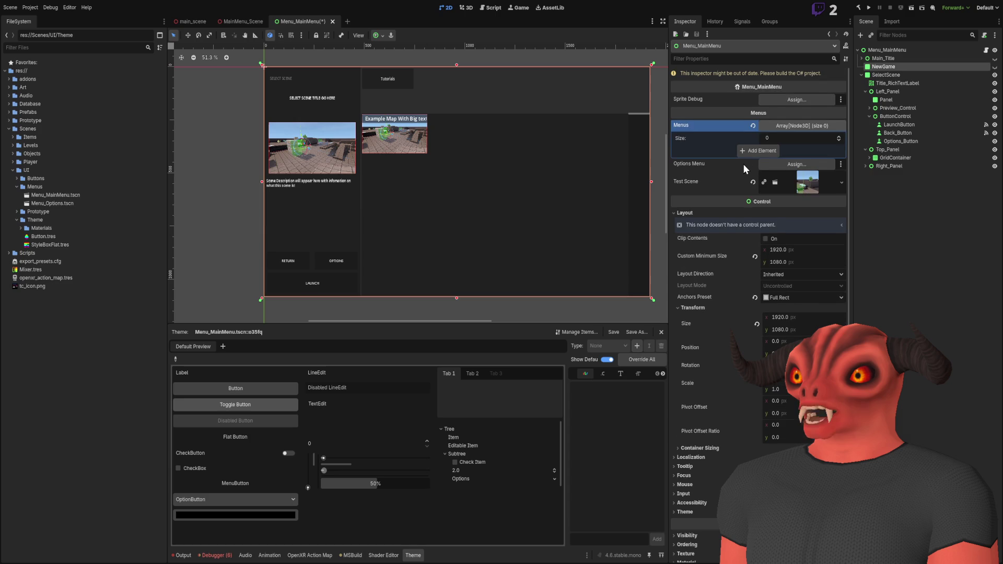
# Step: Rebuild the project, expand Menus, and add an element holding a scene node
pyautogui.click(857, 7)
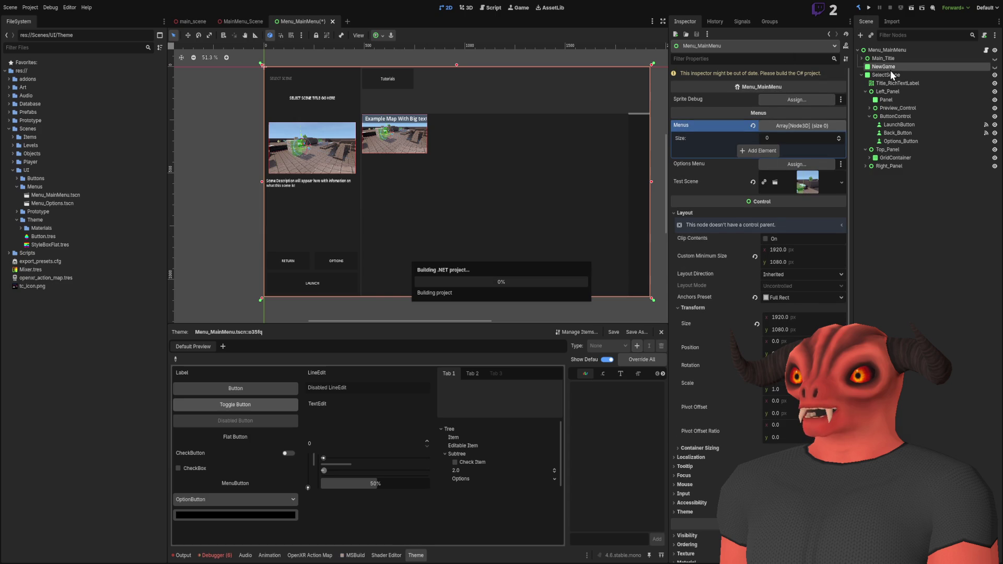
pyautogui.moveTo(886, 68)
pyautogui.mouseDown()
pyautogui.moveTo(813, 118)
pyautogui.moveTo(899, 86)
pyautogui.moveTo(877, 68)
pyautogui.moveTo(753, 116)
pyautogui.mouseUp()
pyautogui.click(805, 114)
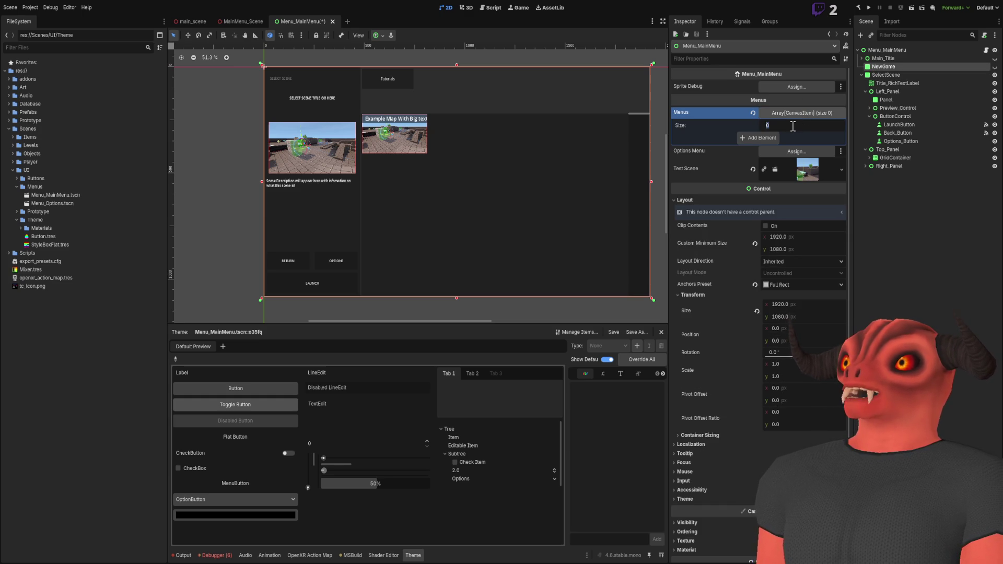
pyautogui.moveTo(793, 125); pyautogui.dragTo(804, 129)
pyautogui.moveTo(875, 75); pyautogui.dragTo(789, 136)
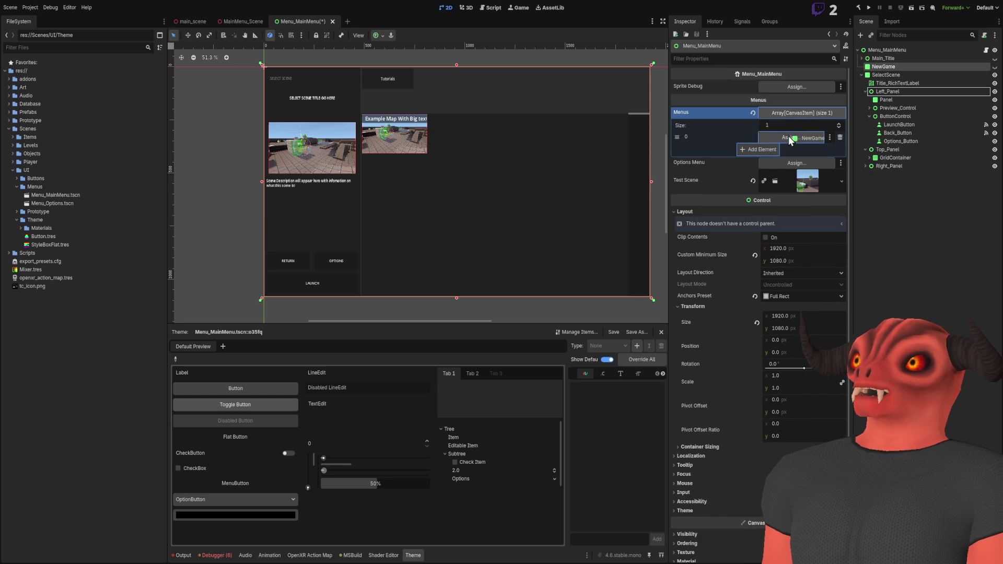
# Step: Remove the added element so the CanvasItem Menus array is empty again
pyautogui.click(879, 75)
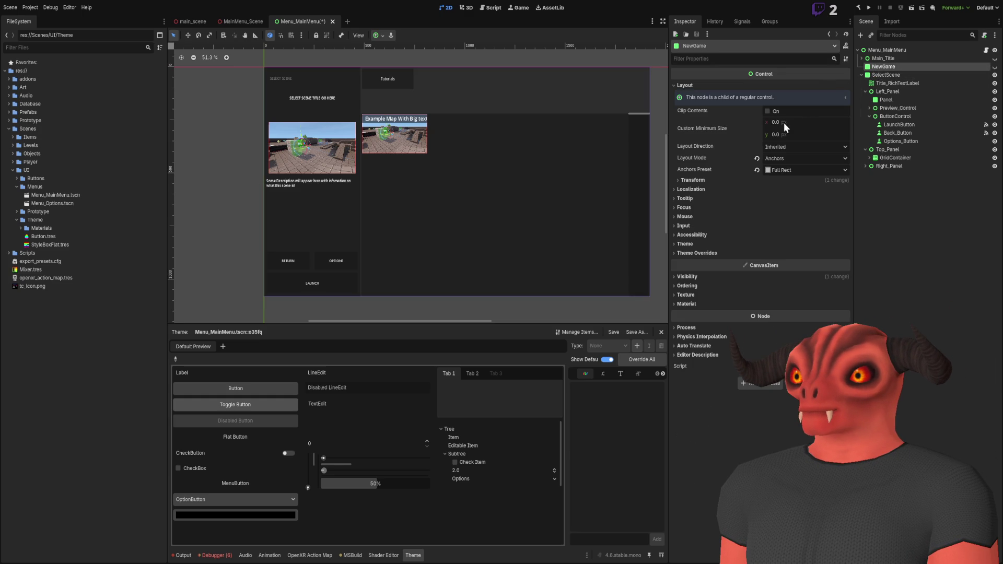
pyautogui.click(878, 49)
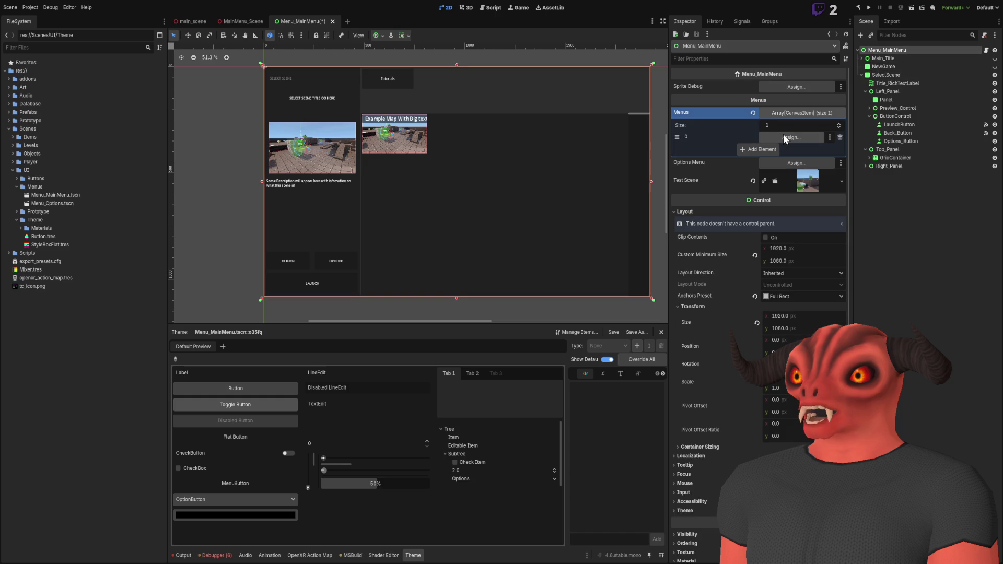
pyautogui.click(841, 137)
pyautogui.moveTo(883, 66); pyautogui.dragTo(784, 124)
pyautogui.moveTo(845, 81)
pyautogui.mouseDown()
pyautogui.moveTo(876, 73)
pyautogui.moveTo(862, 52)
pyautogui.mouseUp()
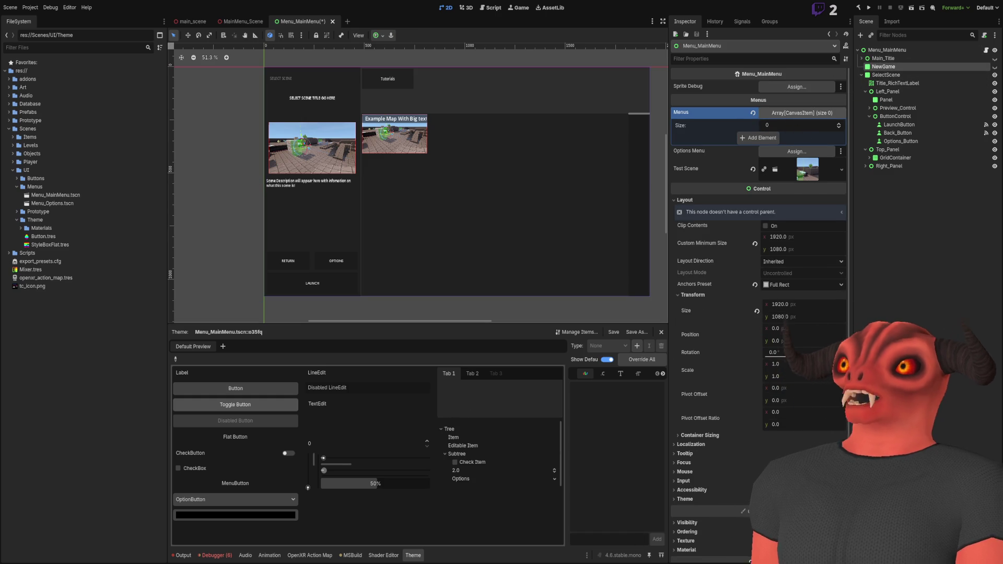
pyautogui.hotkey('alt', 'Tab')
# Step: Retype the Menus array as Control[], save, and rebuild the project in Godot
pyautogui.scroll(11, 238, 123)
pyautogui.doubleClick(178, 174)
pyautogui.write('ConvasItem')
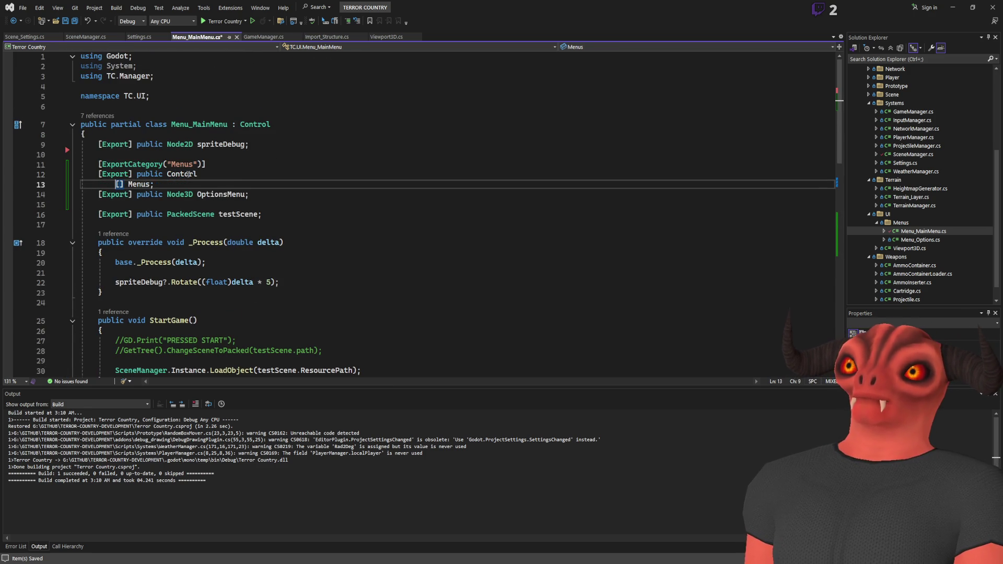
pyautogui.hotkey('ctrl', 's')
pyautogui.write('Control')
pyautogui.hotkey('ctrl', 's')
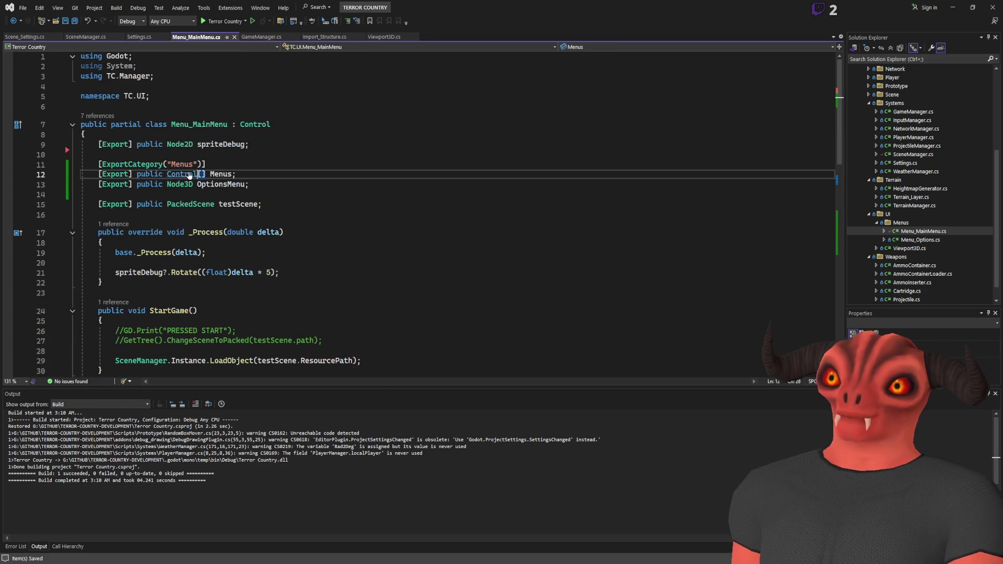
pyautogui.scroll(-13, 259, 169)
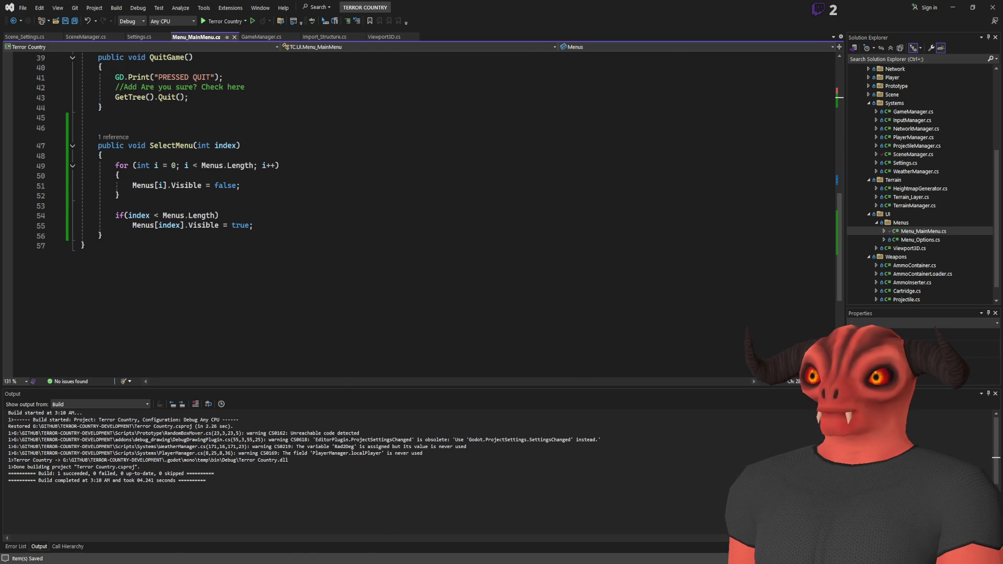
pyautogui.hotkey('alt', 'Tab')
pyautogui.click(858, 8)
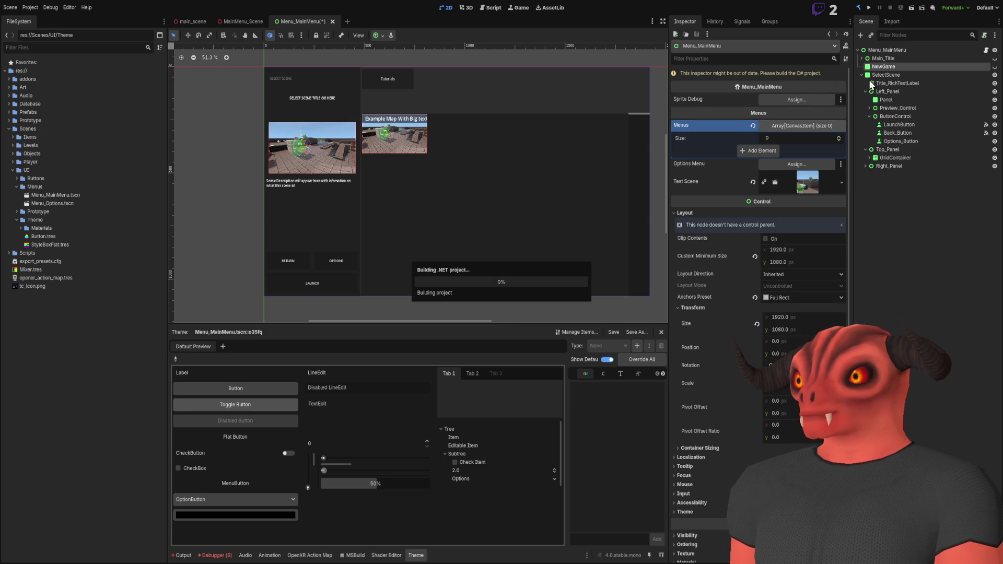
# Step: Set Menu_MainMenu's Menus array size to 2 and drop NewGame into element 0
pyautogui.click(890, 51)
pyautogui.moveTo(888, 73); pyautogui.dragTo(817, 129)
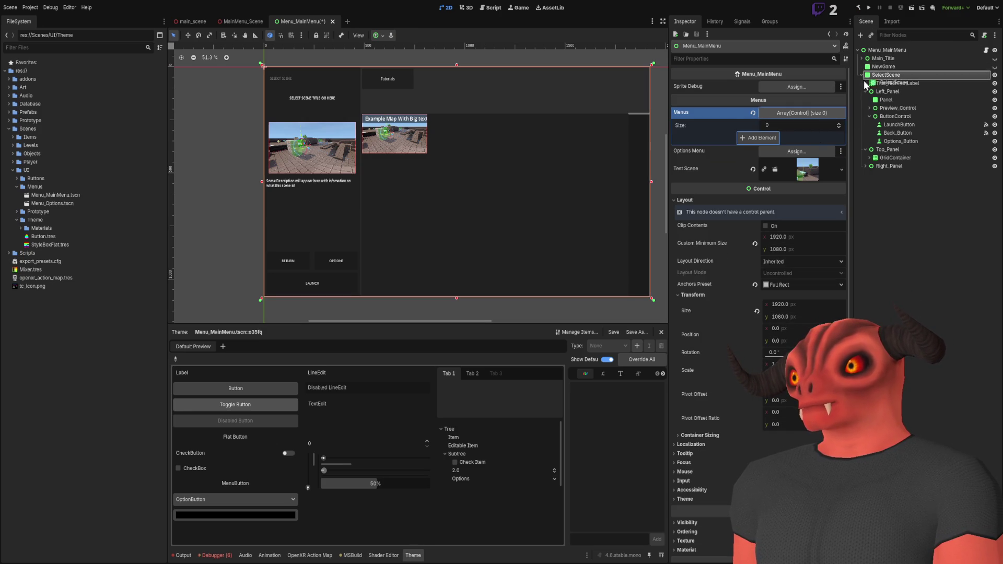
pyautogui.click(890, 92)
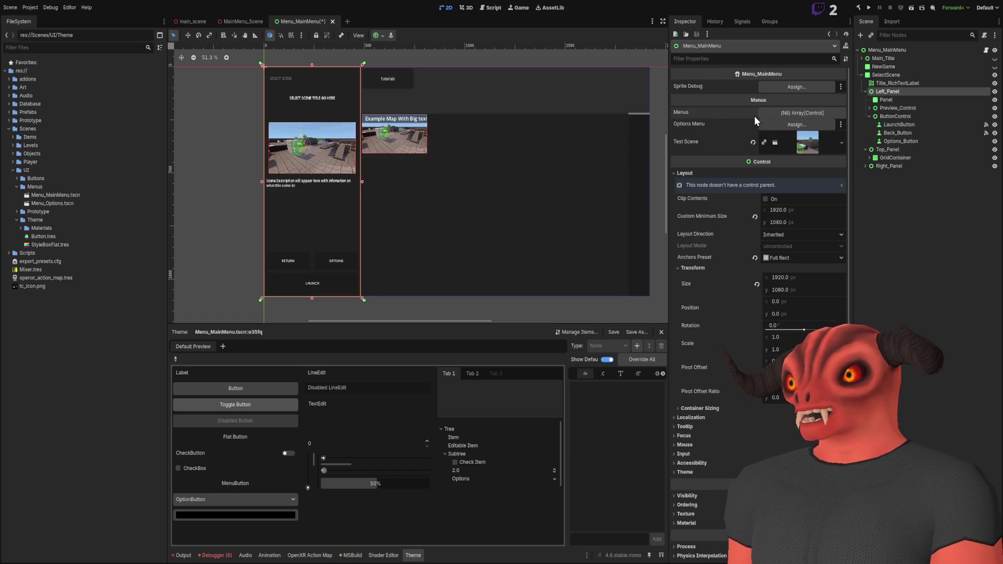
pyautogui.click(895, 212)
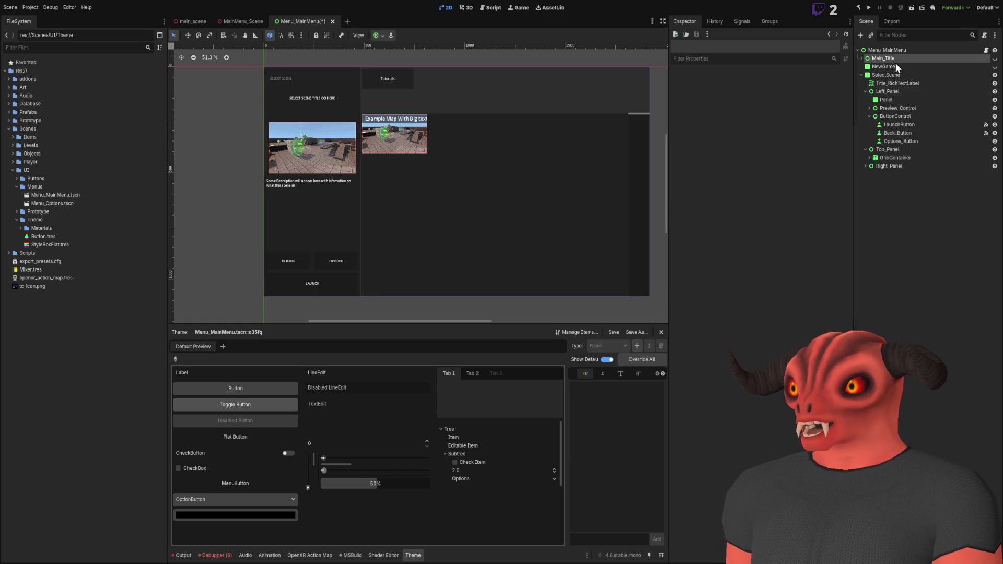
pyautogui.click(891, 50)
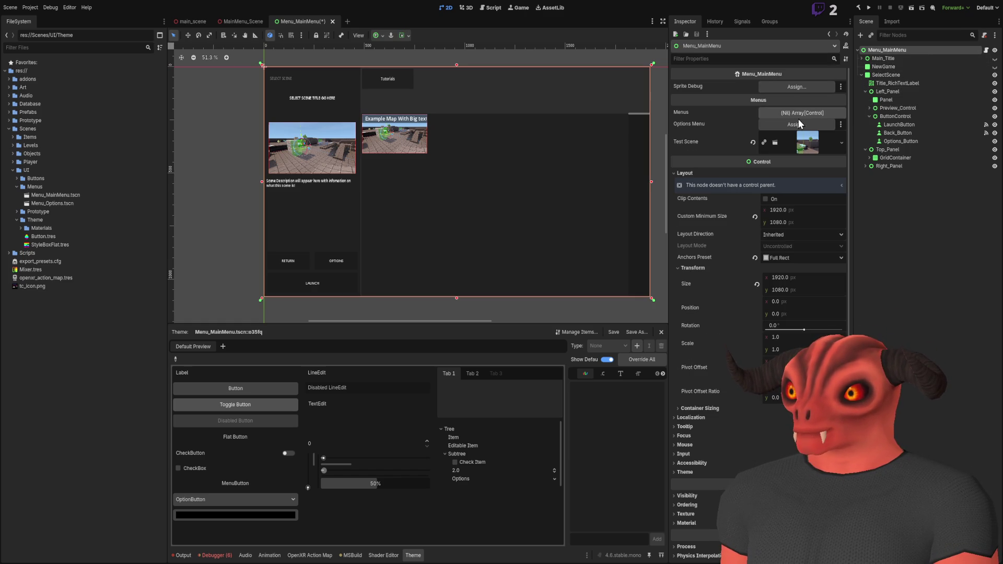
pyautogui.click(798, 115)
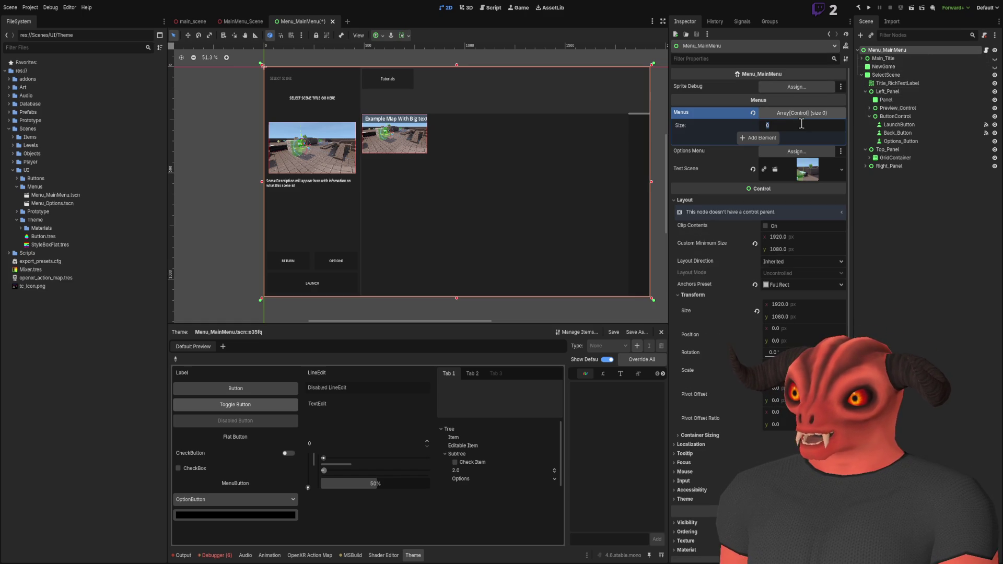
pyautogui.write('2')
pyautogui.press('Return')
pyautogui.moveTo(884, 66); pyautogui.dragTo(804, 139)
# Step: Drop SelectScene into the second Menus slot and expand Main_Title's buttons
pyautogui.moveTo(889, 77); pyautogui.dragTo(797, 152)
pyautogui.click(870, 107)
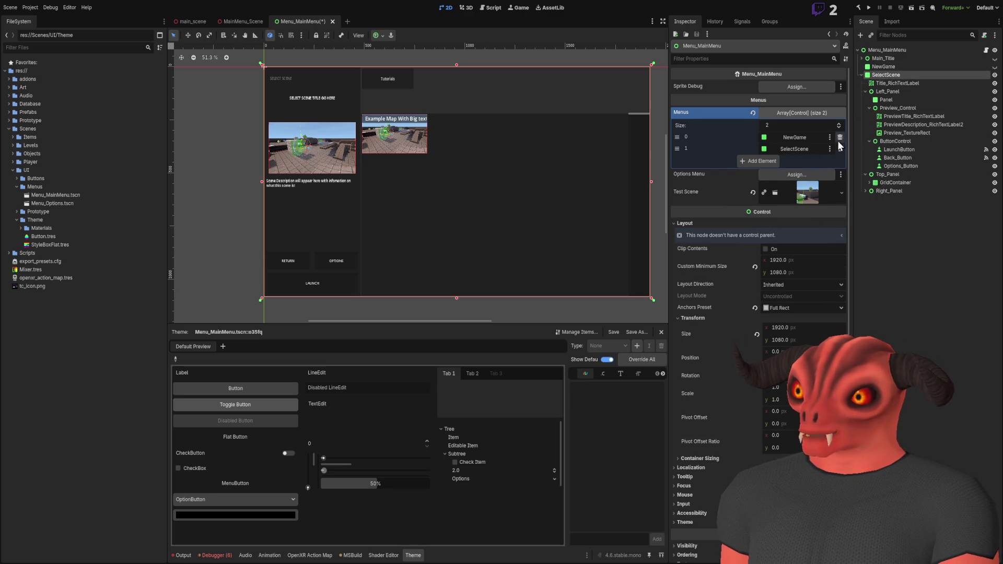
pyautogui.click(861, 75)
pyautogui.click(866, 111)
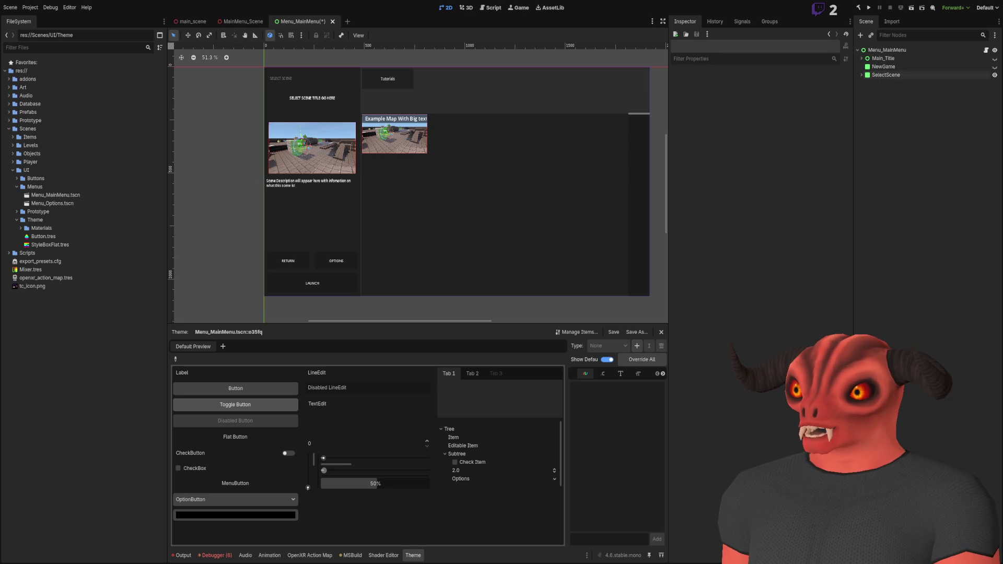
pyautogui.click(881, 59)
pyautogui.click(861, 58)
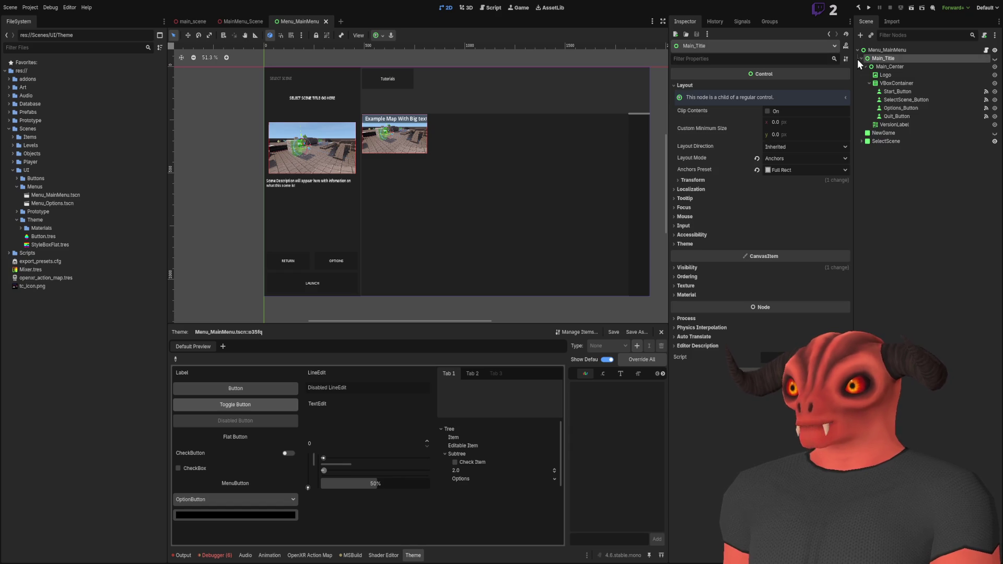
# Step: Check the pressed() connections, making Start_Button call SelectMenu with binding 0
pyautogui.click(890, 92)
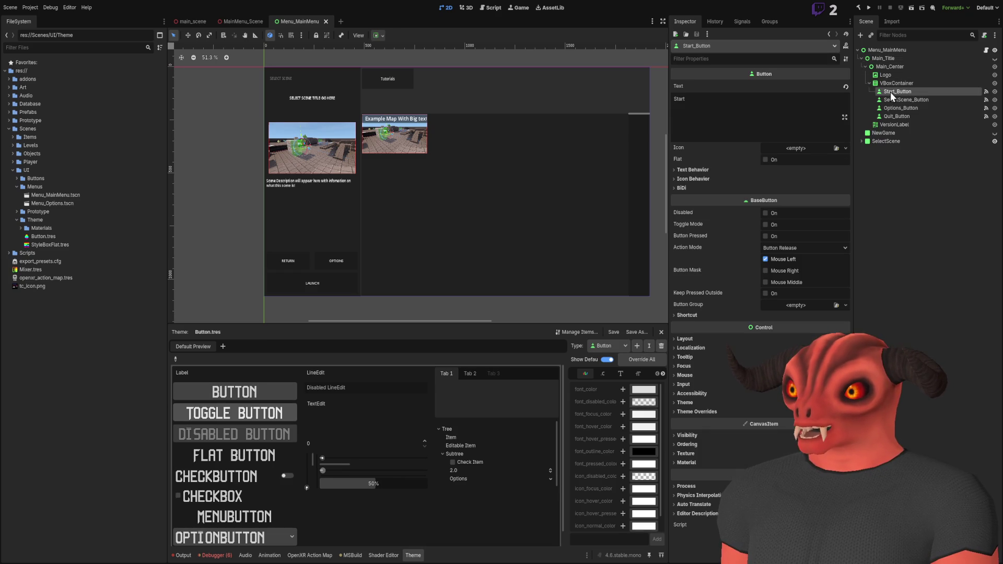
pyautogui.scroll(1, 481, 177)
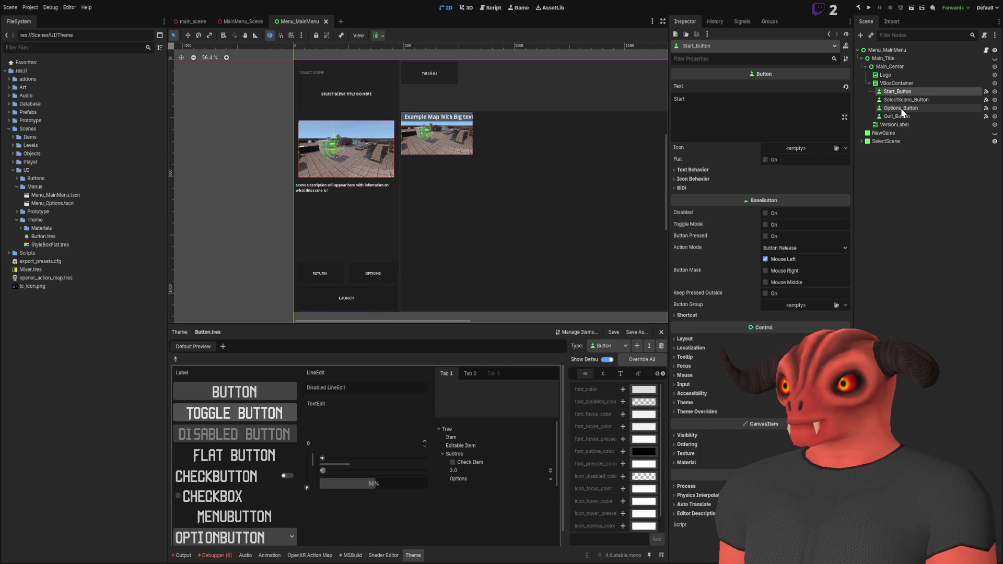
pyautogui.click(912, 97)
pyautogui.scroll(-1, 483, 112)
pyautogui.click(737, 20)
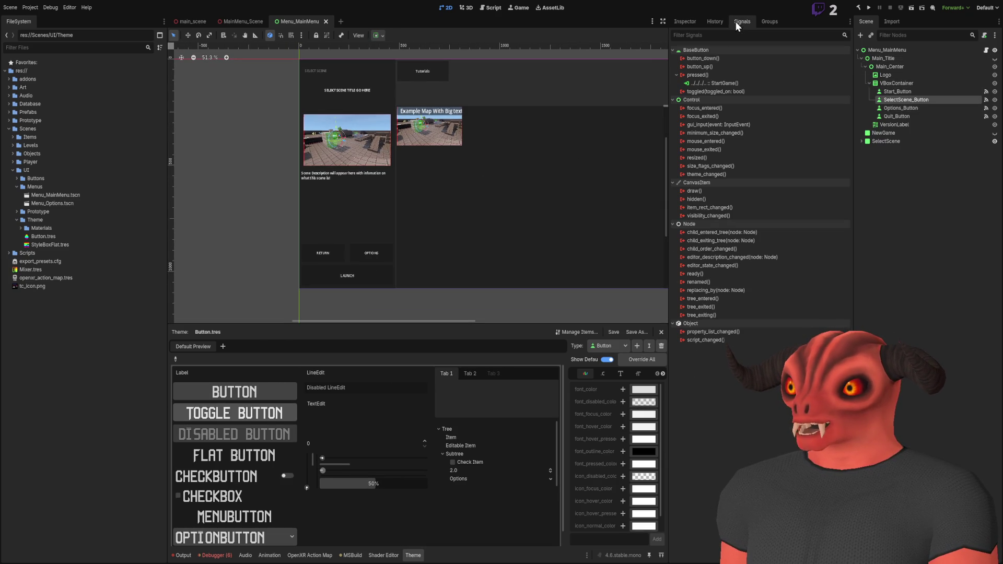
pyautogui.click(710, 83)
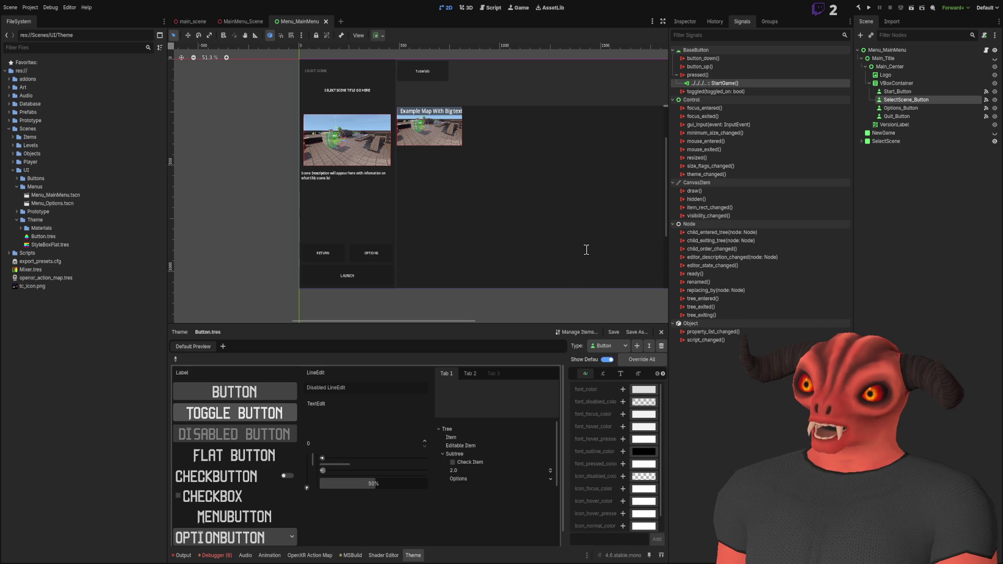
pyautogui.click(909, 92)
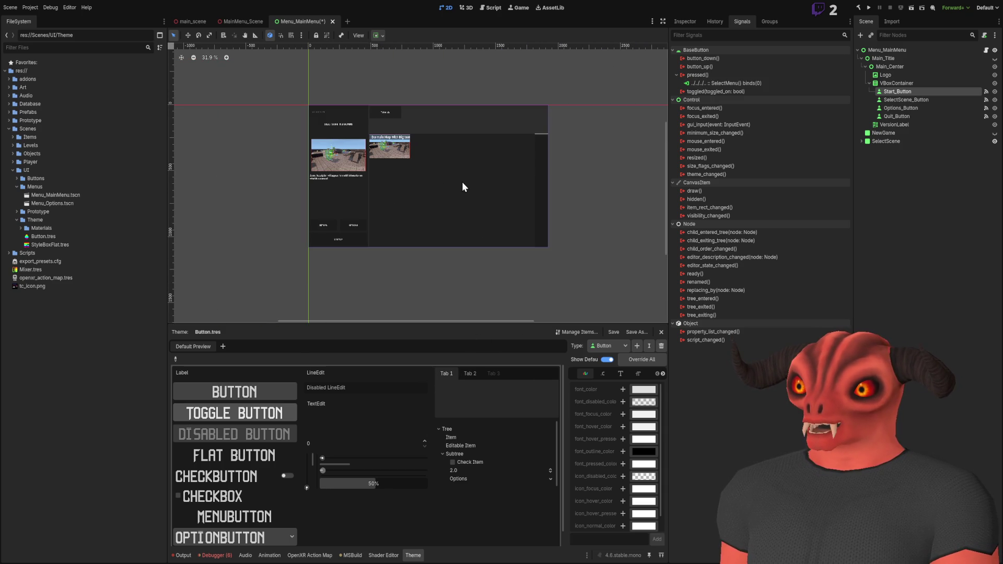
pyautogui.click(902, 202)
# Step: Switch to Visual Studio and scroll through Menu_MainMenu.cs
pyautogui.hotkey('alt', 'Tab')
pyautogui.hotkey('alt', 'Tab')
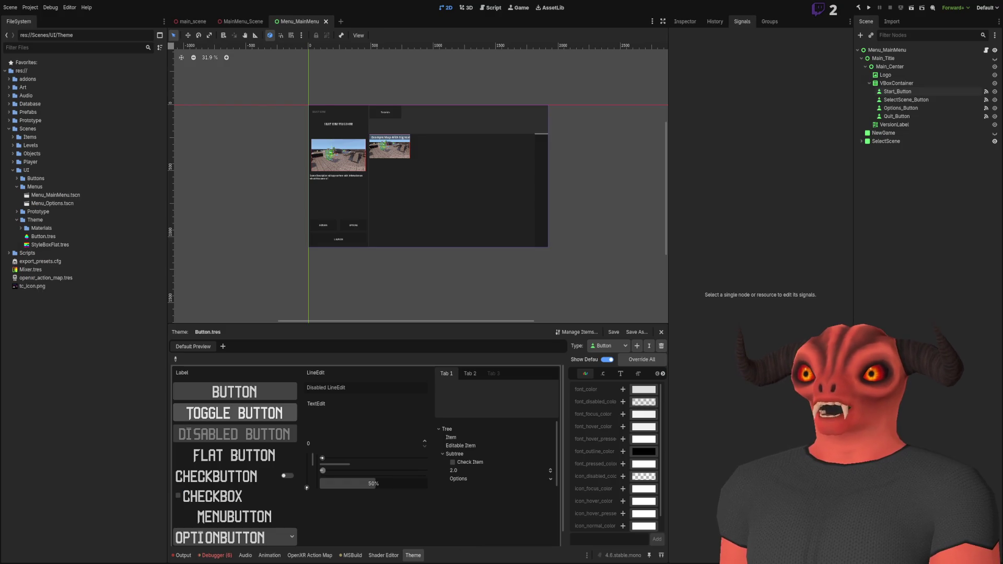
pyautogui.hotkey('alt', 'Tab')
pyautogui.scroll(4, 313, 209)
pyautogui.moveTo(120, 345); pyautogui.dragTo(177, 308)
pyautogui.click(177, 308)
pyautogui.scroll(6, 185, 235)
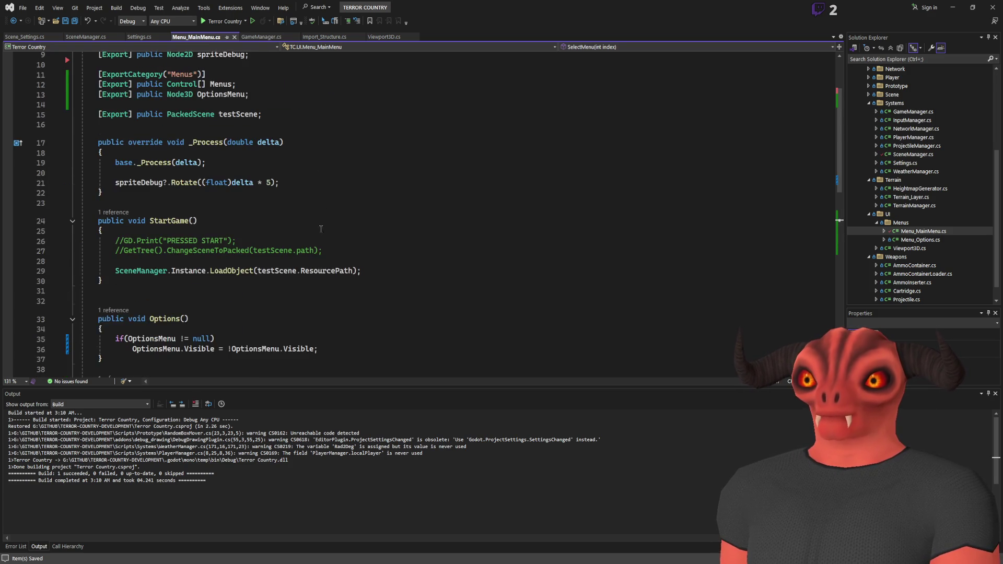
# Step: Add a _Ready override that calls SelectMenu(-1) and save the script
pyautogui.click(200, 146)
pyautogui.press('End')
pyautogui.press('Return')
pyautogui.press('Return')
pyautogui.press('Return')
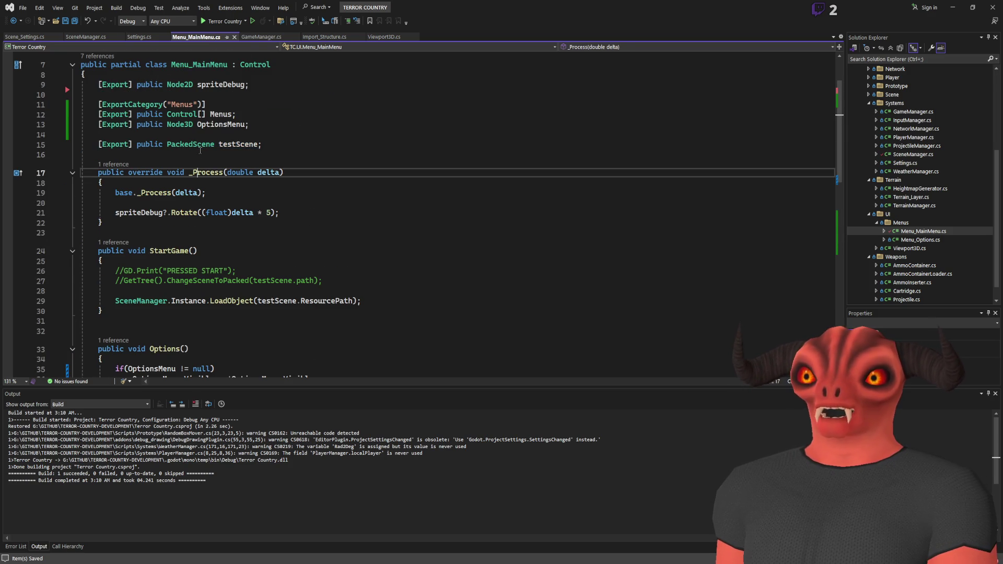
pyautogui.write('override void _Rea')
pyautogui.press('Return')
pyautogui.write('SelectMenu')
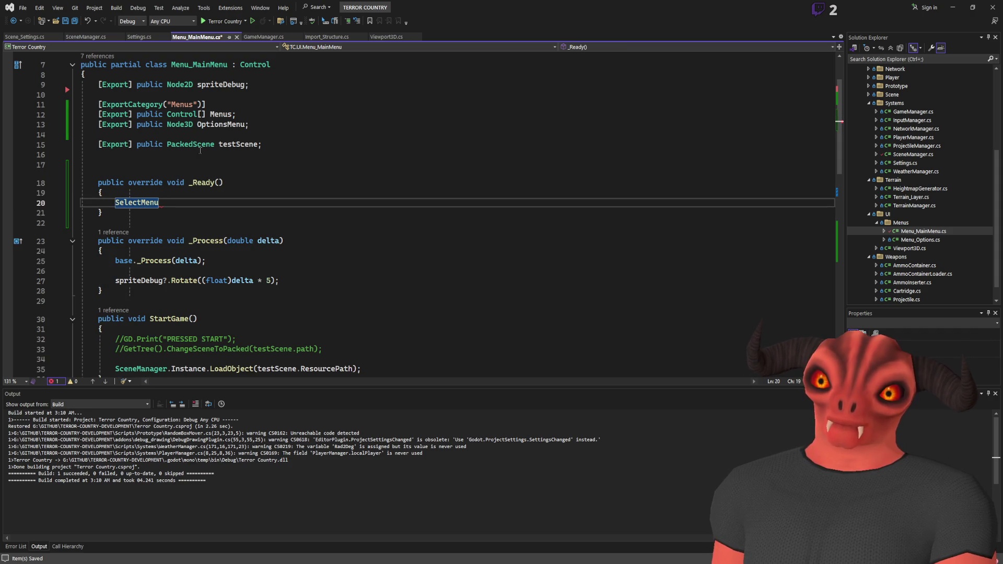
pyautogui.write('(-1);')
pyautogui.press('Left')
pyautogui.press('Left')
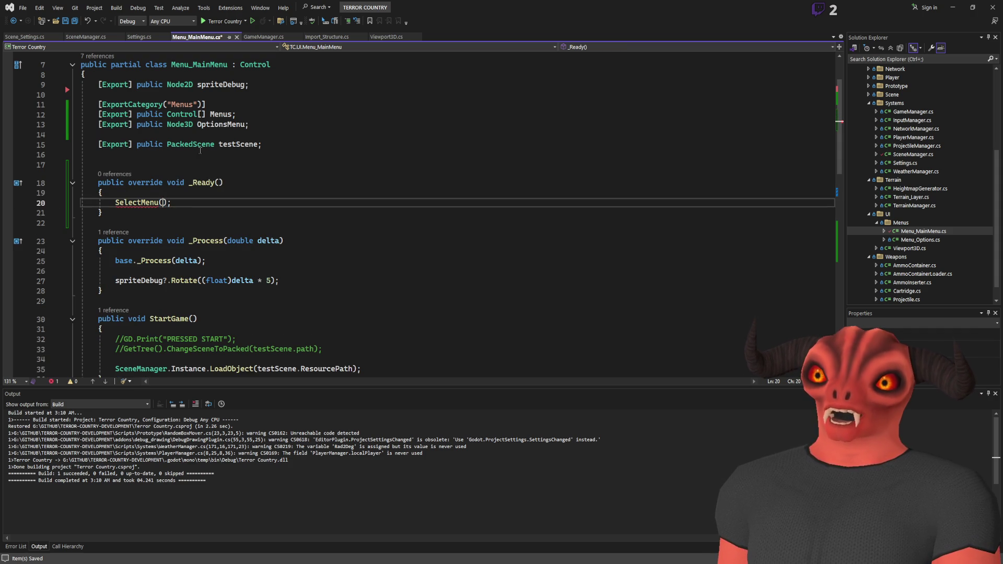
pyautogui.write('-1')
pyautogui.hotkey('ctrl', 's')
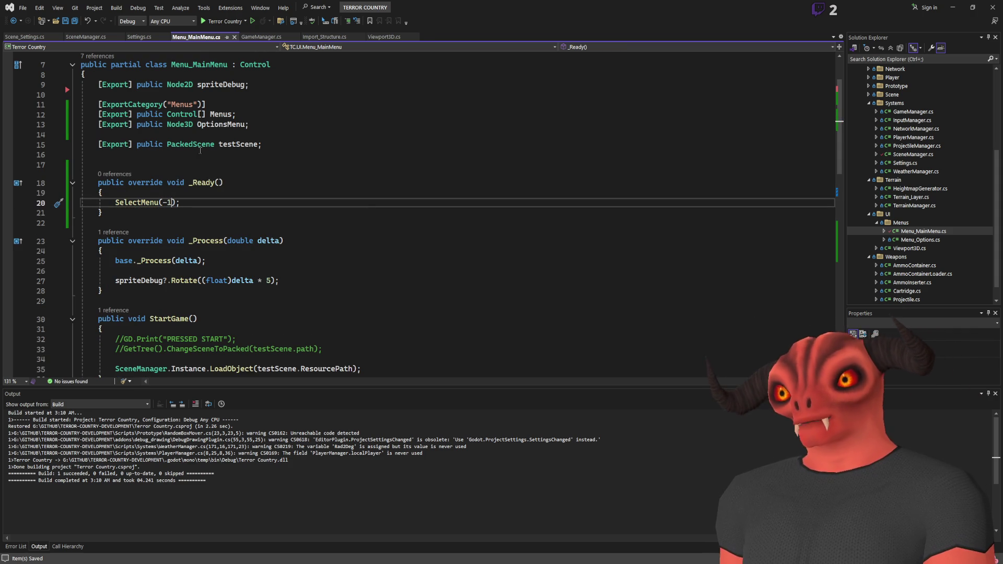
# Step: Look over the saved script and return to Godot
pyautogui.scroll(-10, 303, 151)
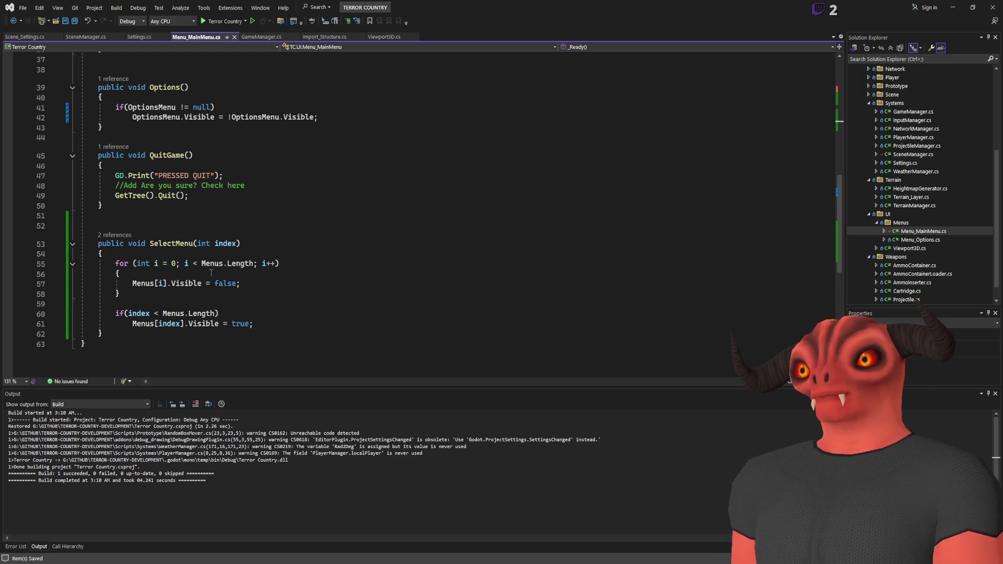
pyautogui.scroll(12, 198, 206)
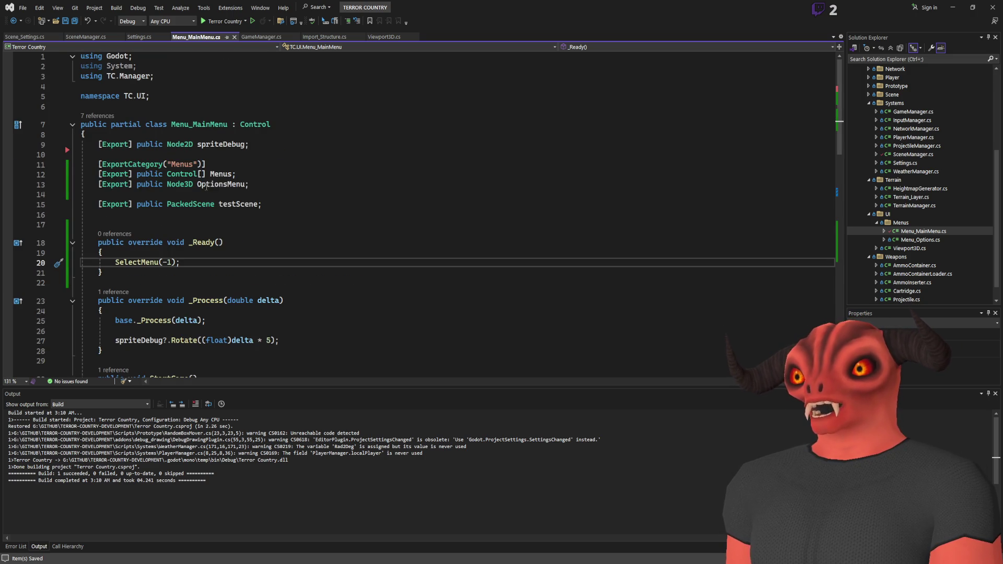
pyautogui.scroll(-6, 206, 186)
pyautogui.hotkey('alt', 'Tab')
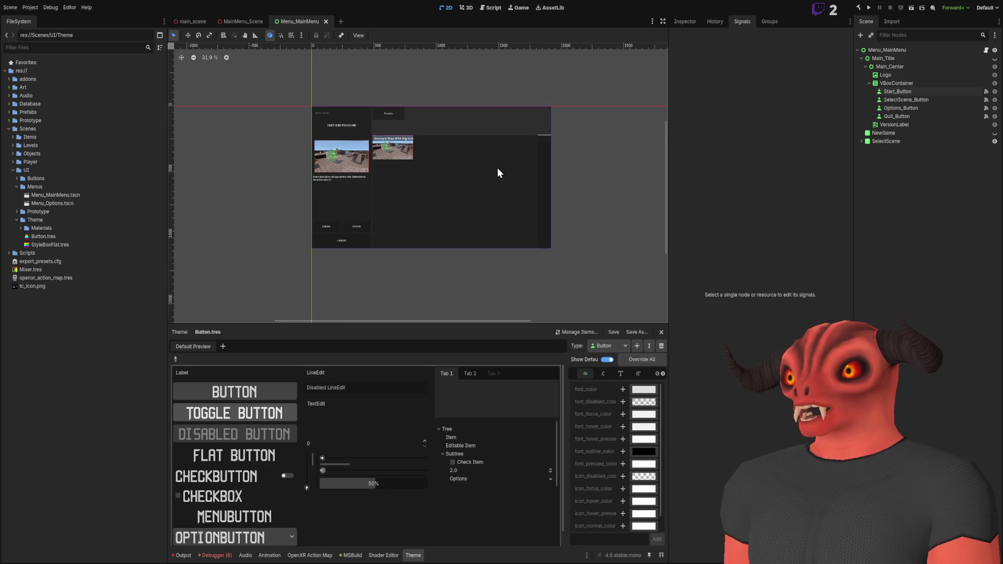
# Step: Test-run MainMenu_Scene in VR, stop it with F8, and return to main_scene
pyautogui.click(250, 22)
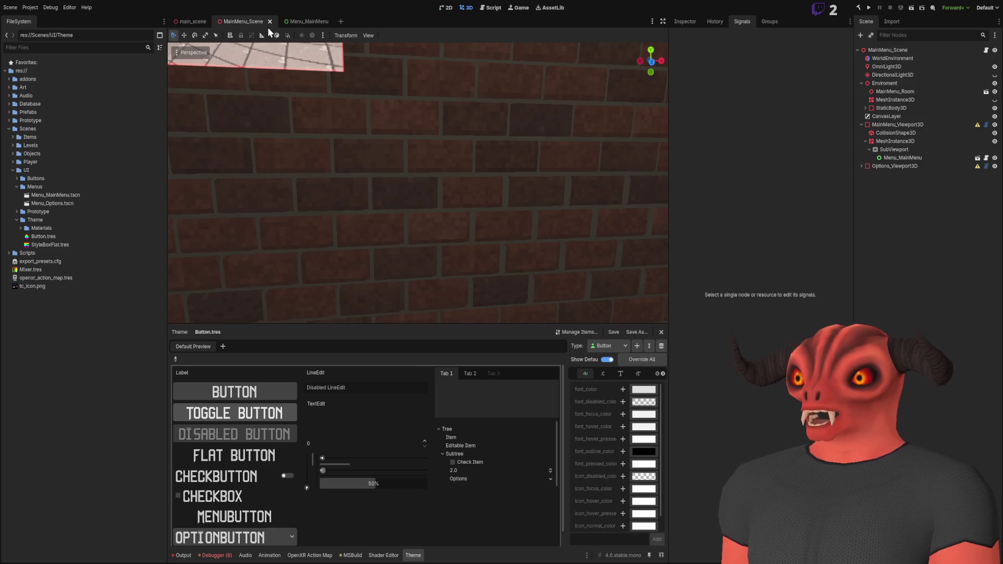
pyautogui.scroll(6, 497, 170)
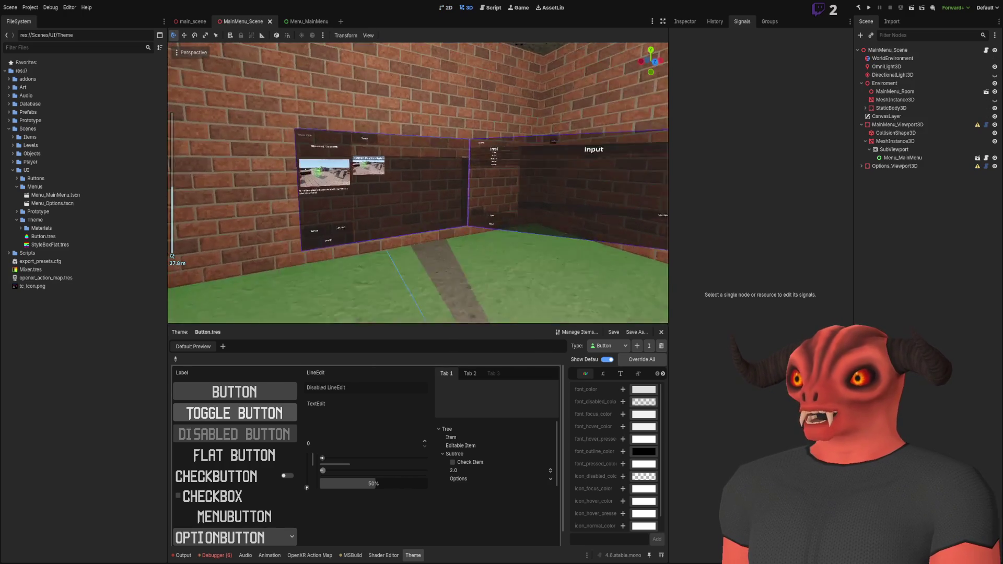
pyautogui.click(870, 9)
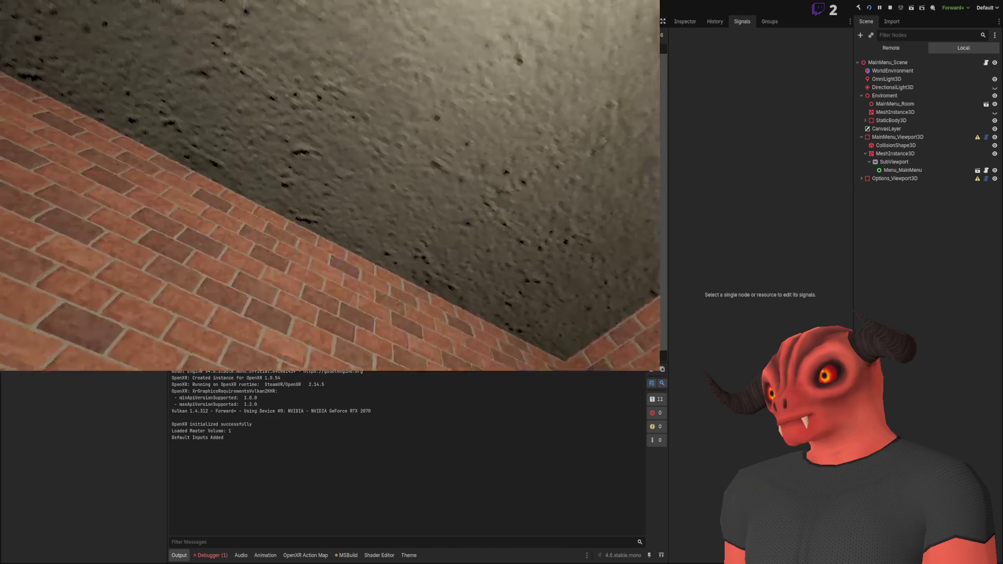
pyautogui.press('F8')
pyautogui.scroll(3, 455, 164)
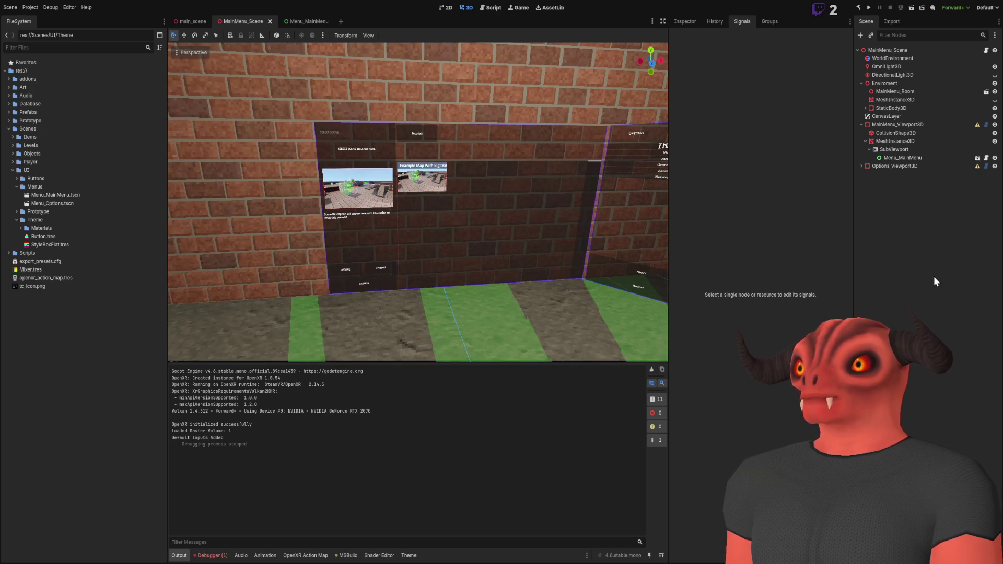
pyautogui.hotkey('ctrl', 'shift', 'Tab')
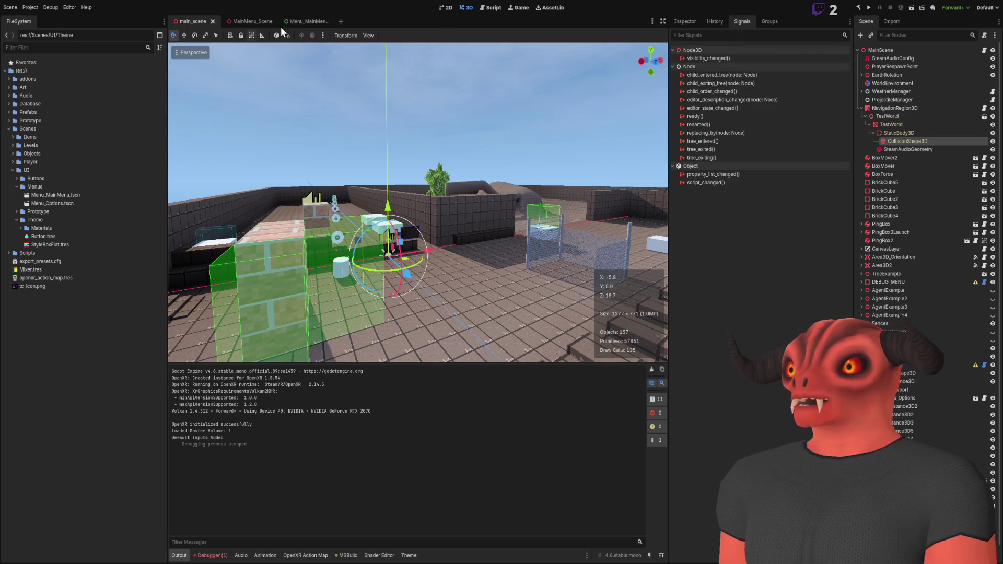
# Step: Fill the root's Menus array with Main_Title, NewGame and SelectScene, and save Menu_MainMenu
pyautogui.click(293, 22)
pyautogui.click(864, 60)
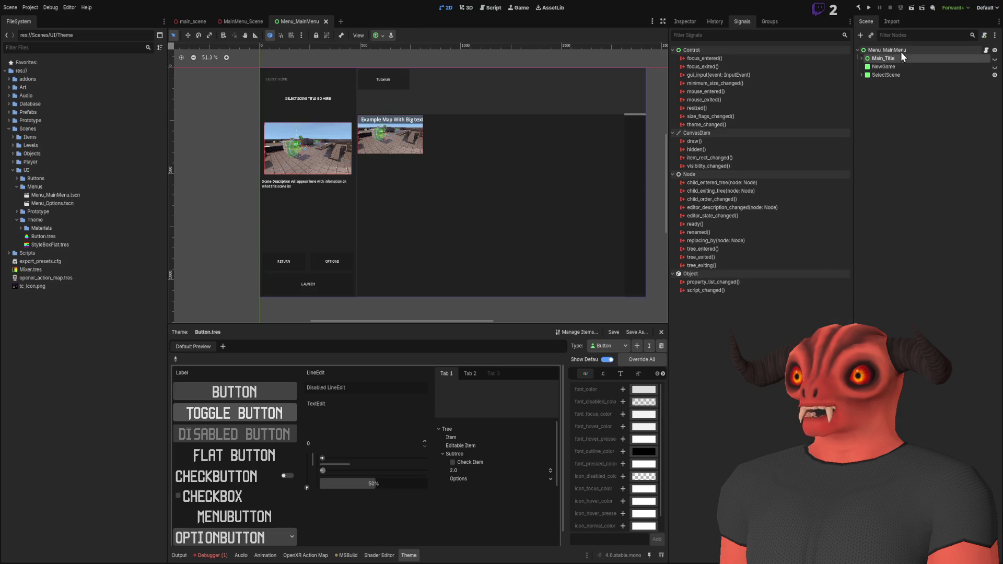
pyautogui.click(900, 51)
pyautogui.click(684, 22)
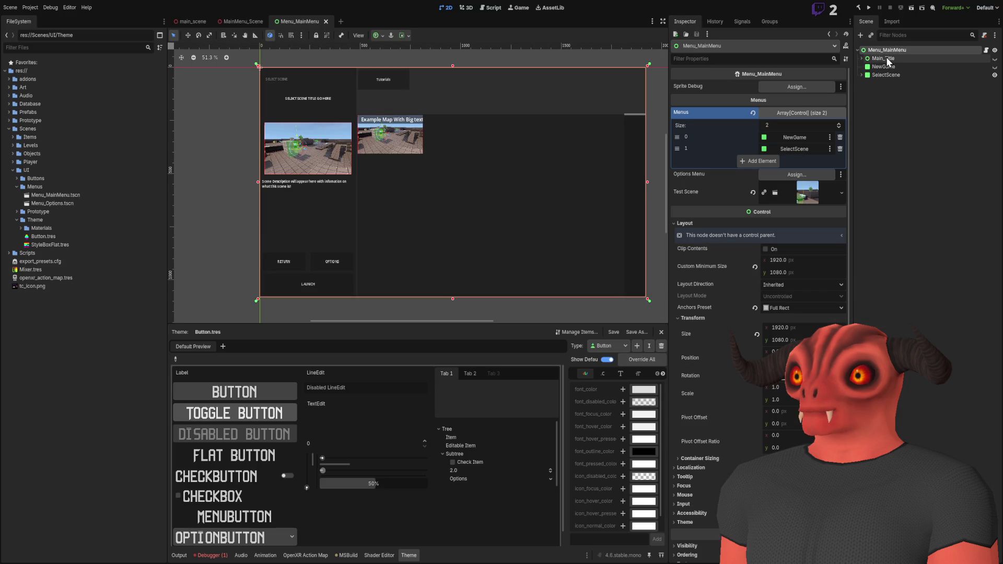
pyautogui.moveTo(886, 57); pyautogui.dragTo(789, 147)
pyautogui.scroll(1, 789, 121)
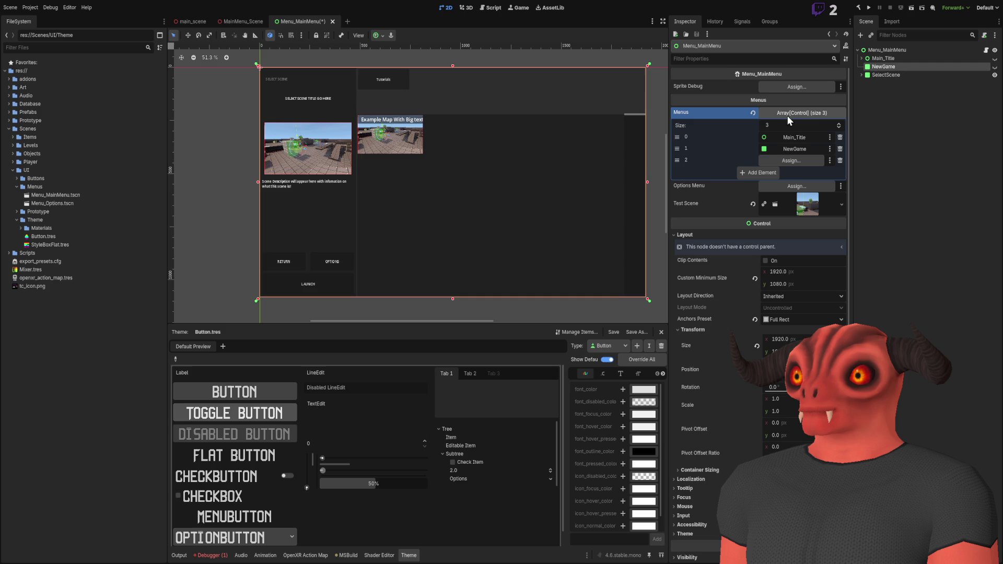
pyautogui.moveTo(886, 75); pyautogui.dragTo(791, 161)
pyautogui.hotkey('ctrl', 's')
# Step: Glance over the script in the code editor, then return to Godot
pyautogui.hotkey('alt', 'Tab')
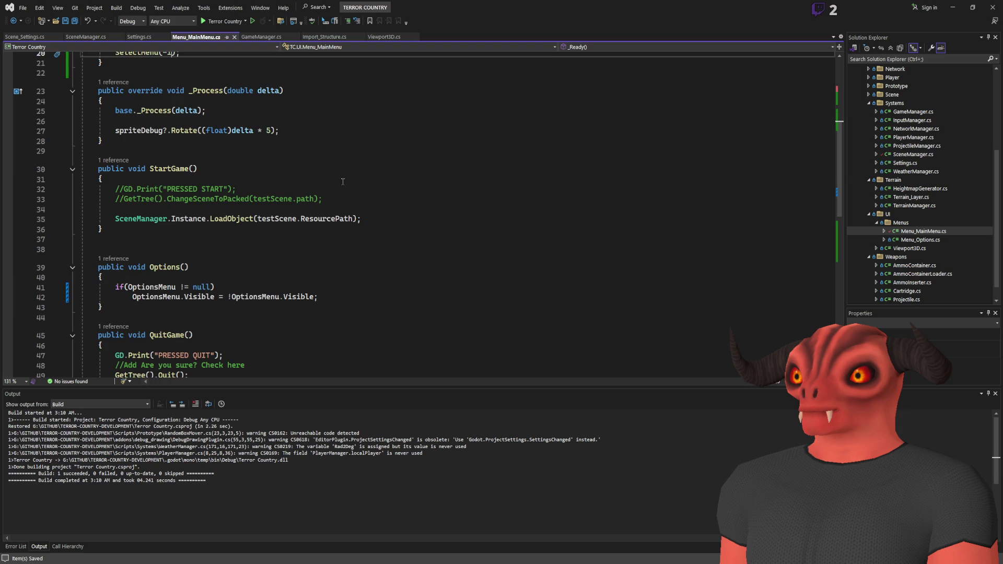
pyautogui.scroll(1, 343, 171)
pyautogui.scroll(-6, 297, 164)
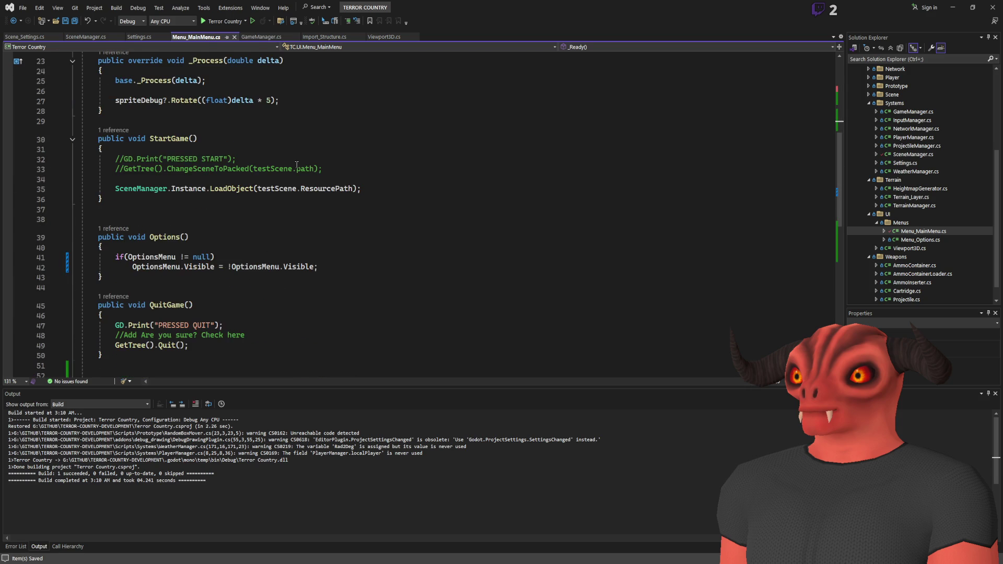
pyautogui.hotkey('alt', 'Tab')
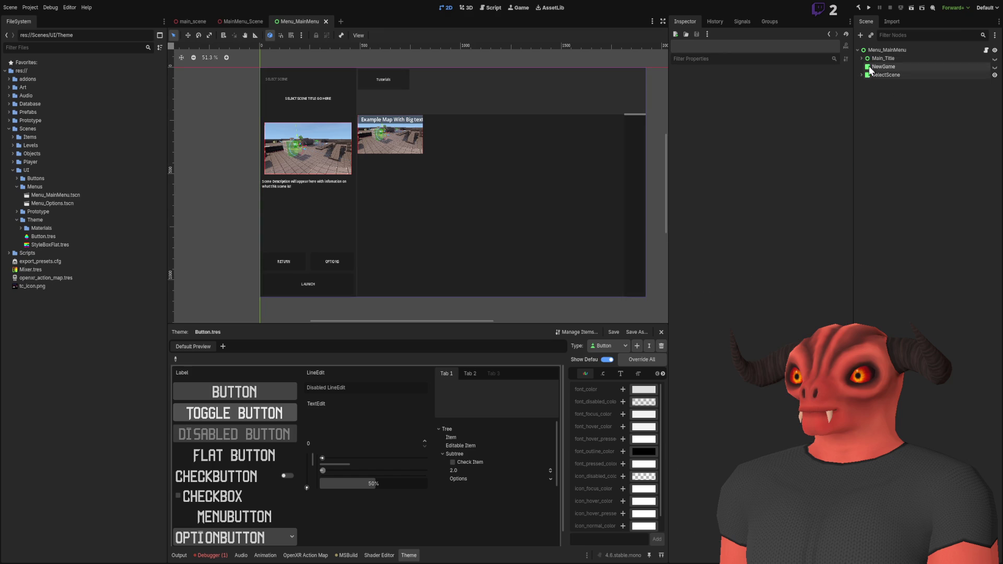
# Step: Expand Main_Title, select Start_Button and inspect its pressed() → SelectMenu() connection
pyautogui.click(861, 74)
pyautogui.click(859, 58)
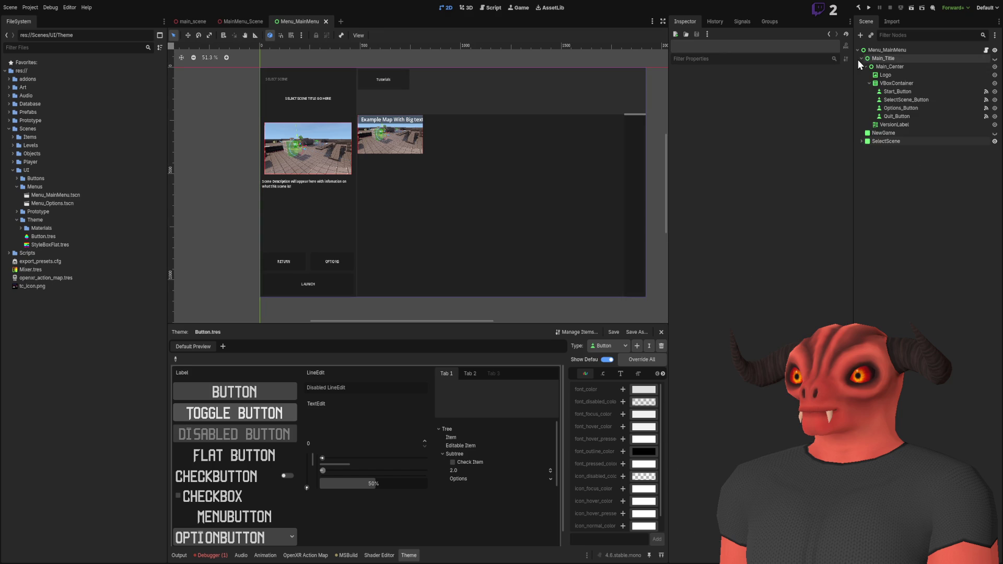
pyautogui.click(898, 92)
pyautogui.click(741, 22)
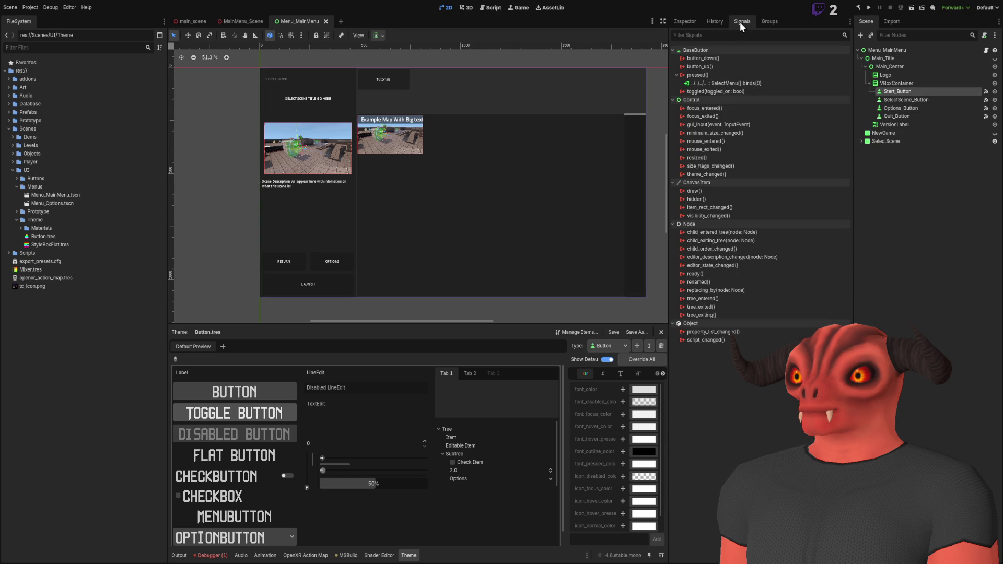
pyautogui.click(739, 81)
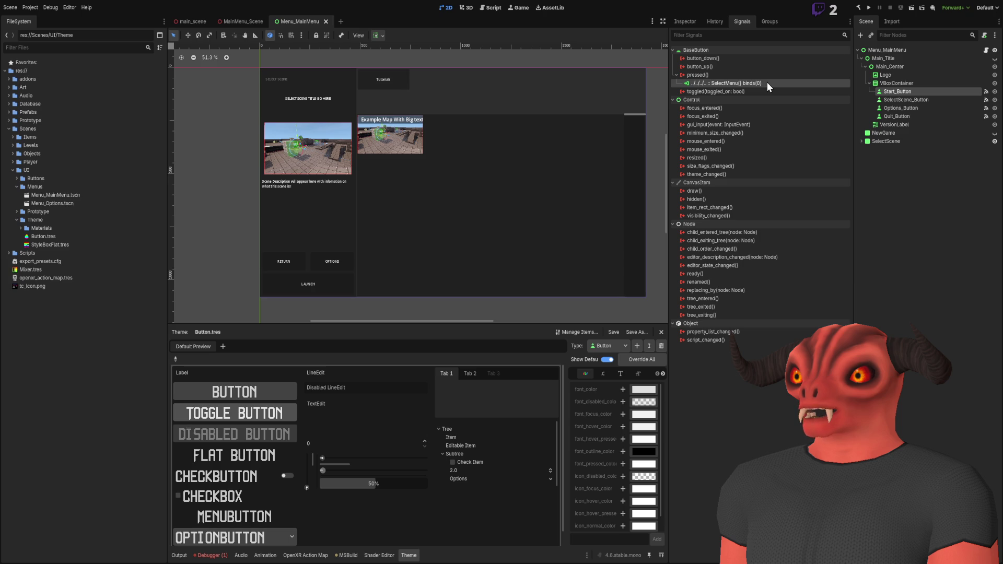
# Step: Rename Start_Button to Newgame_Button and bring up Menu_MainMenu.cs in Visual Studio
pyautogui.hotkey('ctrl', 'z')
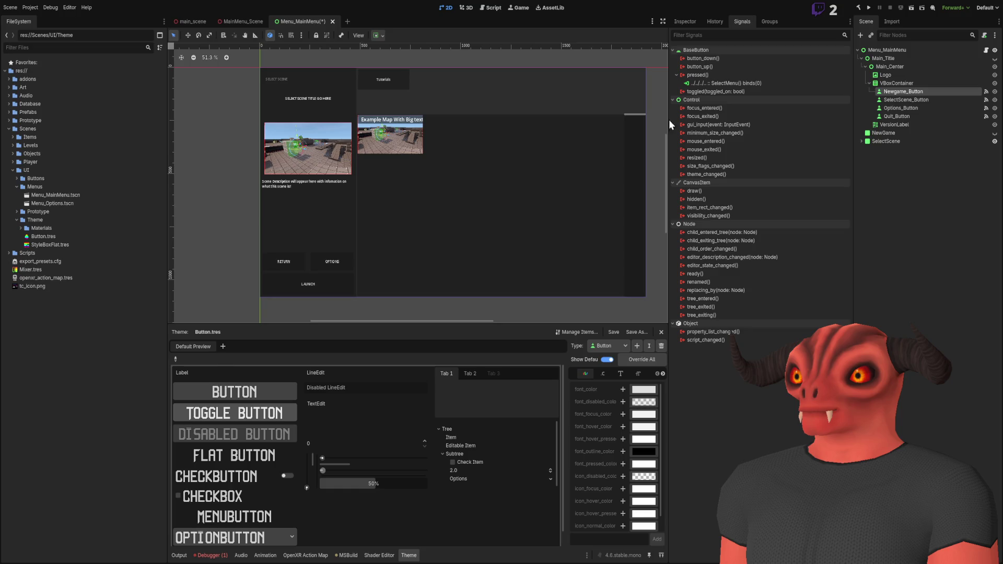
pyautogui.click(739, 84)
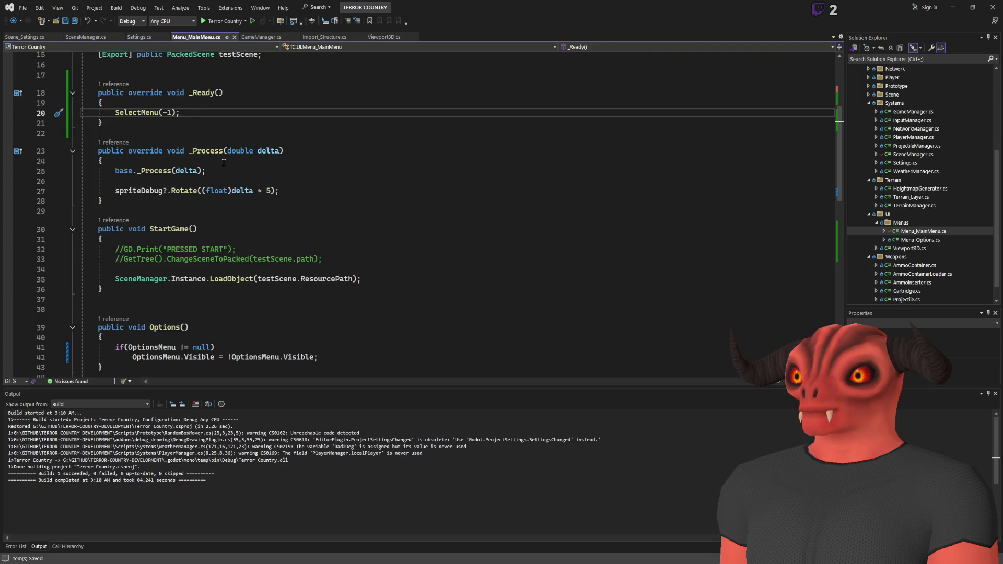
pyautogui.scroll(5, 214, 174)
pyautogui.click(215, 174)
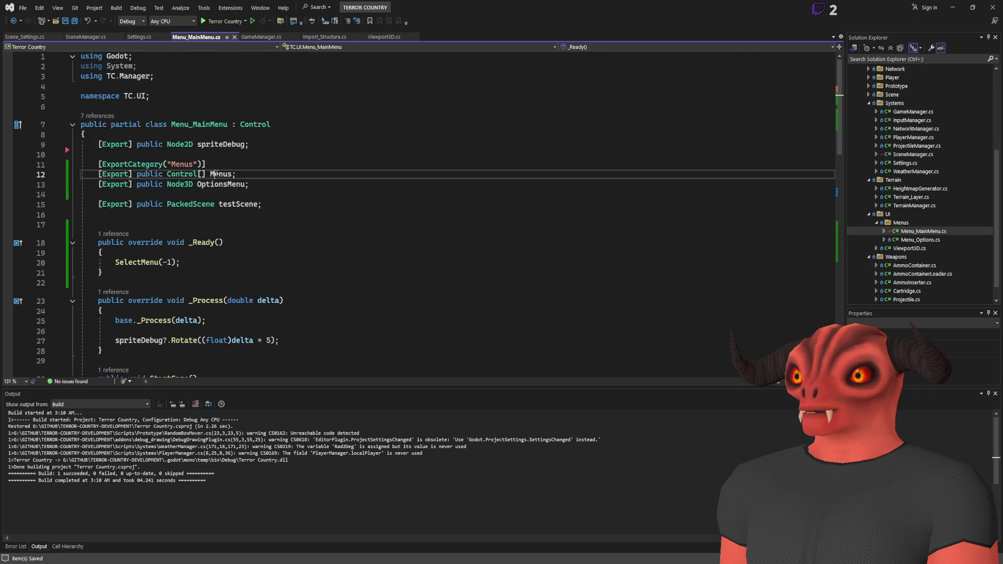
# Step: Scroll through the Menu_MainMenu.cs script, then return to Godot
pyautogui.scroll(-13, 214, 174)
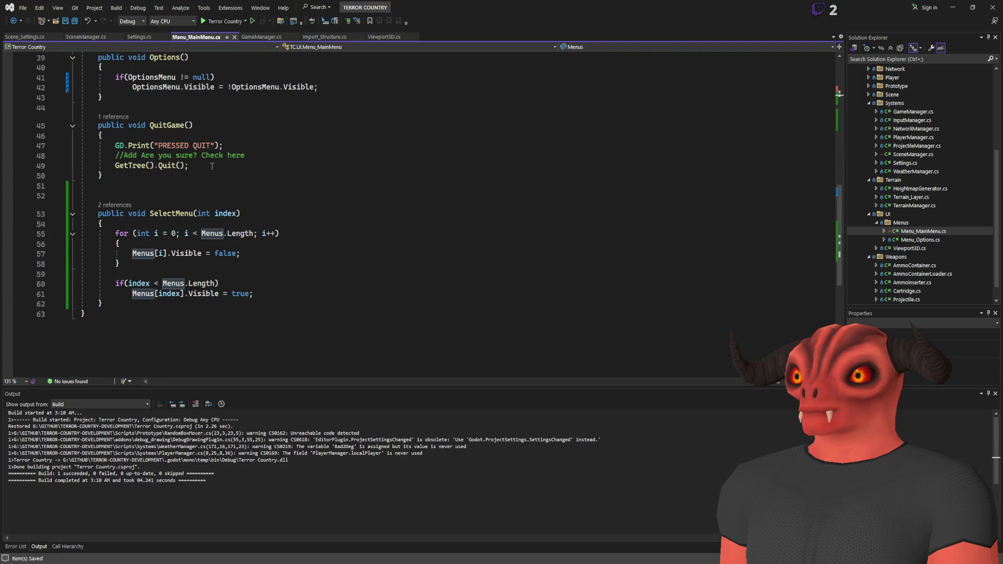
pyautogui.scroll(12, 212, 166)
pyautogui.scroll(-12, 251, 188)
pyautogui.scroll(3, 285, 214)
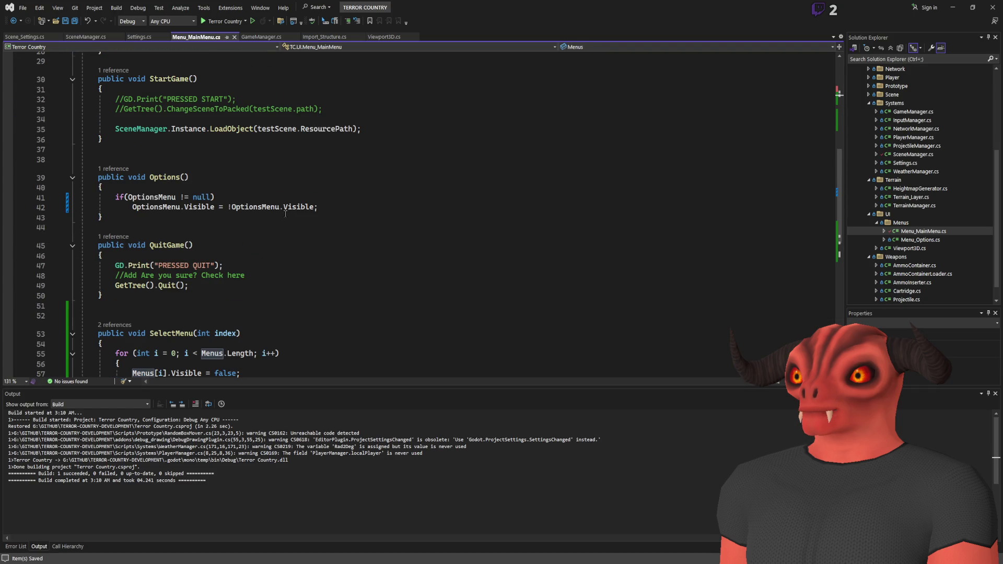
pyautogui.hotkey('alt', 'Tab')
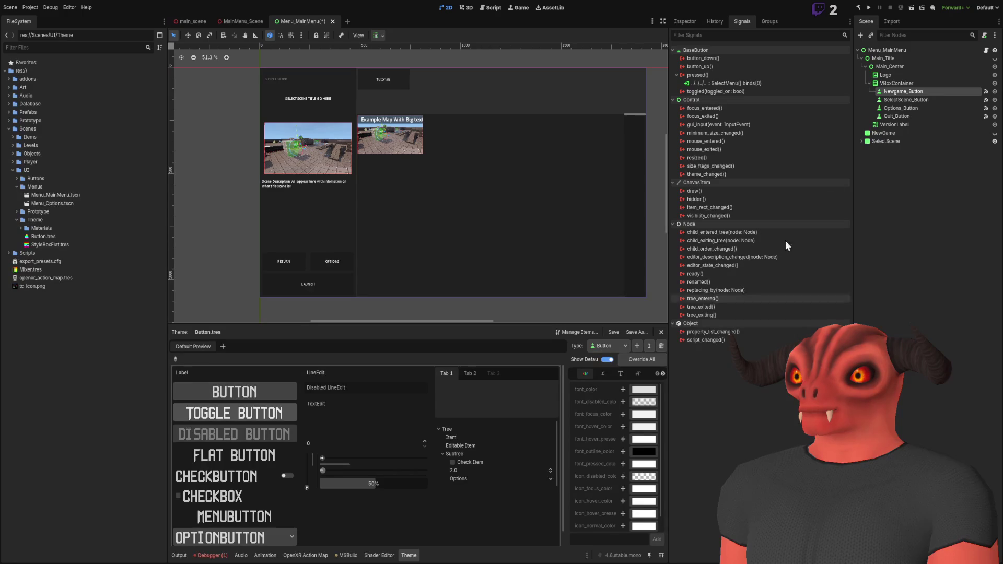
# Step: Check the root's Menus array in the Inspector, then select Newgame_Button
pyautogui.click(684, 23)
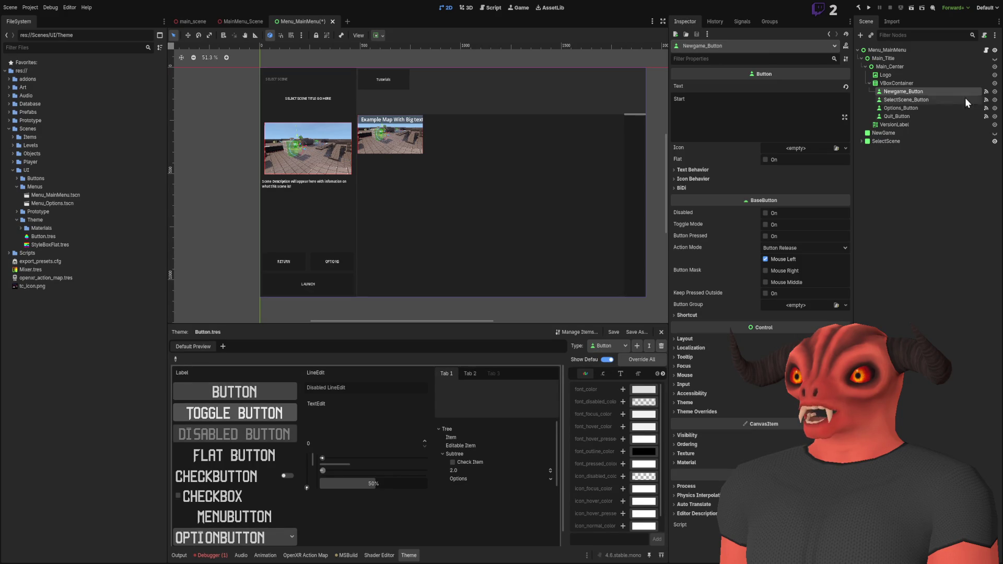
pyautogui.click(903, 61)
pyautogui.click(895, 50)
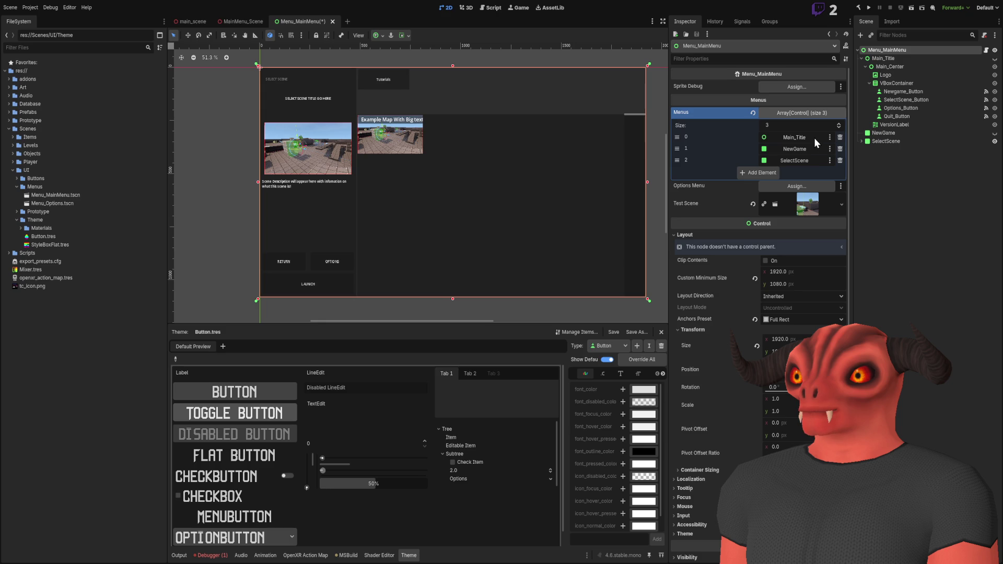
pyautogui.click(906, 91)
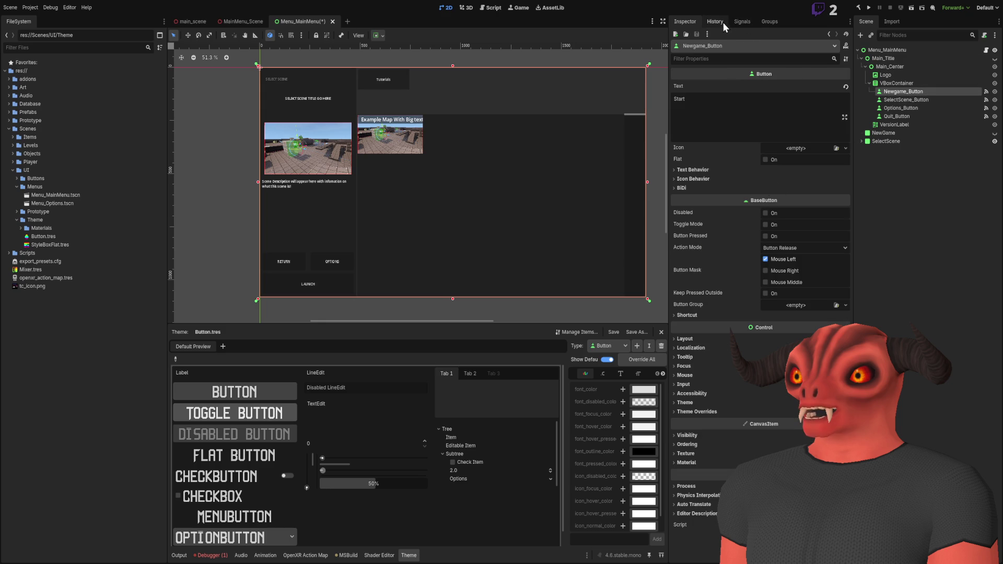
# Step: In Newgame_Button's Signals tab, change the SelectMenu() bind from 0 to 1
pyautogui.click(742, 22)
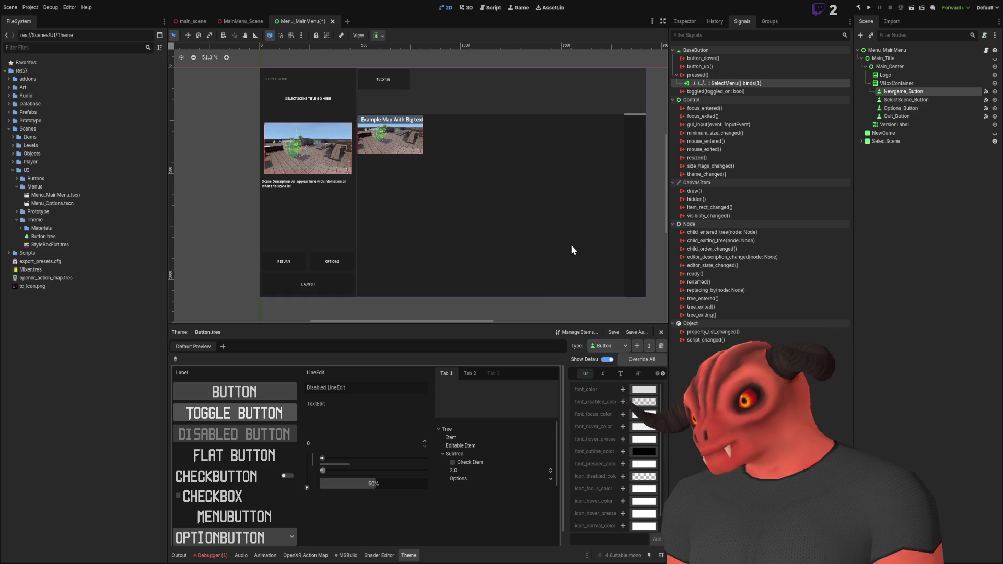
# Step: Verify SelectScene_Button passes 2 and Quit_Button calls QuitGame(), then save Menu_MainMenu
pyautogui.click(447, 368)
pyautogui.click(901, 100)
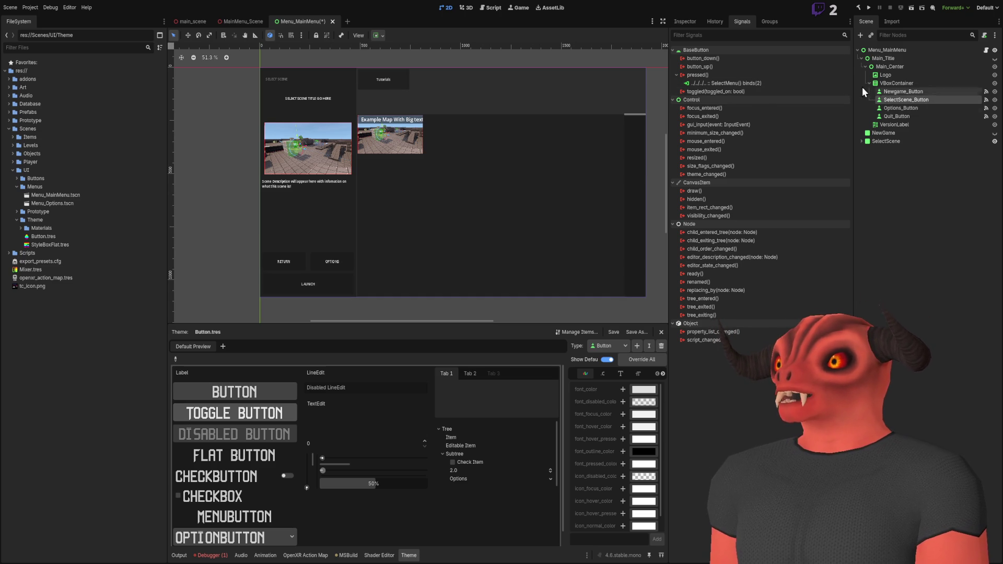
pyautogui.click(897, 116)
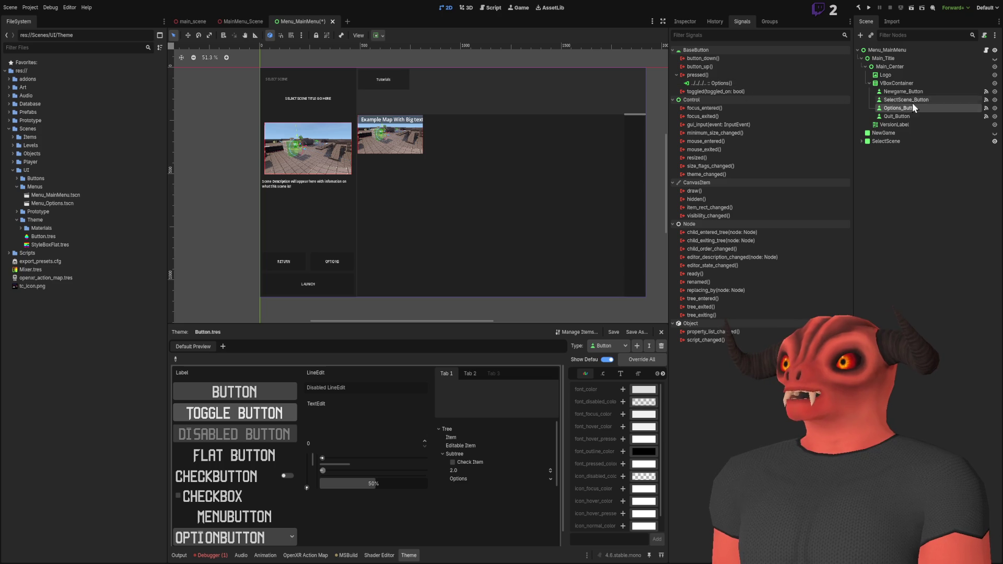
pyautogui.click(886, 281)
pyautogui.hotkey('ctrl', 's')
pyautogui.click(862, 58)
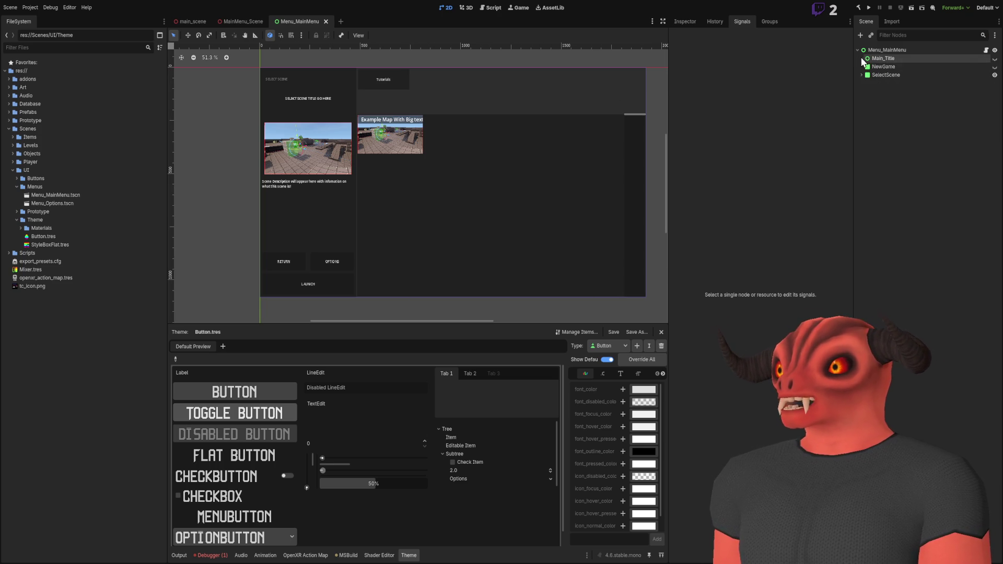
# Step: Change Back_Button's pressed() → SelectMenu() bind from -1 to 0
pyautogui.click(859, 67)
pyautogui.click(861, 74)
pyautogui.click(897, 158)
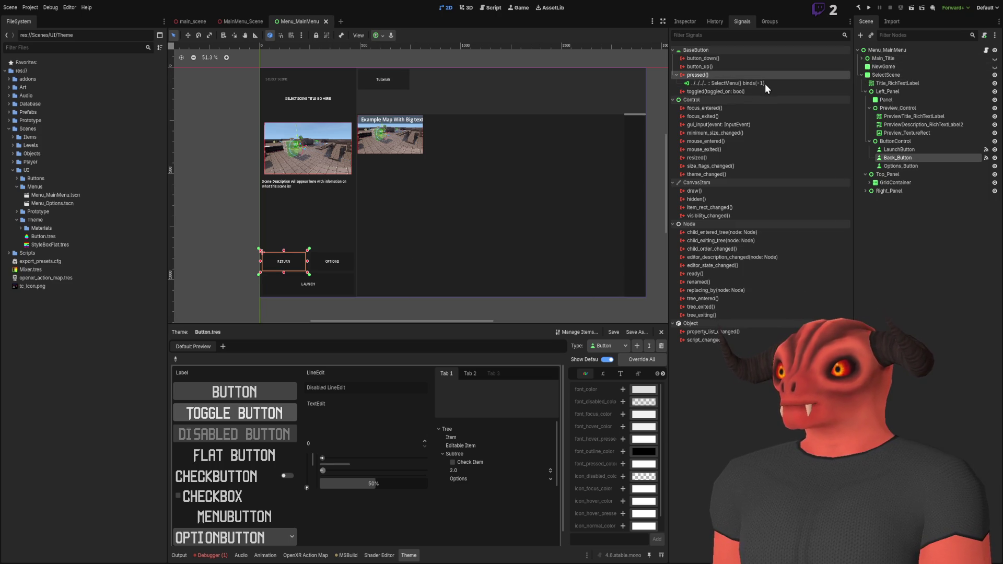
pyautogui.click(738, 84)
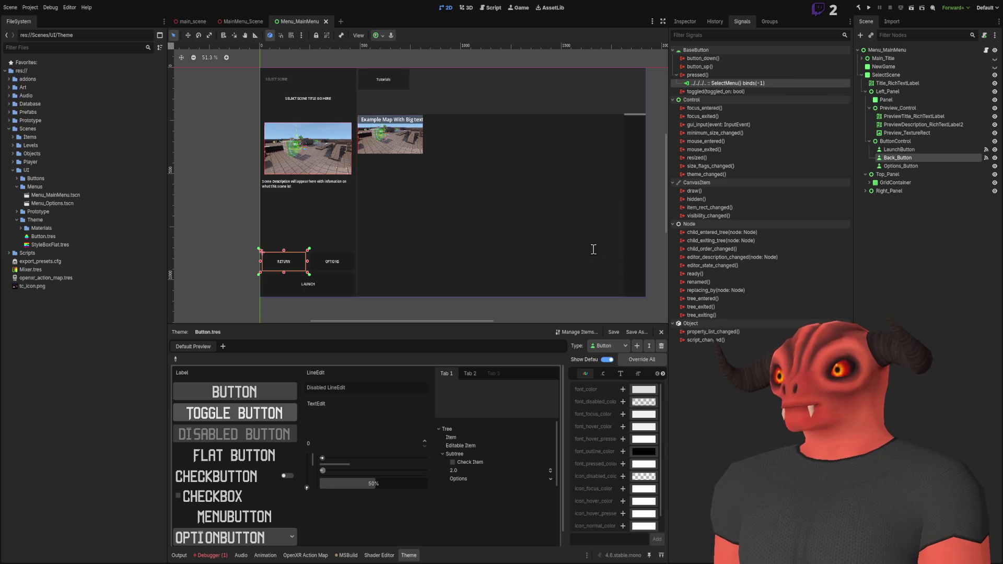
pyautogui.hotkey('ctrl', 'z')
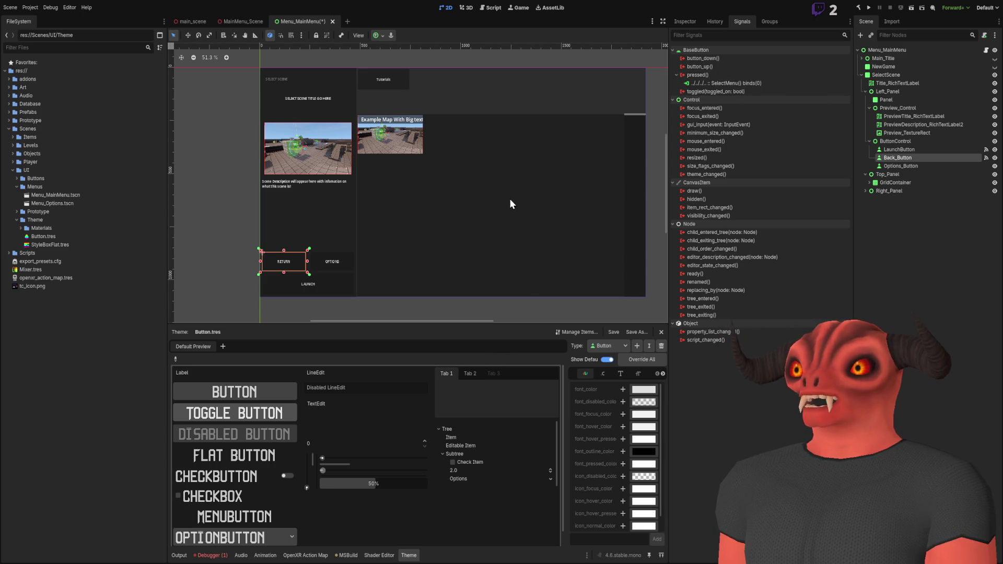
# Step: Change _Ready's SelectMenu(-1) call to SelectMenu(0) in Menu_MainMenu.cs and save the script
pyautogui.hotkey('alt', 'Tab')
pyautogui.scroll(-10, 230, 235)
pyautogui.scroll(5, 219, 232)
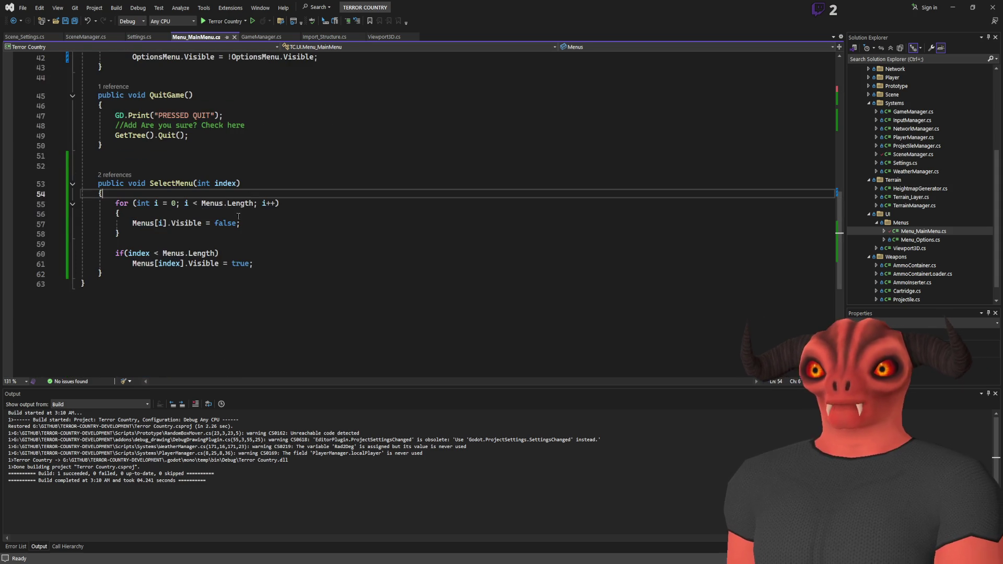
pyautogui.click(172, 183)
pyautogui.scroll(13, 339, 235)
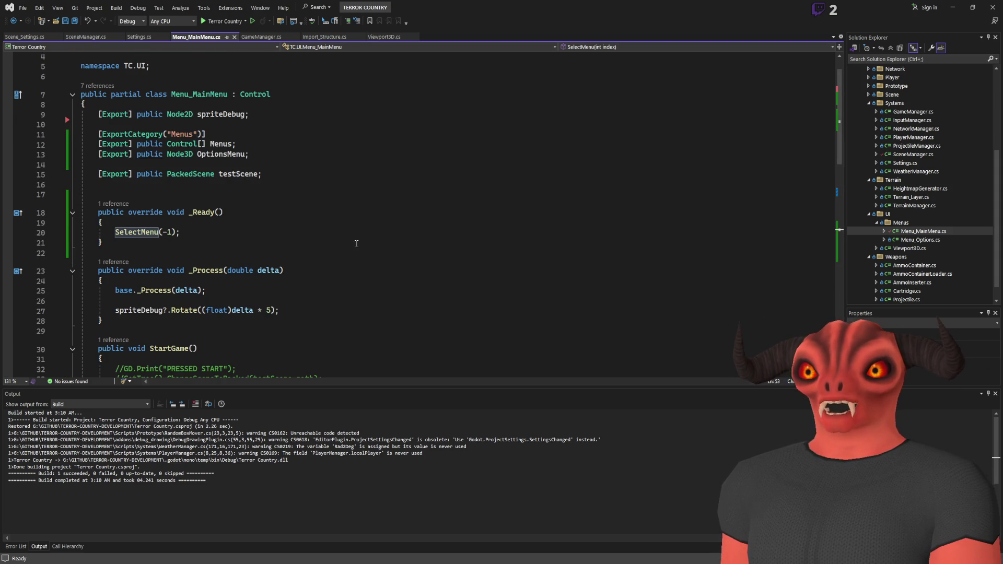
pyautogui.press('BackSpace')
pyautogui.press('BackSpace')
pyautogui.write('0')
pyautogui.press('Down')
pyautogui.hotkey('ctrl', 's')
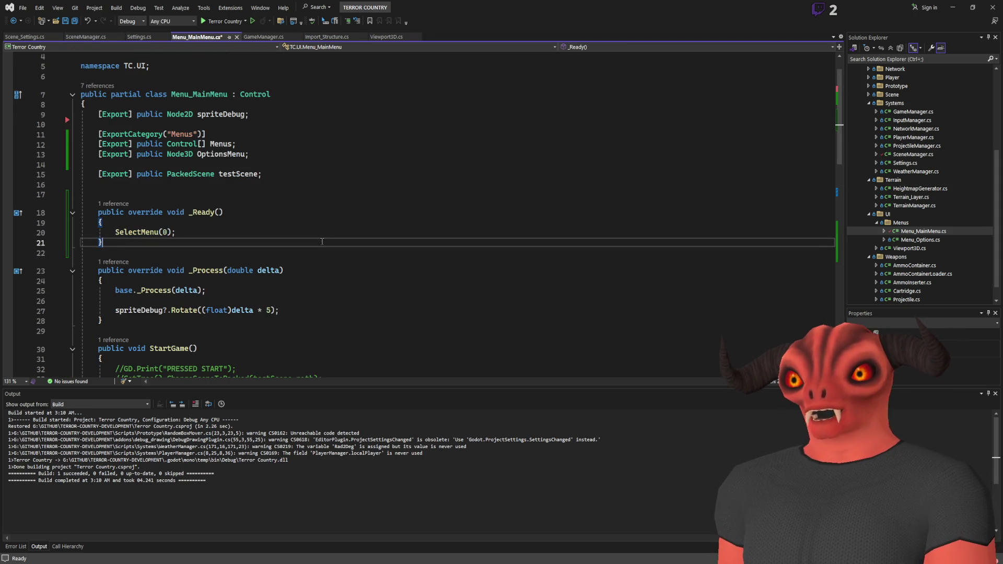
pyautogui.scroll(-4, 273, 233)
pyautogui.hotkey('alt', 'Tab')
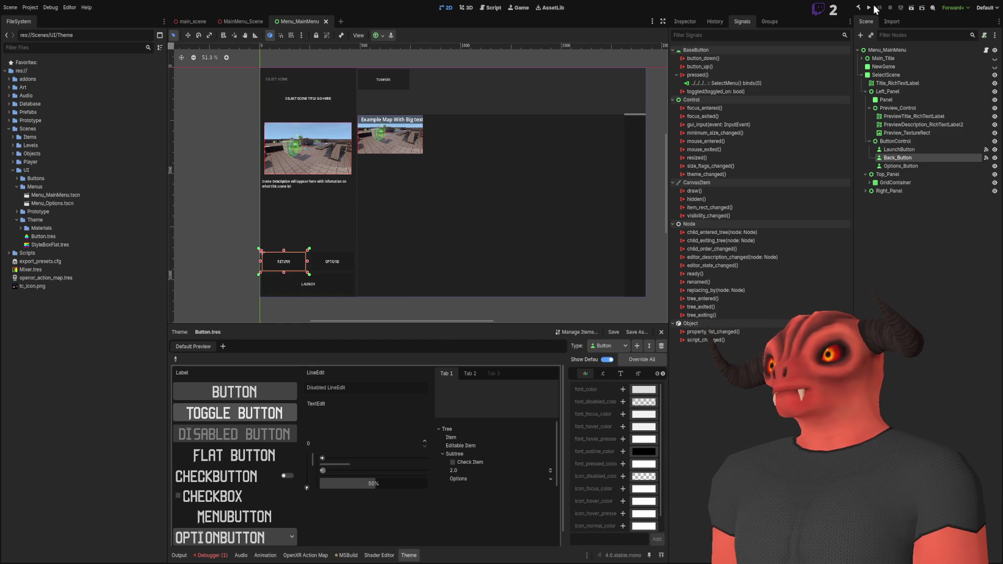
# Step: Run the game in VR, stop it with F8, and view the 4 errors in the Debugger
pyautogui.click(465, 8)
pyautogui.click(869, 8)
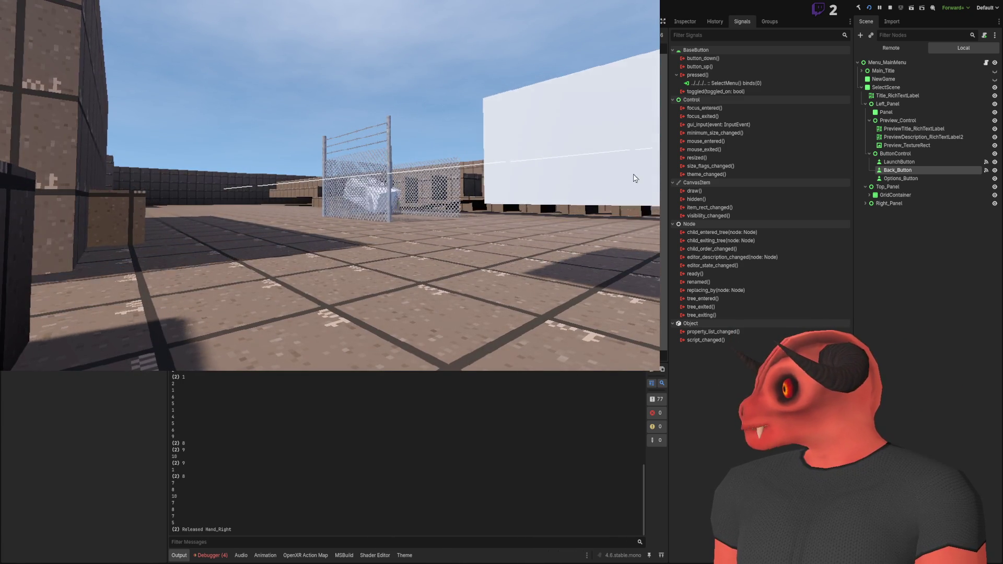
pyautogui.press('F8')
pyautogui.click(211, 555)
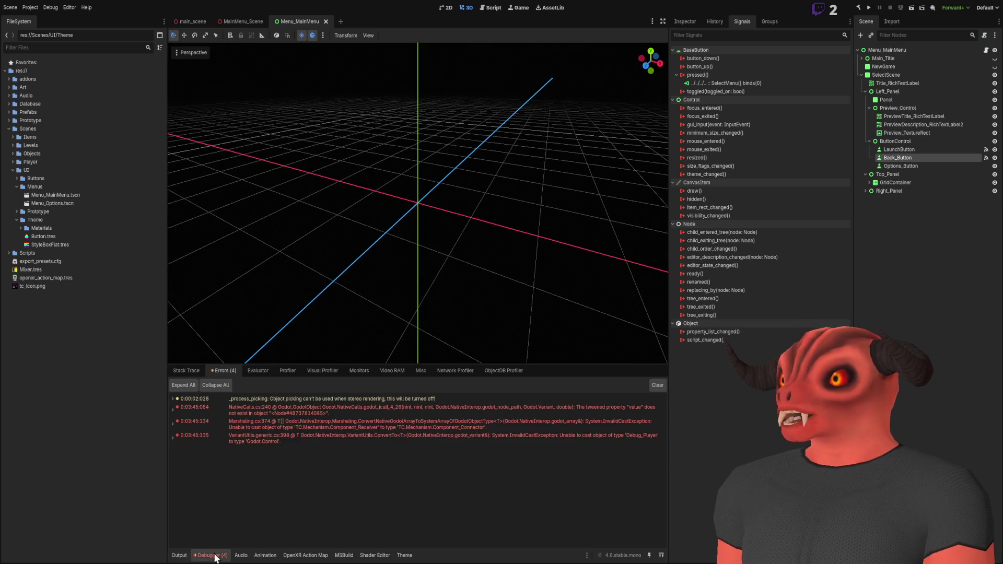
# Step: Hide the debugger, look around main_scene's arena, and collapse the NavigationRegion3D and StaticBody3D branches
pyautogui.click(193, 557)
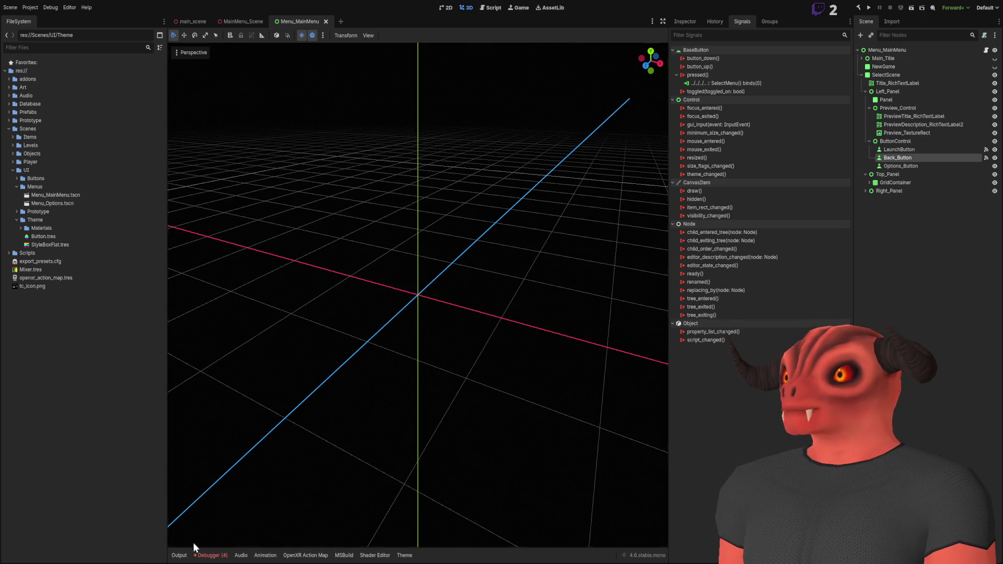
pyautogui.click(189, 21)
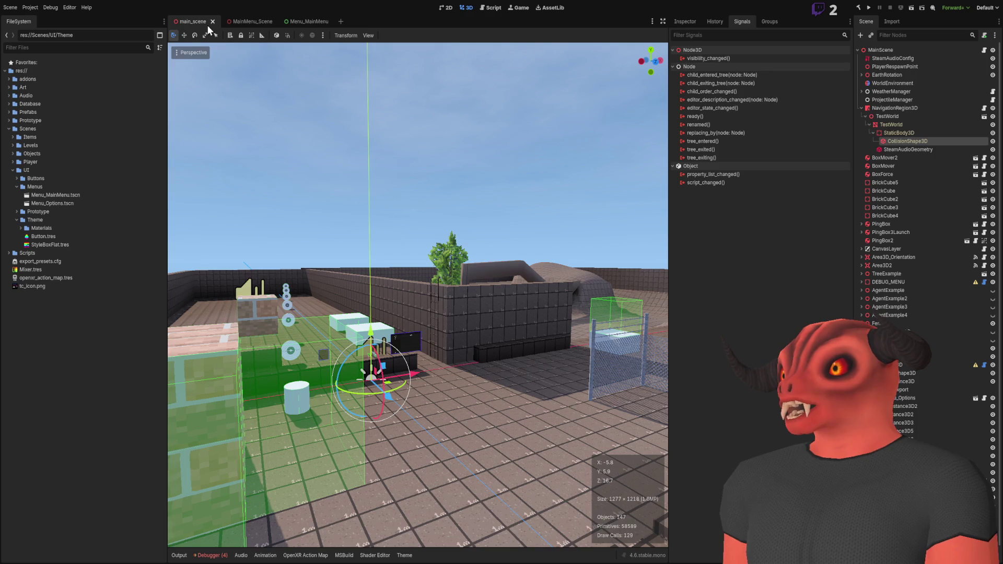
pyautogui.moveTo(447, 249); pyautogui.dragTo(447, 248)
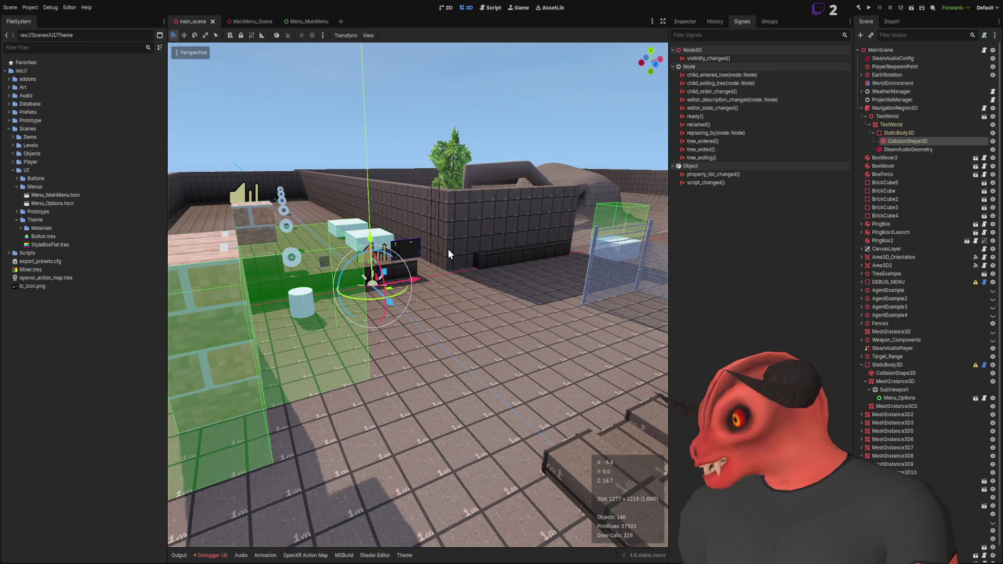
pyautogui.scroll(3, 446, 248)
pyautogui.press('w')
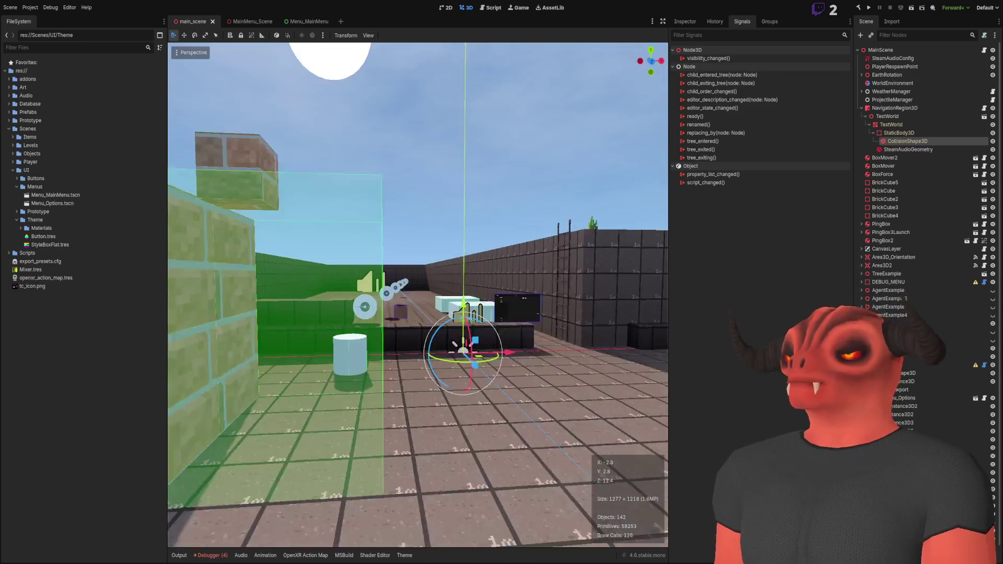
pyautogui.press('w')
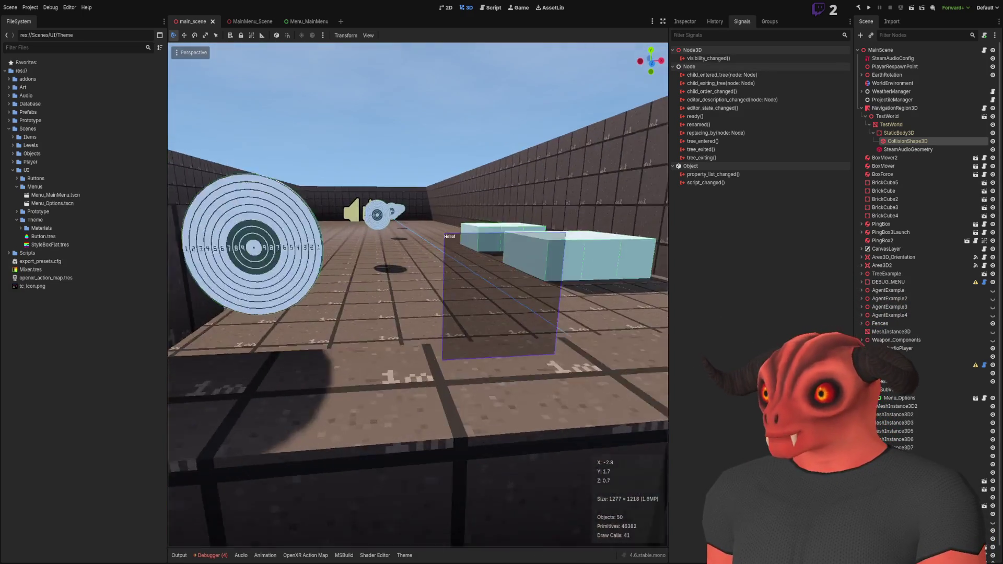
pyautogui.press('s')
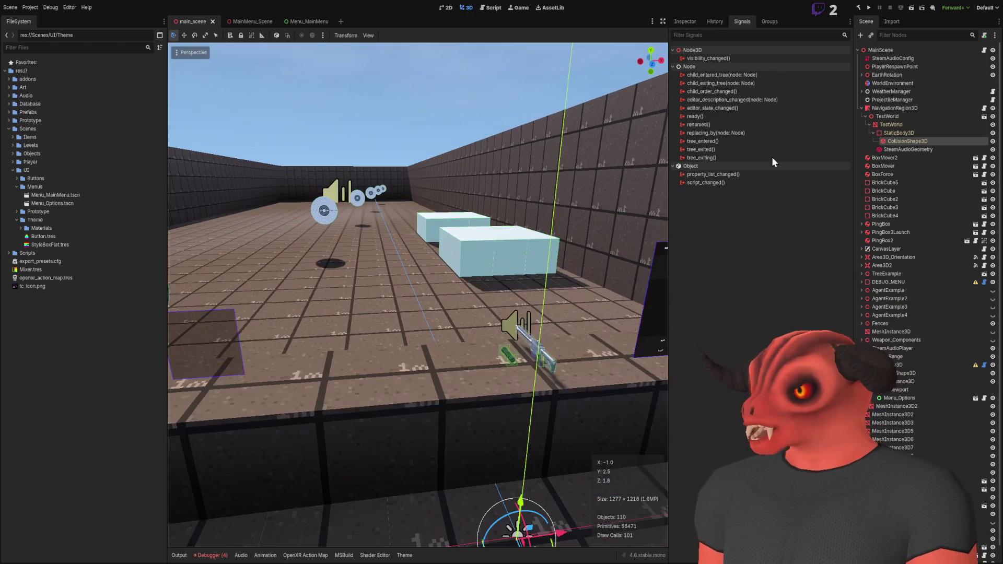
pyautogui.click(862, 108)
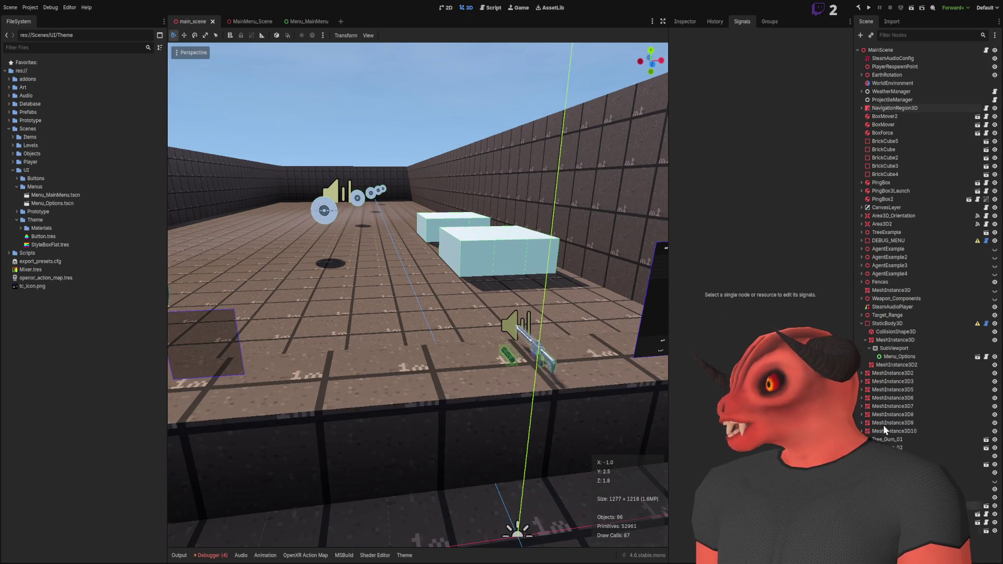
pyautogui.click(862, 324)
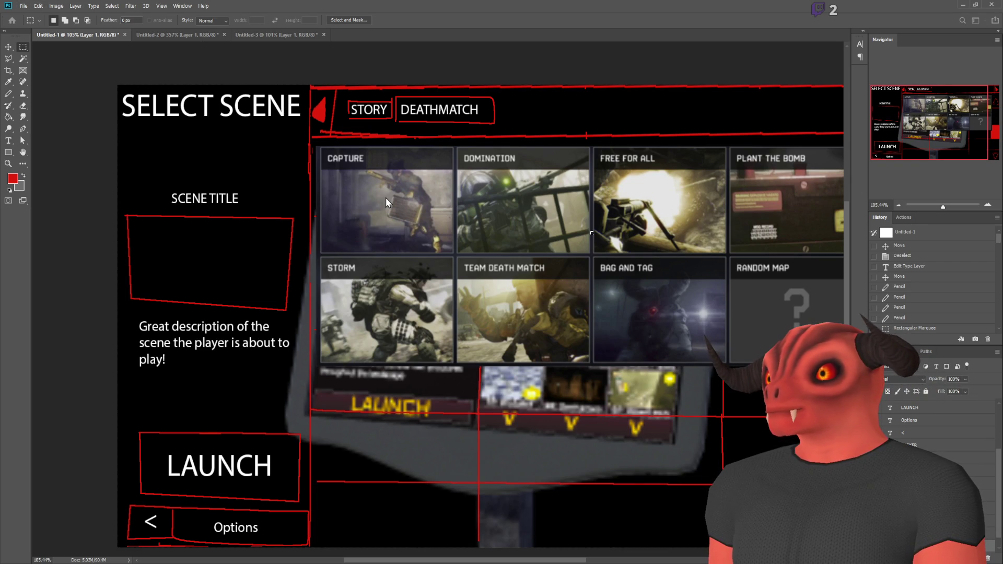
# Step: Create new document Untitled-4, invert its canvas to solid black, and choose the Pencil tool
pyautogui.hotkey('ctrl', 'alt', 'n')
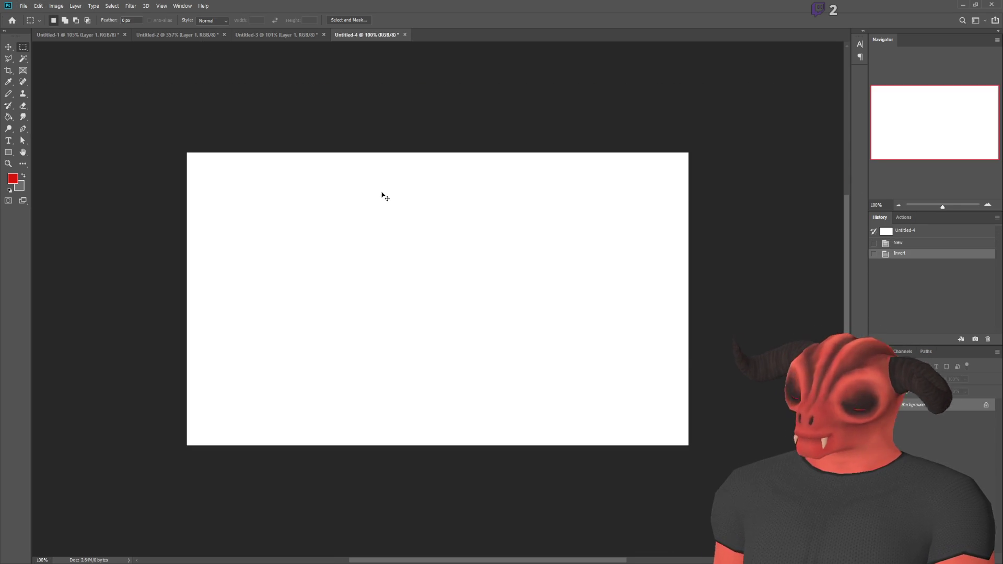
pyautogui.hotkey('ctrl', 'i')
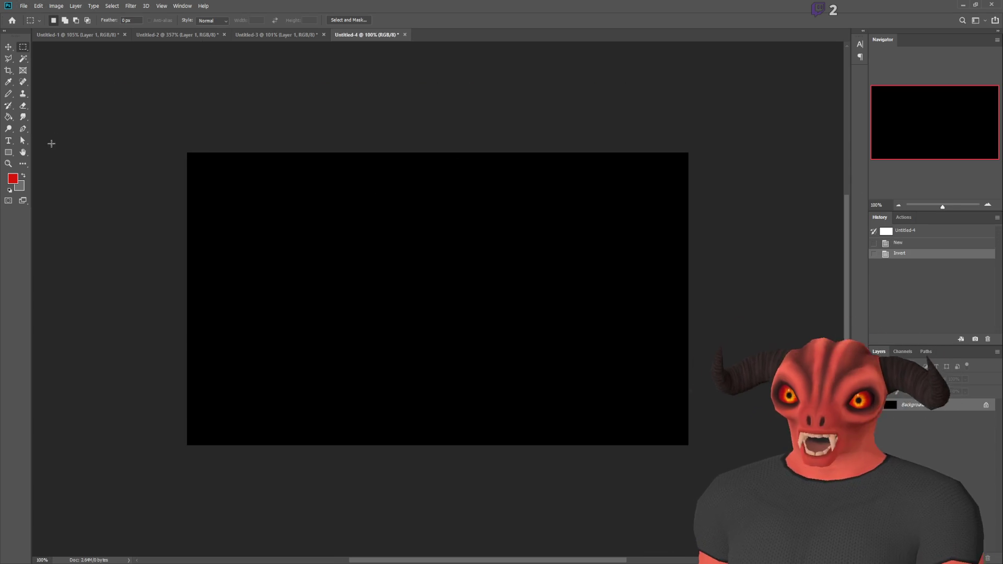
pyautogui.click(12, 95)
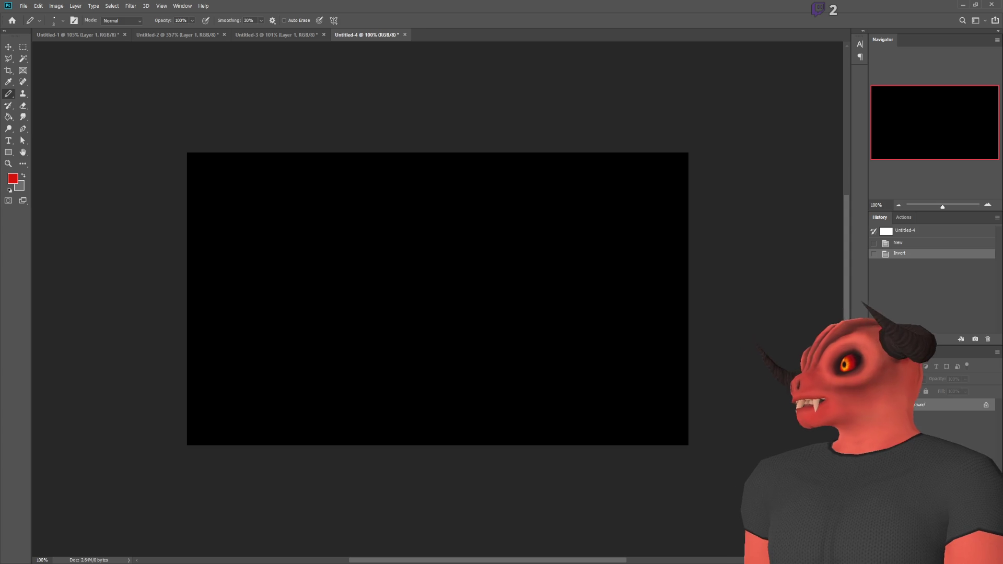
# Step: Add a new layer and pencil a rectangular panel outline
pyautogui.hotkey('ctrl', 'shift', 'alt', 'n')
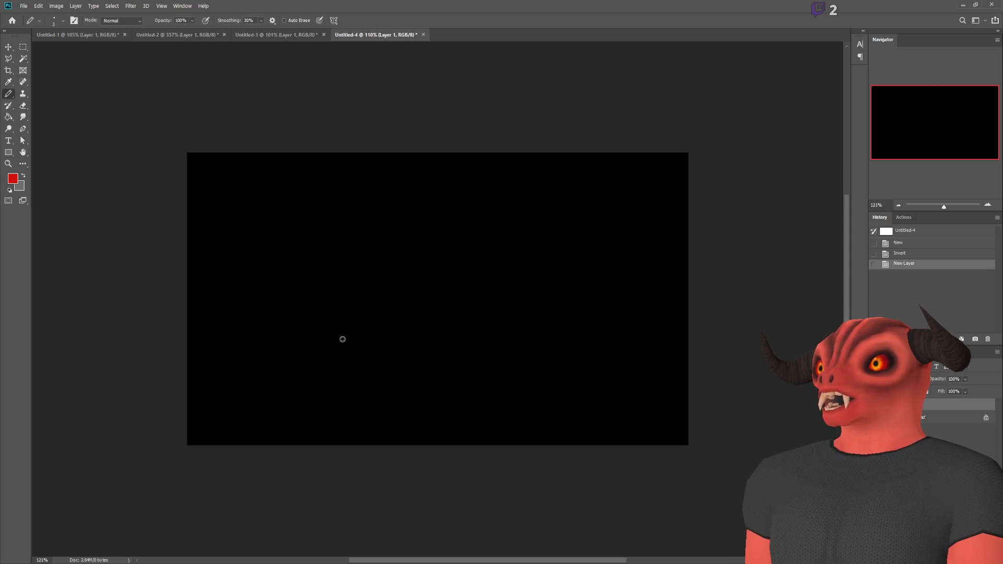
pyautogui.scroll(2, 343, 339)
pyautogui.moveTo(292, 266); pyautogui.dragTo(297, 323)
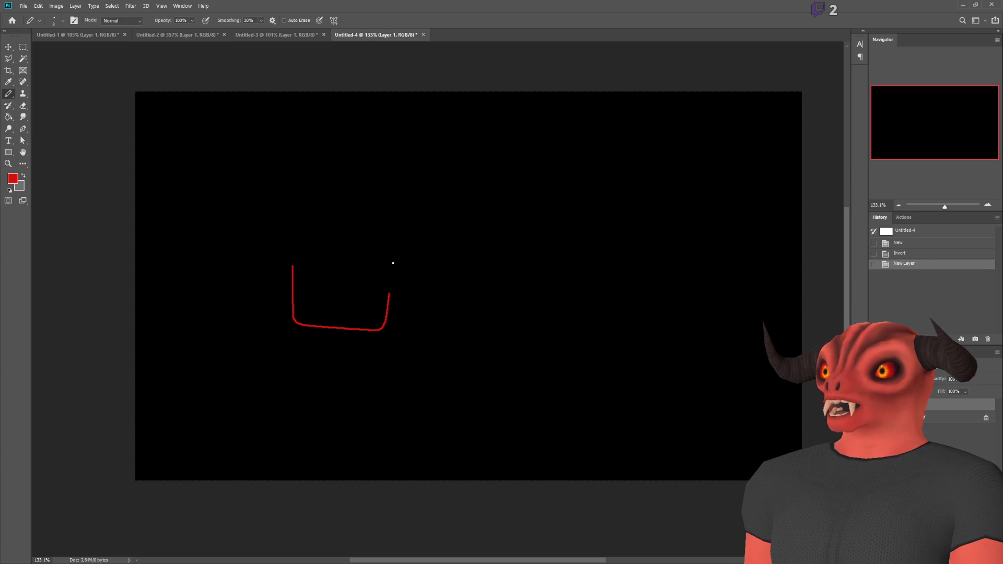
pyautogui.moveTo(279, 265); pyautogui.dragTo(278, 265)
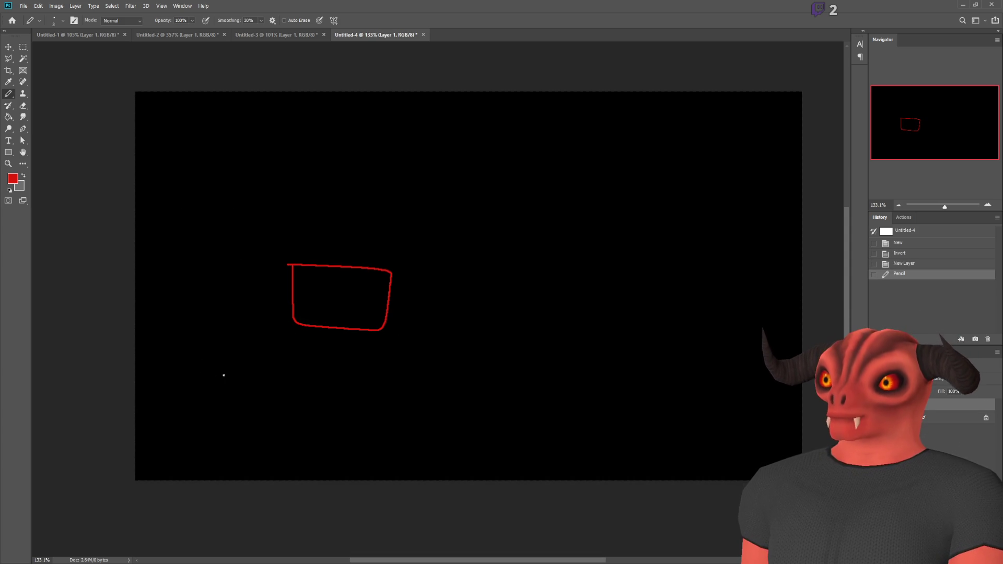
# Step: Sketch a hand below-left of the panel with a line reaching toward it
pyautogui.moveTo(267, 403); pyautogui.dragTo(170, 418)
pyautogui.moveTo(267, 371); pyautogui.dragTo(240, 373)
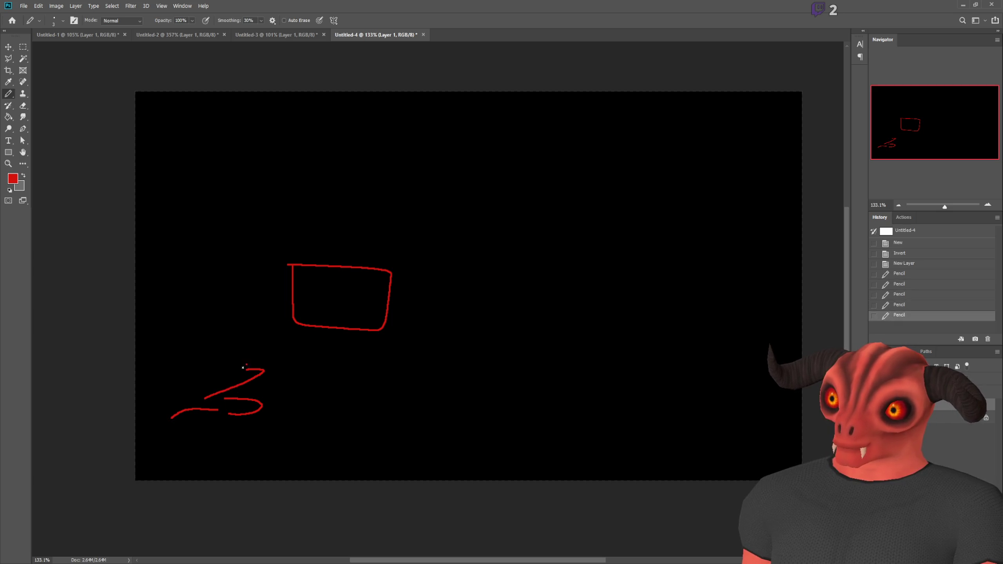
pyautogui.click(203, 370)
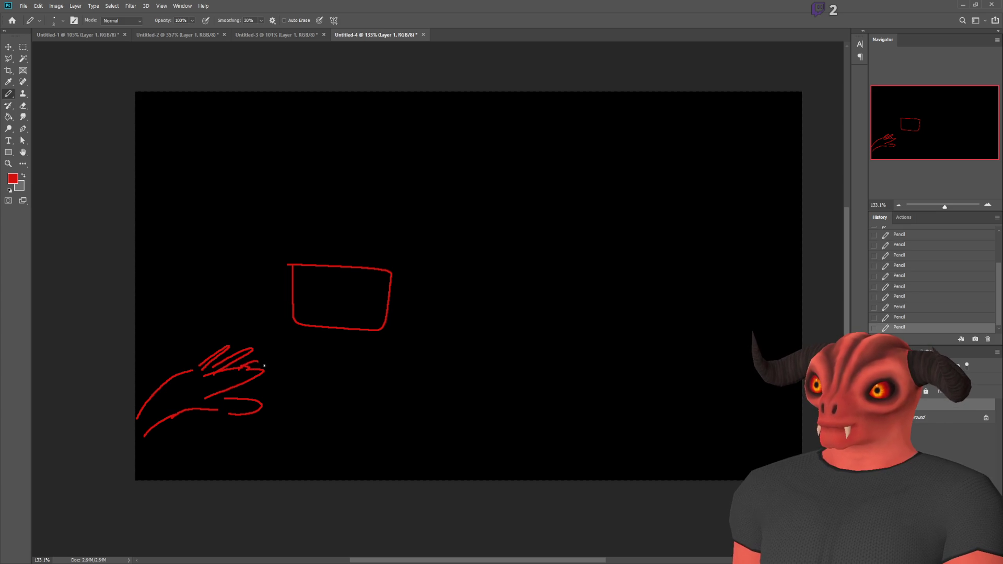
pyautogui.scroll(5, 270, 370)
pyautogui.scroll(-4, 264, 374)
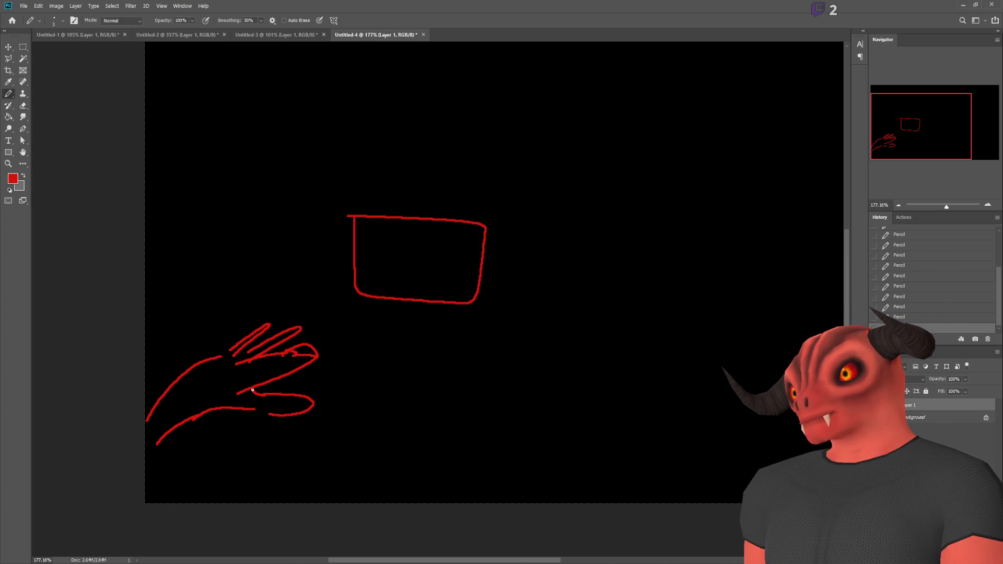
pyautogui.scroll(1, 365, 349)
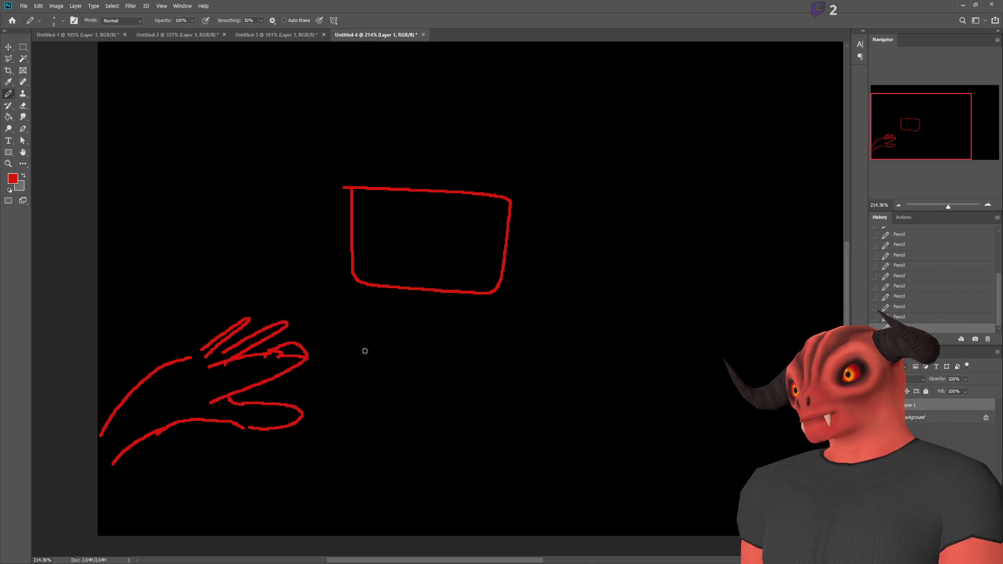
pyautogui.moveTo(296, 383); pyautogui.dragTo(353, 339)
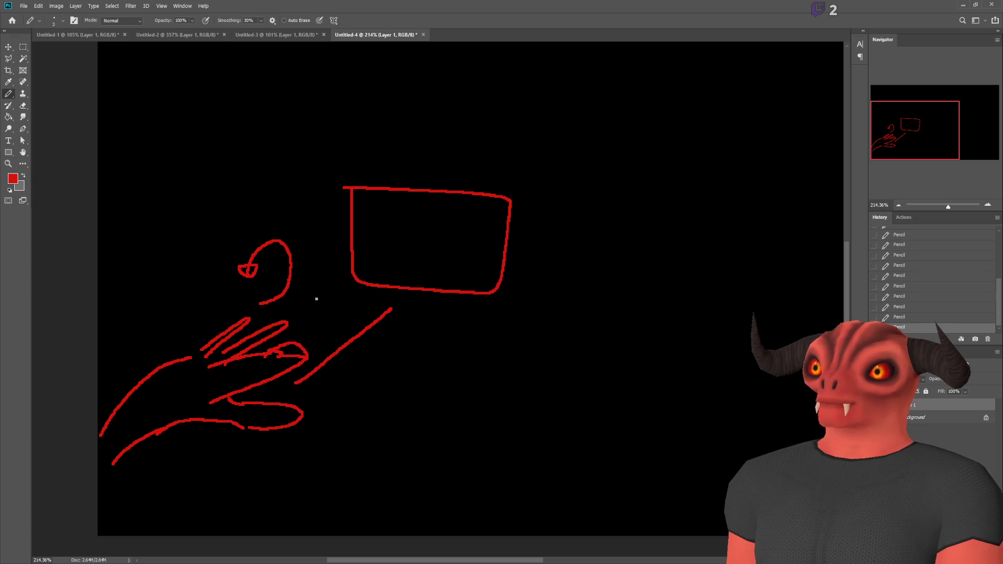
# Step: Draw button outlines inside the panel, undoing the stray strokes
pyautogui.scroll(3, 396, 218)
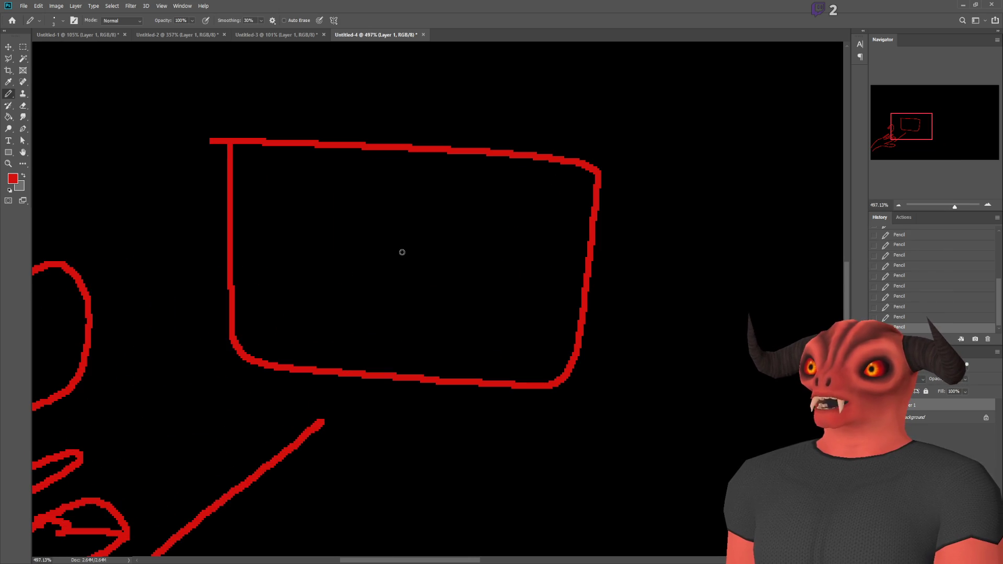
pyautogui.moveTo(360, 238); pyautogui.dragTo(468, 278)
pyautogui.hotkey('ctrl', 'z')
pyautogui.moveTo(266, 233)
pyautogui.mouseDown()
pyautogui.moveTo(571, 235)
pyautogui.moveTo(533, 307)
pyautogui.moveTo(313, 289)
pyautogui.moveTo(272, 271)
pyautogui.moveTo(464, 363)
pyautogui.moveTo(490, 340)
pyautogui.mouseUp()
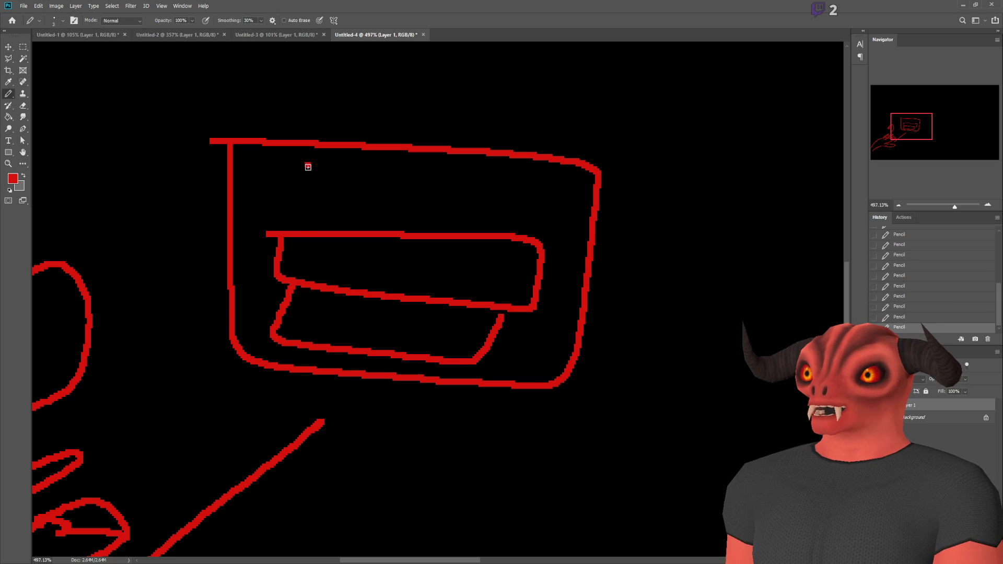
pyautogui.moveTo(310, 167); pyautogui.dragTo(493, 171)
pyautogui.hotkey('ctrl', 'z')
pyautogui.hotkey('ctrl', 'z')
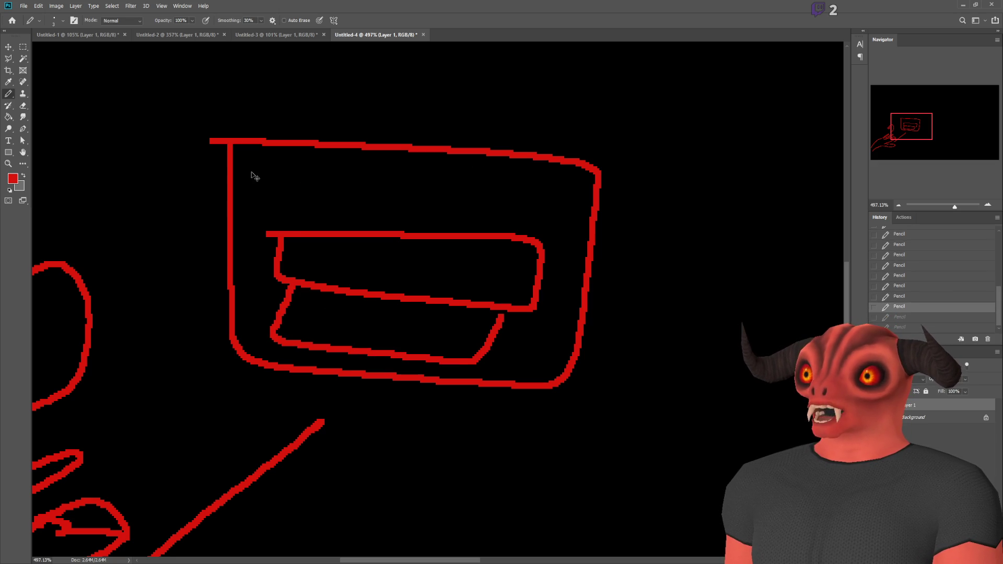
# Step: Add a 'Menu' text label at the top of the sketched panel
pyautogui.press('t')
pyautogui.click(339, 190)
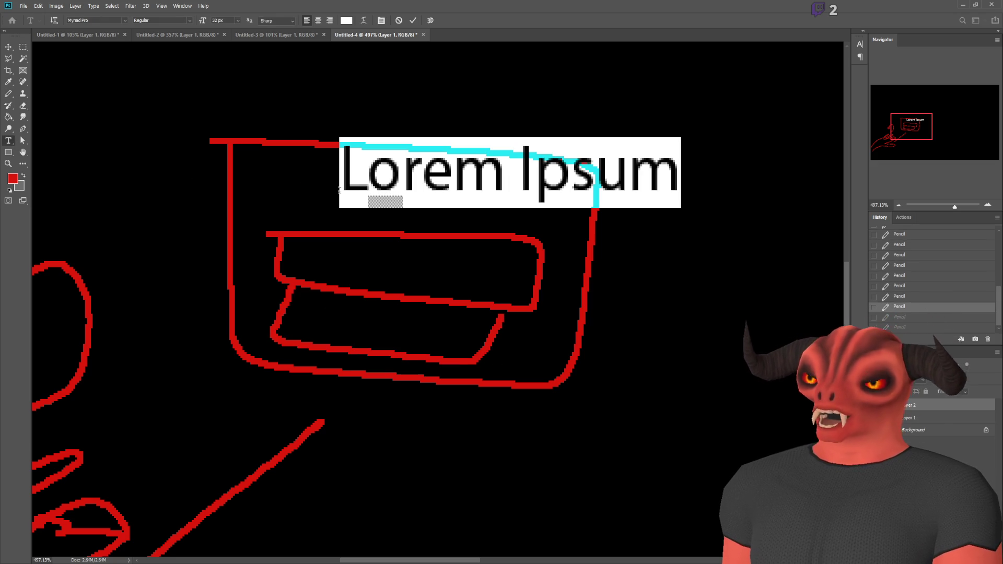
pyautogui.write('Menu')
pyautogui.click(423, 268)
# Step: Label the upper button 'Options'
pyautogui.click(348, 268)
pyautogui.write('Options')
pyautogui.moveTo(510, 291); pyautogui.dragTo(468, 300)
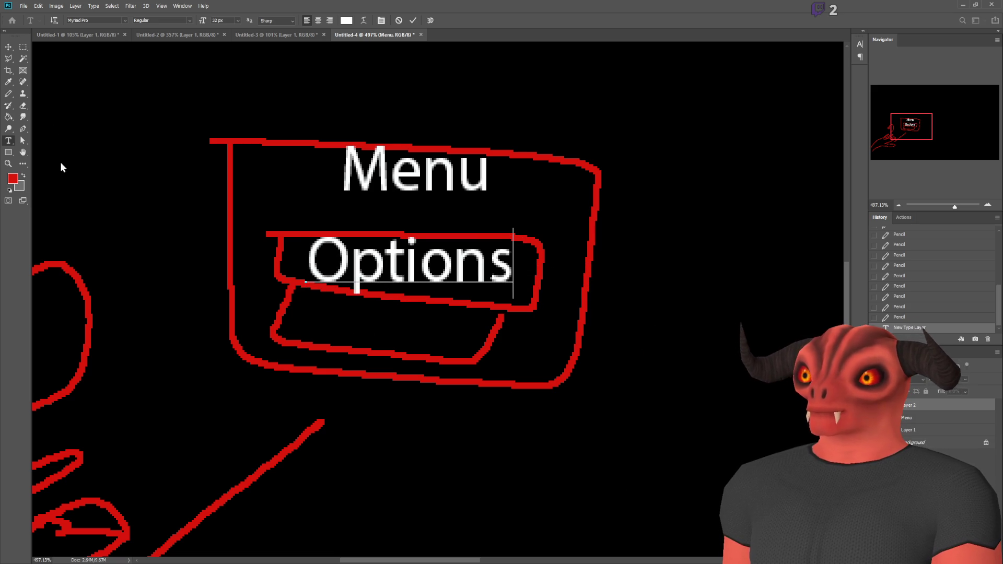
pyautogui.click(8, 140)
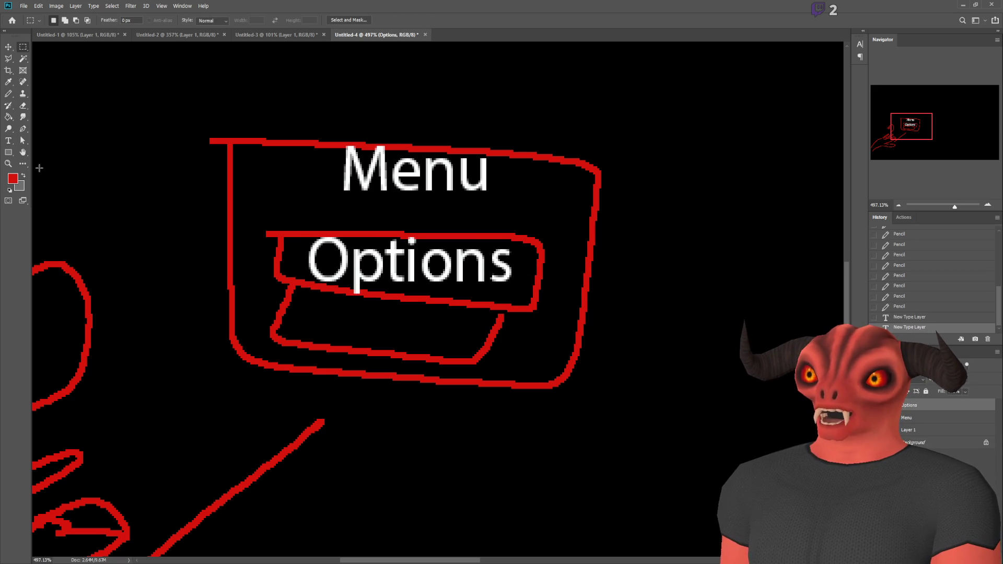
# Step: Label the lower button 'Quit'
pyautogui.click(323, 334)
pyautogui.write('Quit')
pyautogui.moveTo(435, 372); pyautogui.dragTo(441, 385)
pyautogui.click(23, 46)
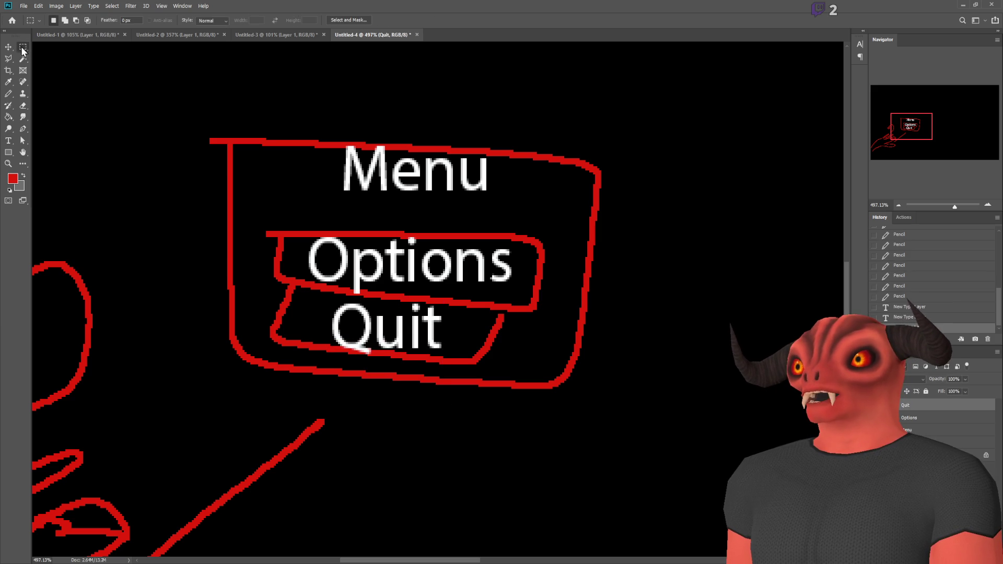
pyautogui.scroll(-5, 464, 300)
# Step: Return to the Pencil on a new layer above the text labels, undoing a trial outline
pyautogui.click(9, 94)
pyautogui.scroll(-4, 533, 256)
pyautogui.scroll(4, 632, 266)
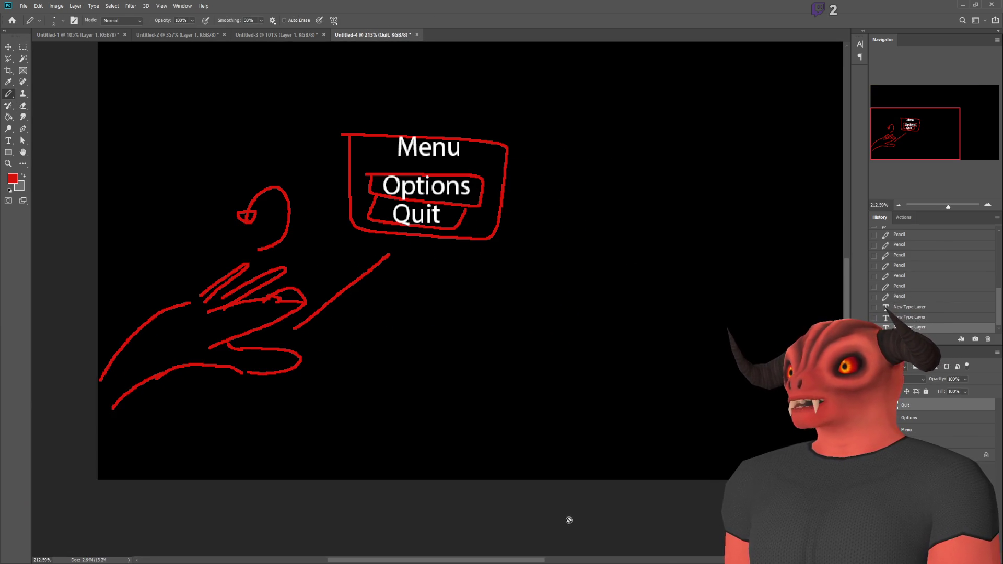
pyautogui.hscroll(3, 566, 561)
pyautogui.scroll(-2, 518, 298)
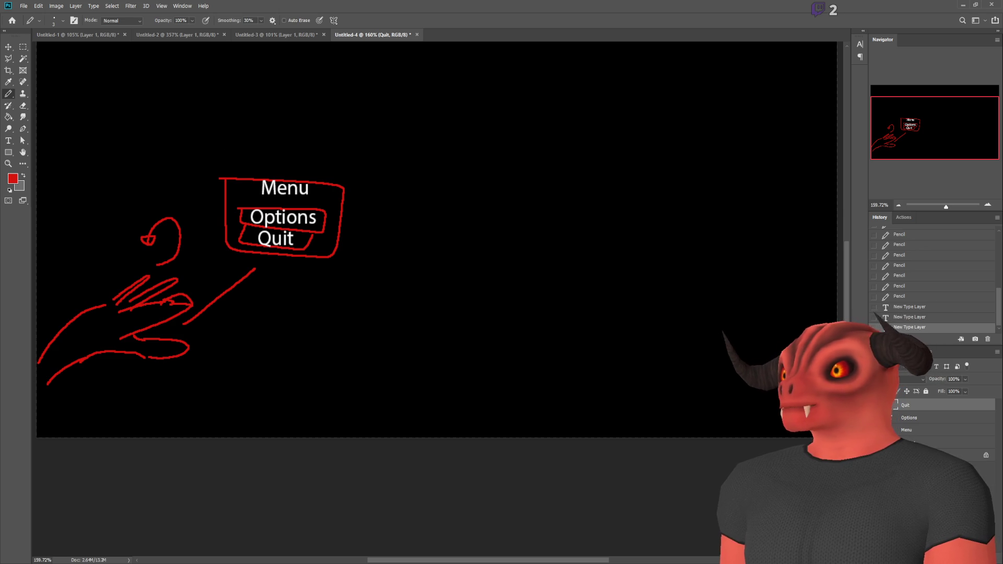
pyautogui.hotkey('ctrl', 'shift', 'alt', 'n')
pyautogui.moveTo(208, 153)
pyautogui.mouseDown()
pyautogui.moveTo(351, 195)
pyautogui.moveTo(264, 300)
pyautogui.moveTo(217, 250)
pyautogui.moveTo(211, 166)
pyautogui.mouseUp()
pyautogui.hotkey('ctrl', 'z')
pyautogui.scroll(-4, 439, 268)
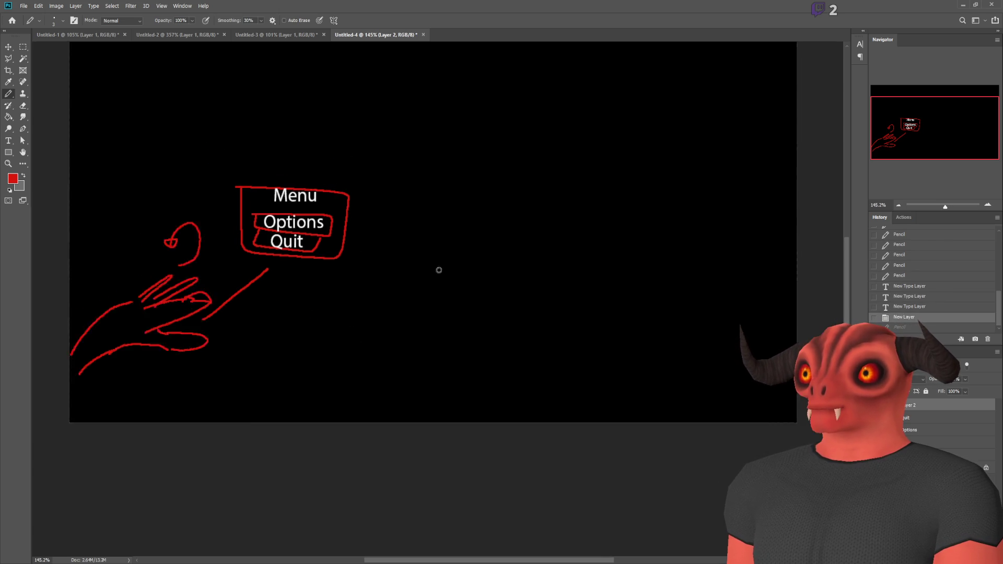
pyautogui.scroll(4, 143, 321)
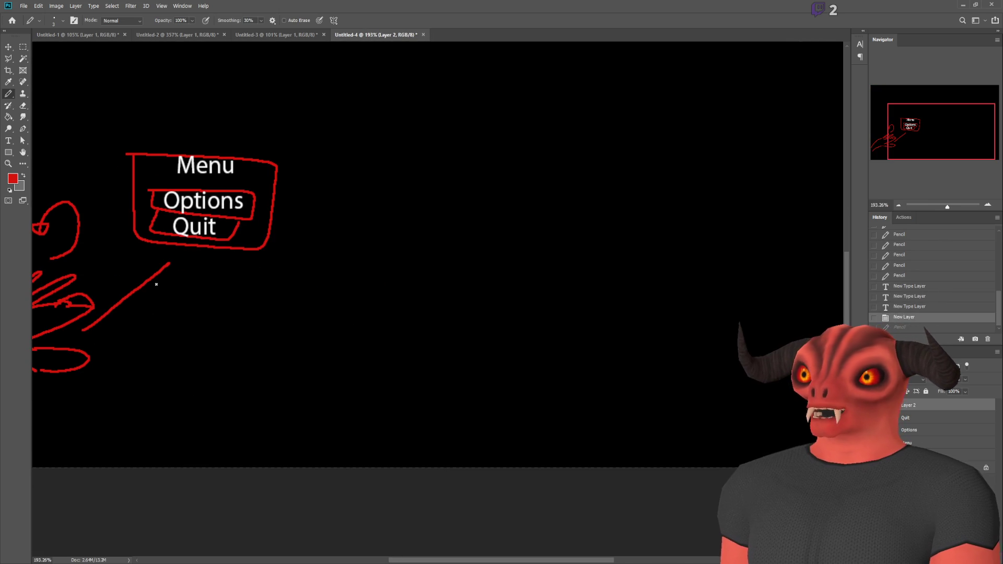
pyautogui.hscroll(-5, 478, 549)
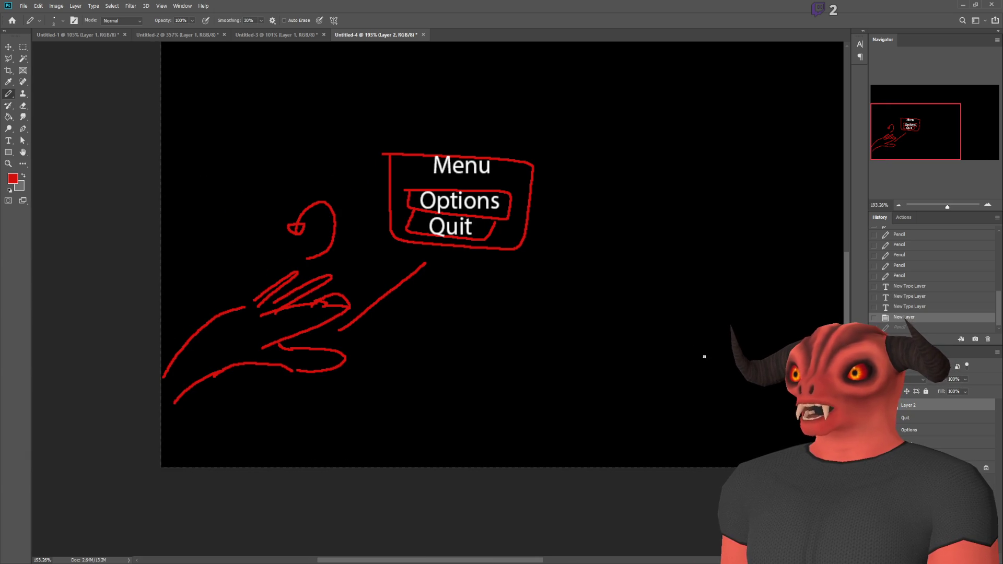
# Step: Sketch a second hand below the menu with a line up to Quit
pyautogui.moveTo(484, 350); pyautogui.dragTo(479, 385)
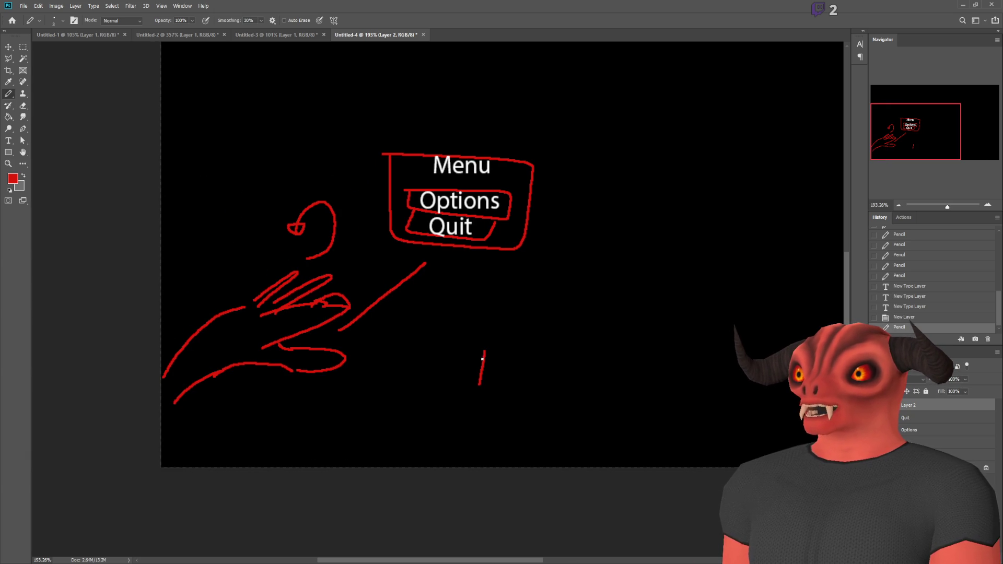
pyautogui.moveTo(491, 350)
pyautogui.mouseDown()
pyautogui.moveTo(502, 389)
pyautogui.moveTo(511, 359)
pyautogui.moveTo(519, 389)
pyautogui.moveTo(562, 390)
pyautogui.moveTo(526, 471)
pyautogui.mouseUp()
pyautogui.moveTo(480, 385)
pyautogui.mouseDown()
pyautogui.moveTo(480, 445)
pyautogui.moveTo(497, 470)
pyautogui.mouseUp()
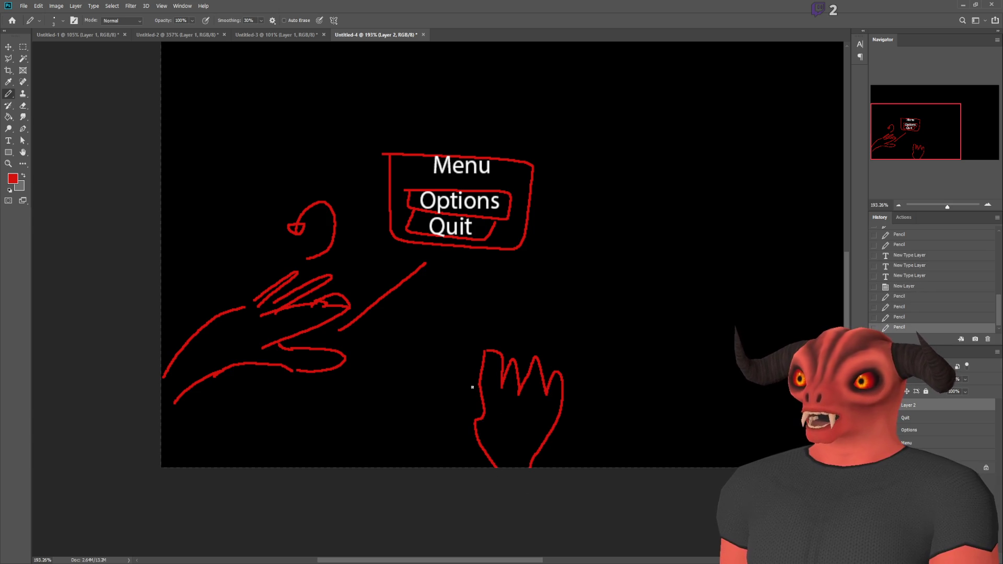
pyautogui.moveTo(483, 324); pyautogui.dragTo(480, 226)
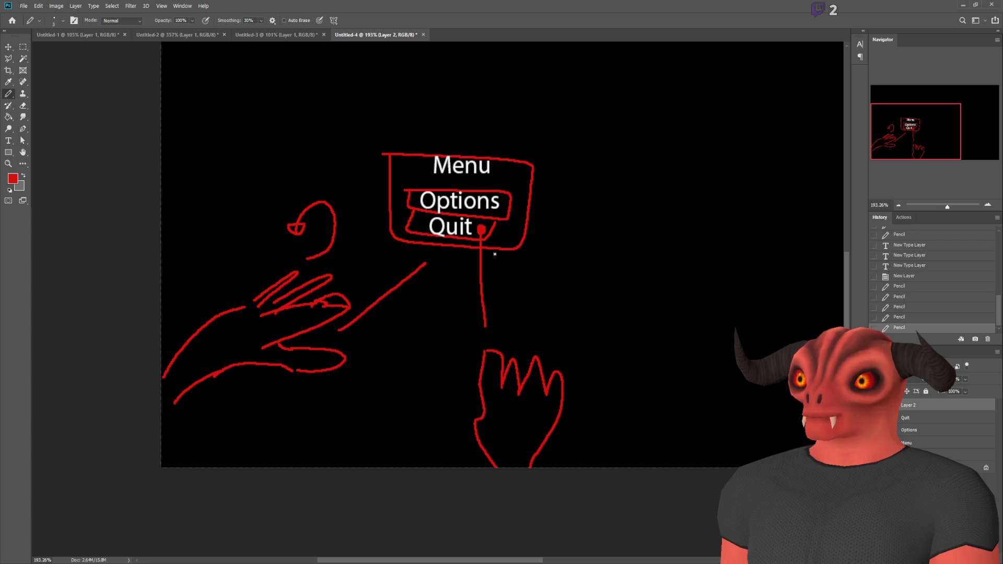
pyautogui.scroll(3, 481, 225)
pyautogui.scroll(-5, 468, 284)
pyautogui.hscroll(3, 652, 264)
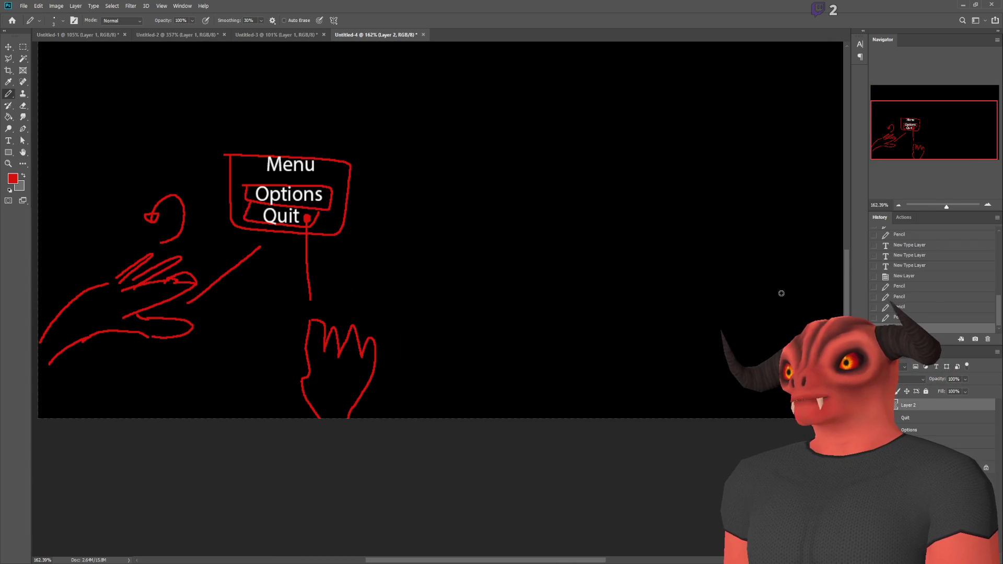
pyautogui.scroll(-5, 481, 548)
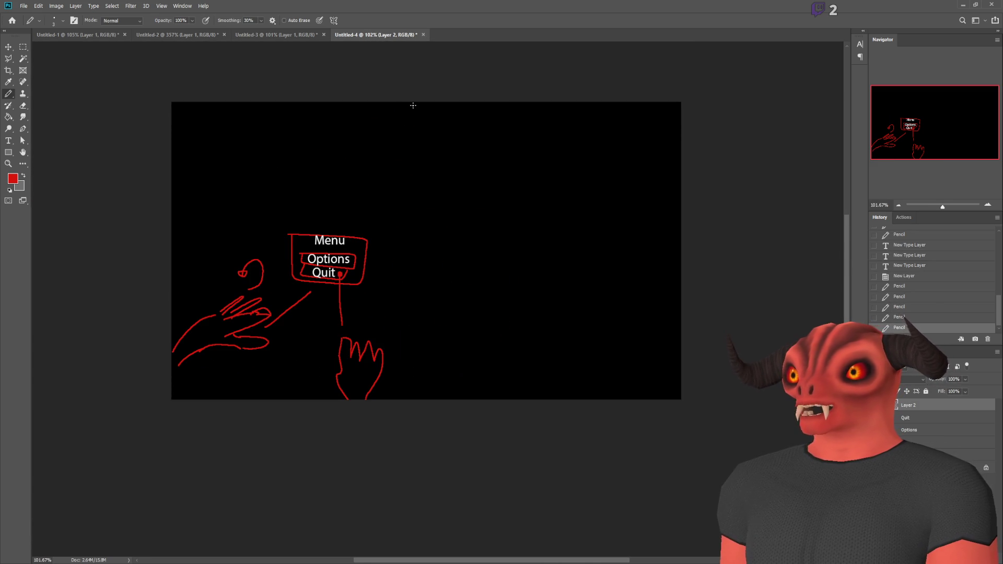
# Step: Draw a straight vertical red divider down the middle of the canvas
pyautogui.click(412, 106)
pyautogui.keyDown('shift'); pyautogui.click(413, 403); pyautogui.keyUp('shift')
pyautogui.scroll(3, 590, 307)
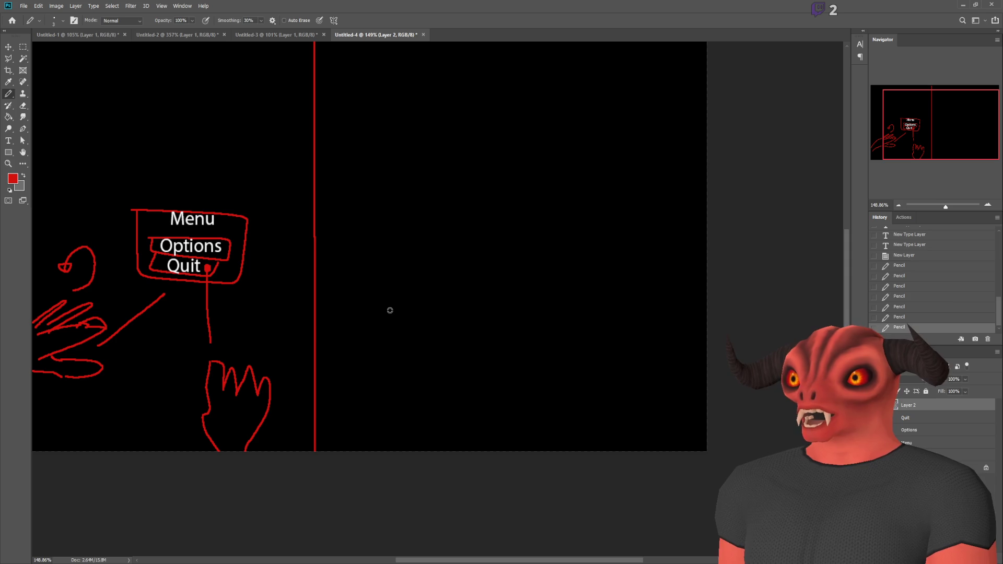
pyautogui.scroll(3, 504, 309)
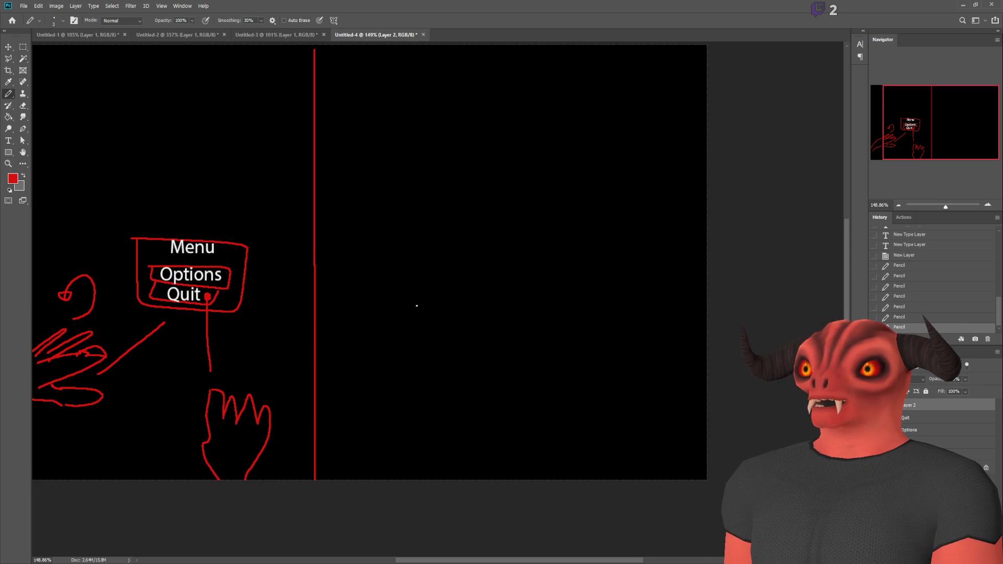
# Step: Sketch a figure on the right half with body, head, nose and eye
pyautogui.moveTo(417, 349)
pyautogui.mouseDown()
pyautogui.moveTo(475, 454)
pyautogui.moveTo(474, 479)
pyautogui.mouseUp()
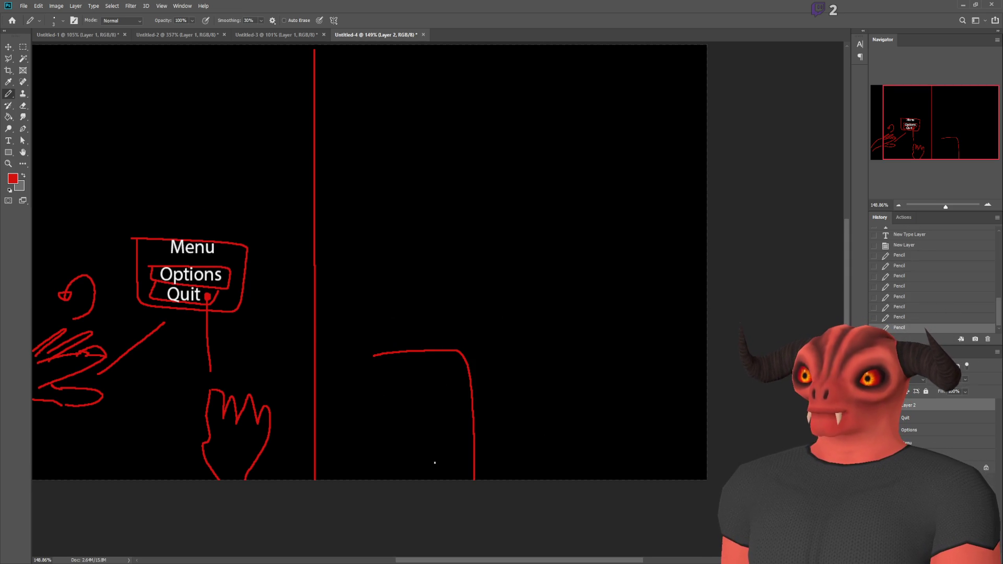
pyautogui.moveTo(374, 353); pyautogui.dragTo(367, 524)
pyautogui.moveTo(431, 333)
pyautogui.mouseDown()
pyautogui.moveTo(412, 228)
pyautogui.moveTo(467, 272)
pyautogui.moveTo(463, 299)
pyautogui.mouseUp()
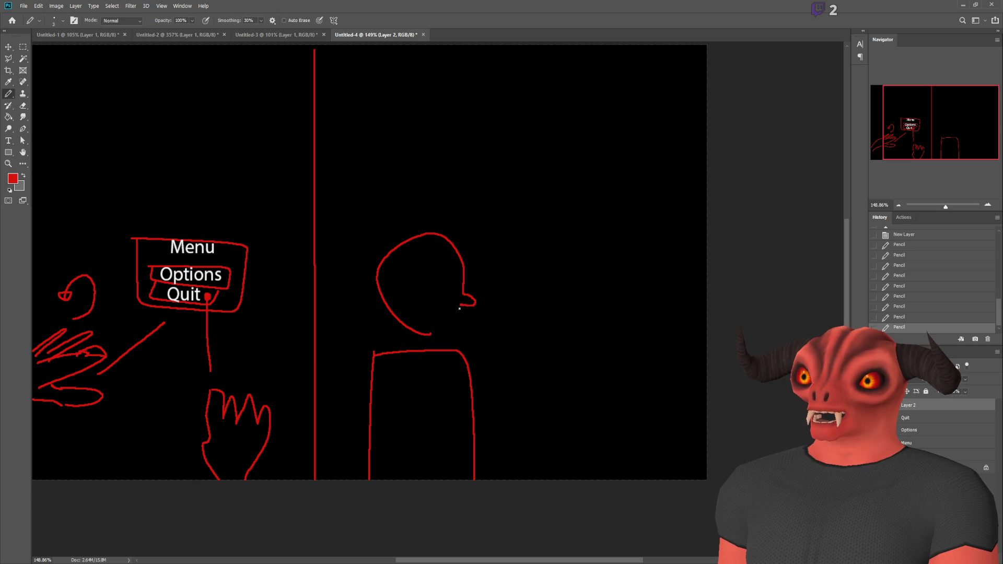
pyautogui.moveTo(432, 332); pyautogui.dragTo(432, 332)
pyautogui.moveTo(457, 258)
pyautogui.mouseDown()
pyautogui.moveTo(456, 281)
pyautogui.moveTo(458, 260)
pyautogui.mouseUp()
pyautogui.scroll(5, 455, 269)
pyautogui.click(446, 282)
# Step: Draw a large rectangular panel in front of the figure
pyautogui.scroll(-3, 540, 350)
pyautogui.scroll(-2, 585, 351)
pyautogui.scroll(2, 594, 343)
pyautogui.scroll(-1, 610, 320)
pyautogui.scroll(-2, 611, 321)
pyautogui.moveTo(551, 258)
pyautogui.mouseDown()
pyautogui.moveTo(700, 260)
pyautogui.moveTo(726, 391)
pyautogui.mouseUp()
pyautogui.moveTo(684, 424)
pyautogui.mouseDown()
pyautogui.moveTo(545, 402)
pyautogui.moveTo(554, 257)
pyautogui.mouseUp()
pyautogui.scroll(2, 555, 264)
# Step: Add a 'PAUSE' title at the top of the right-hand panel
pyautogui.click(9, 141)
pyautogui.click(610, 289)
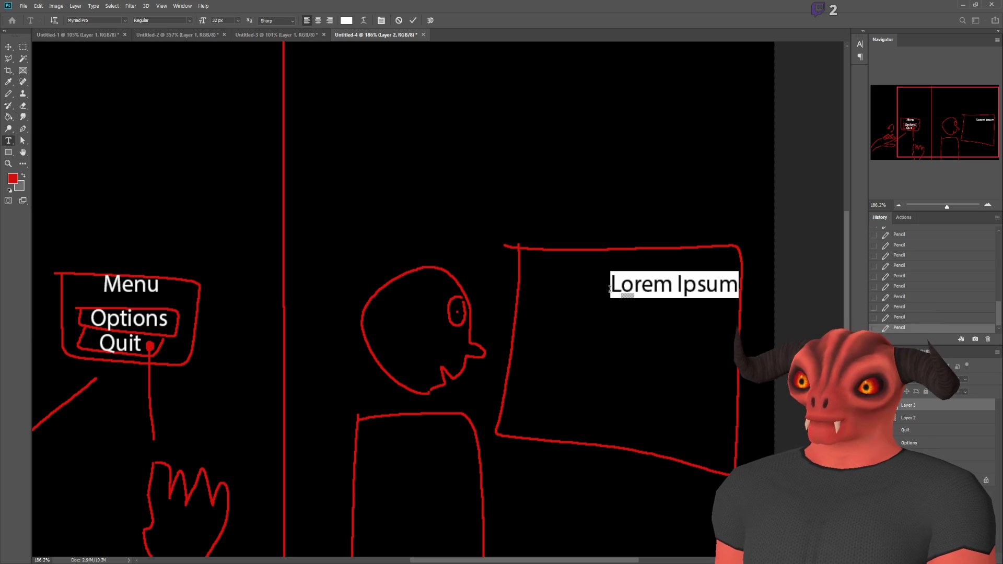
pyautogui.write('PAUSE')
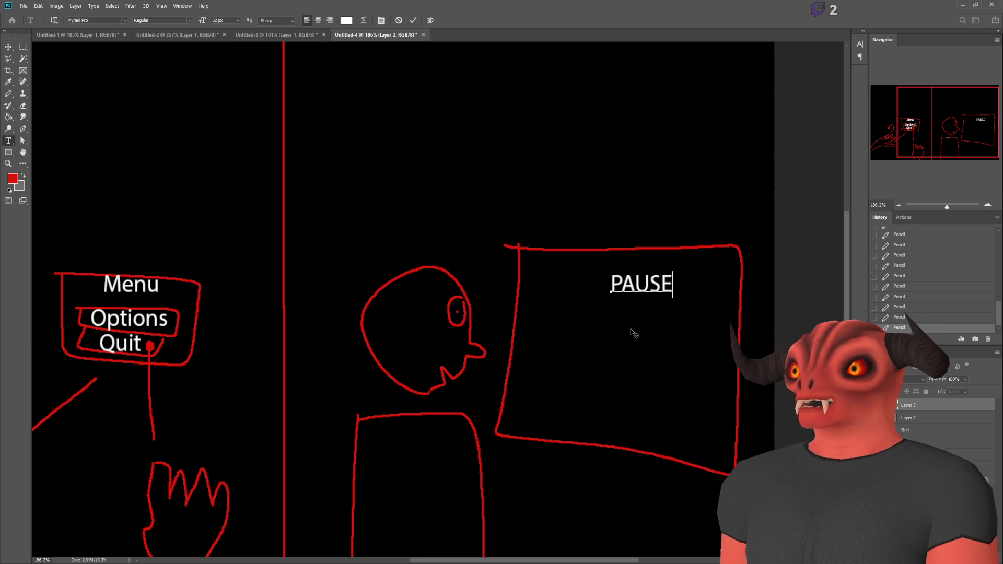
pyautogui.moveTo(634, 334); pyautogui.dragTo(614, 316)
pyautogui.click(9, 94)
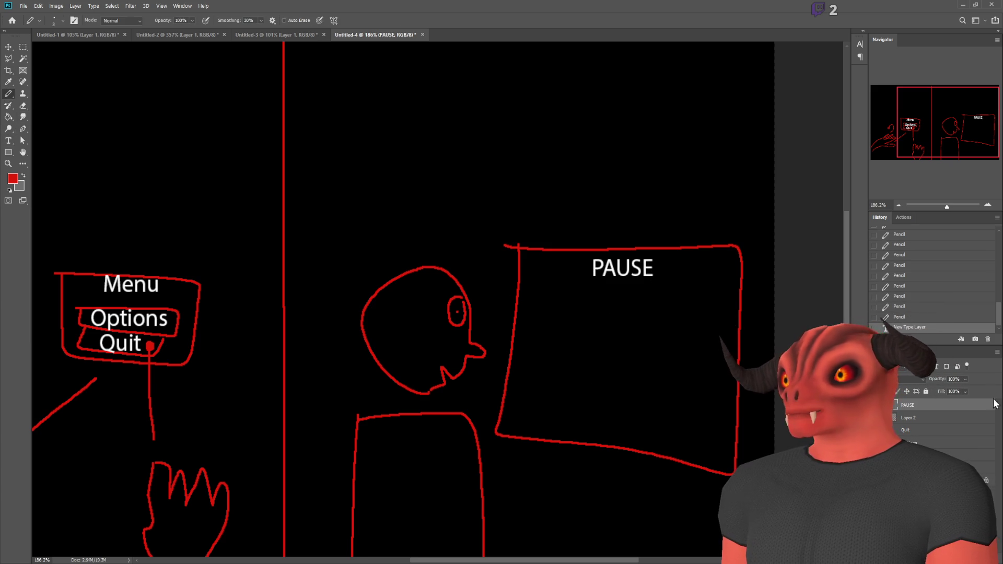
# Step: On the sketch layer, pencil two button boxes below PAUSE
pyautogui.click(911, 418)
pyautogui.moveTo(578, 390)
pyautogui.mouseDown()
pyautogui.moveTo(653, 398)
pyautogui.moveTo(635, 434)
pyautogui.moveTo(578, 389)
pyautogui.mouseUp()
pyautogui.moveTo(562, 326)
pyautogui.mouseDown()
pyautogui.moveTo(682, 369)
pyautogui.moveTo(574, 367)
pyautogui.moveTo(562, 327)
pyautogui.mouseUp()
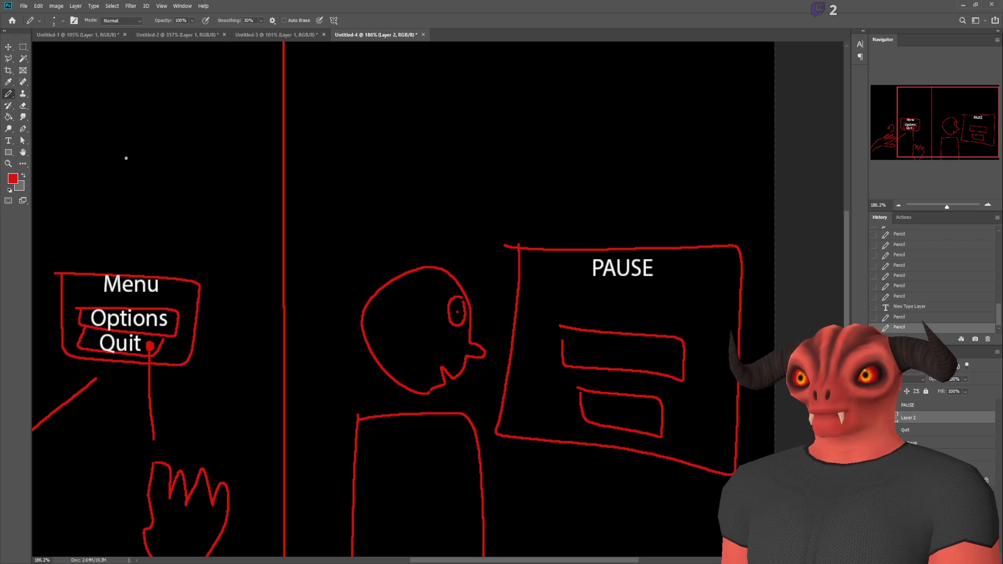
# Step: Label the two buttons 'Options' and 'Quit'
pyautogui.click(9, 141)
pyautogui.click(581, 355)
pyautogui.write('Options')
pyautogui.click(591, 410)
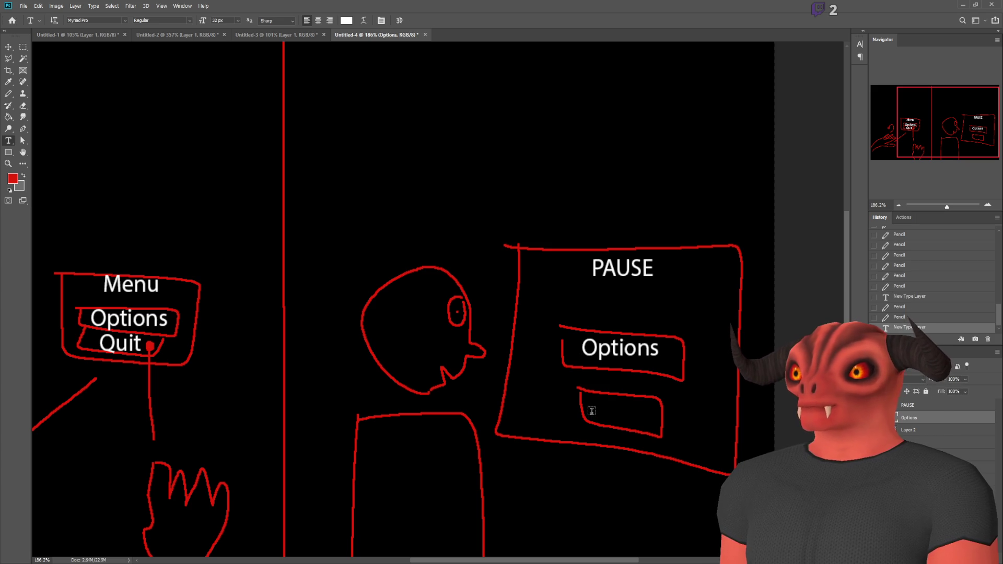
pyautogui.write('Quit')
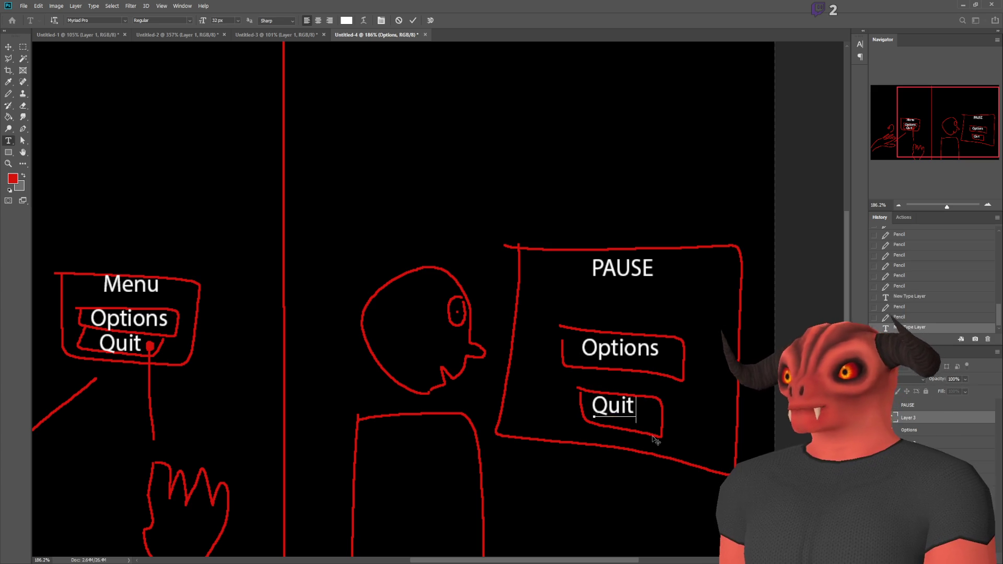
pyautogui.press('Escape')
# Step: Fit the canvas on screen and add a 'Wrist Menu' heading above the left half
pyautogui.press('m')
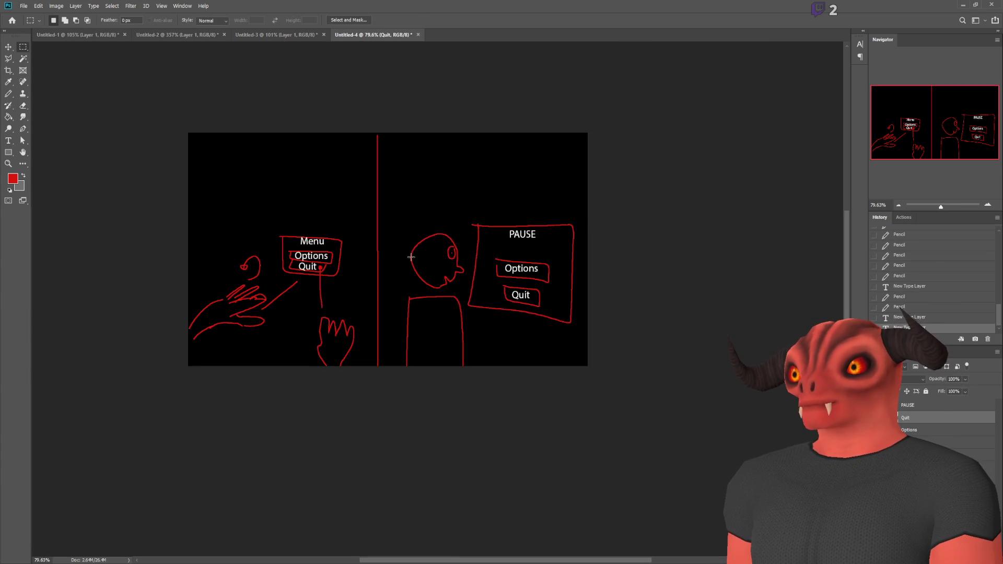
pyautogui.hotkey('ctrl', '0')
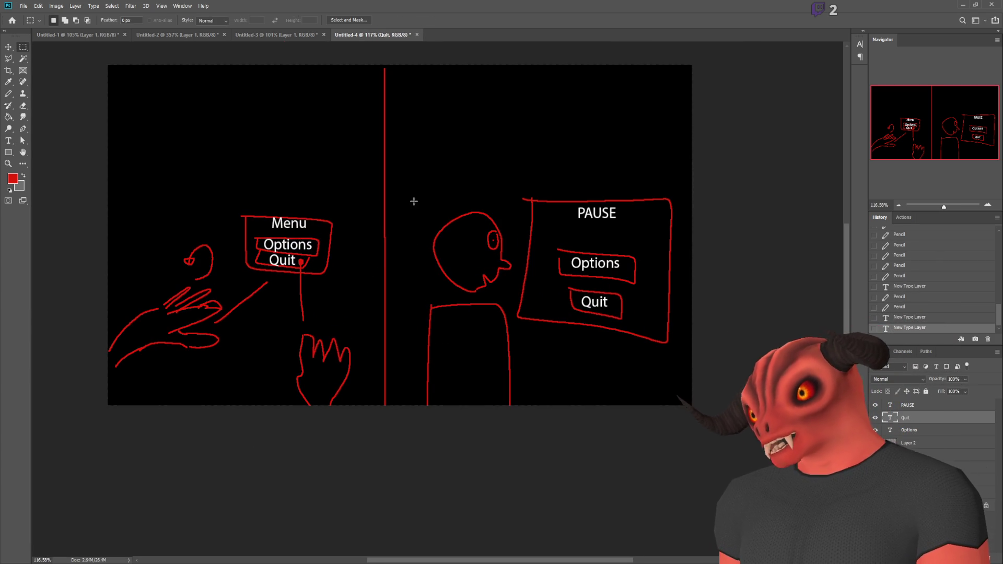
pyautogui.scroll(1, 292, 167)
pyautogui.click(10, 140)
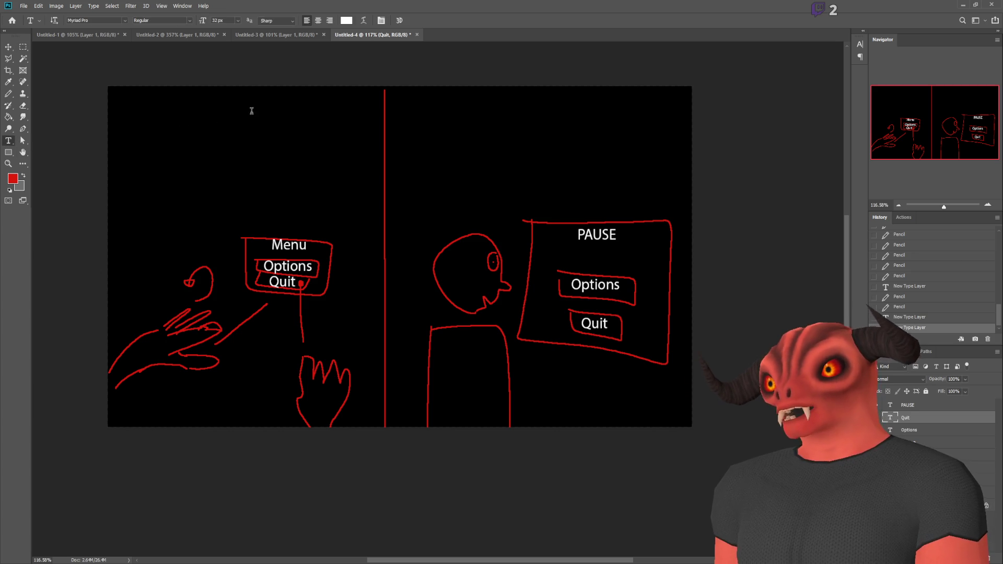
pyautogui.click(162, 119)
pyautogui.write('W')
pyautogui.press('Escape')
pyautogui.press('m')
pyautogui.press('t')
pyautogui.click(186, 139)
pyautogui.write('Wrist Menu')
pyautogui.press('Escape')
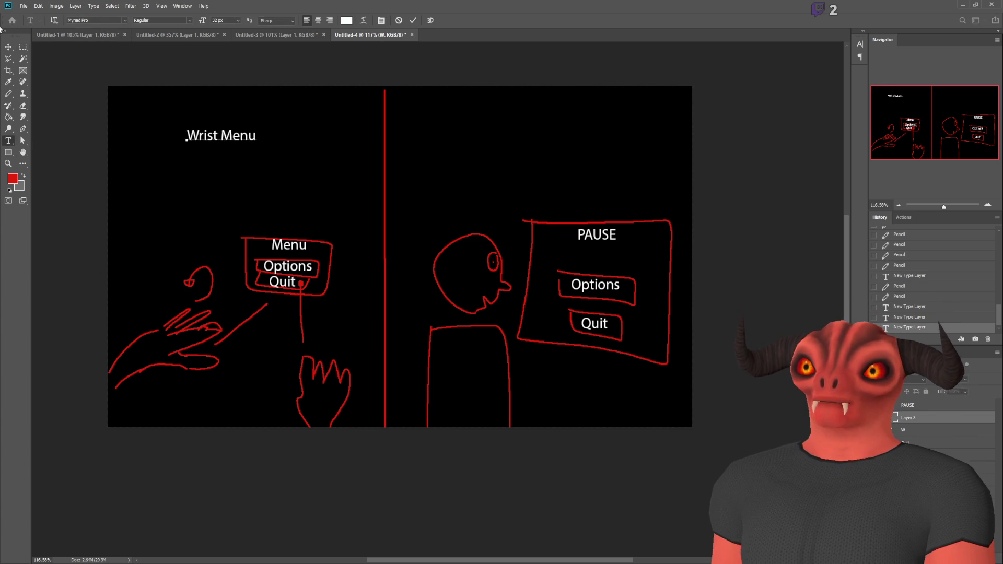
pyautogui.press('m')
# Step: Add a 'Popup Menu' heading above the right half
pyautogui.click(487, 217)
pyautogui.click(9, 141)
pyautogui.click(476, 125)
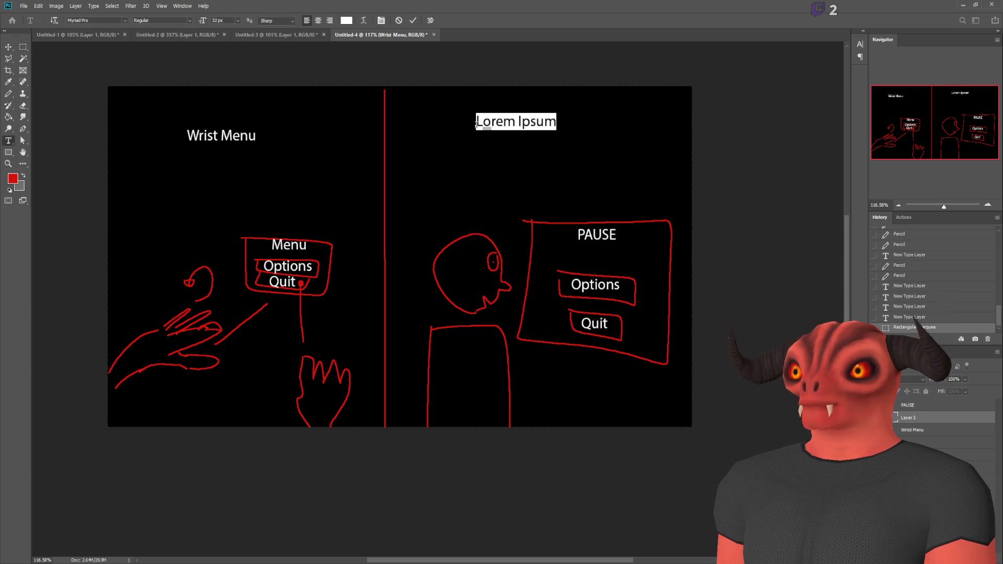
pyautogui.write('Button Menu')
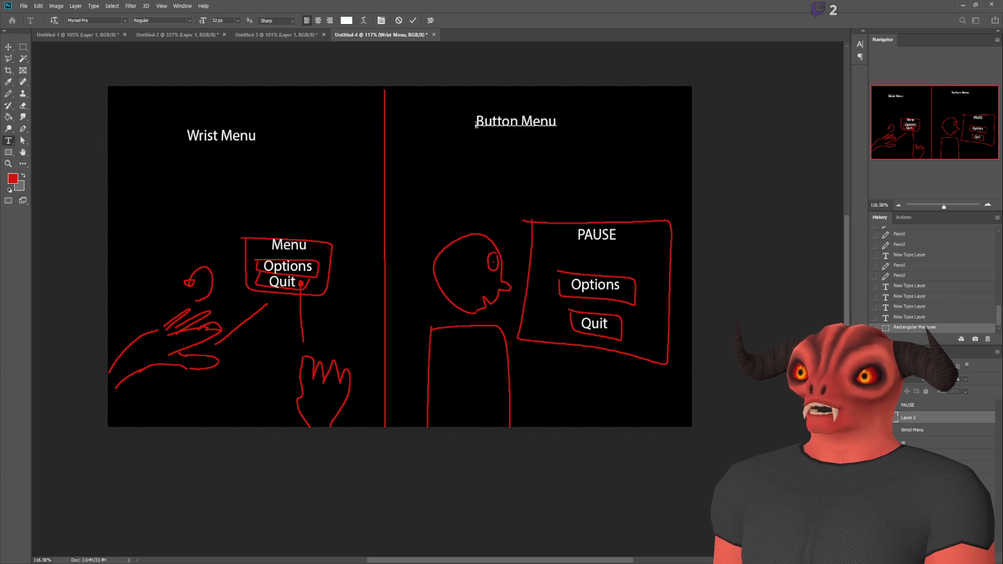
pyautogui.hotkey('ctrl', 'a')
pyautogui.write('Pop')
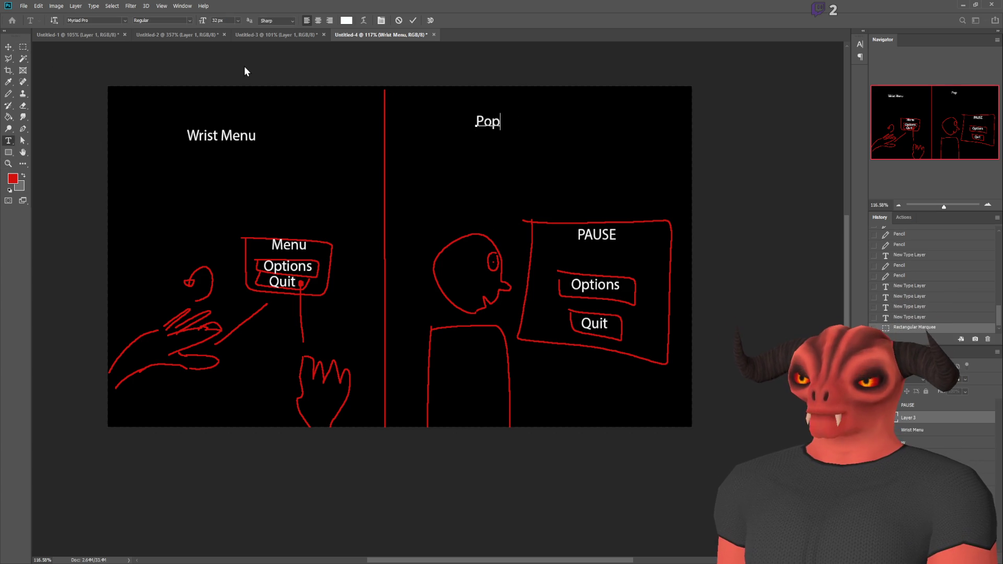
pyautogui.write('up menu')
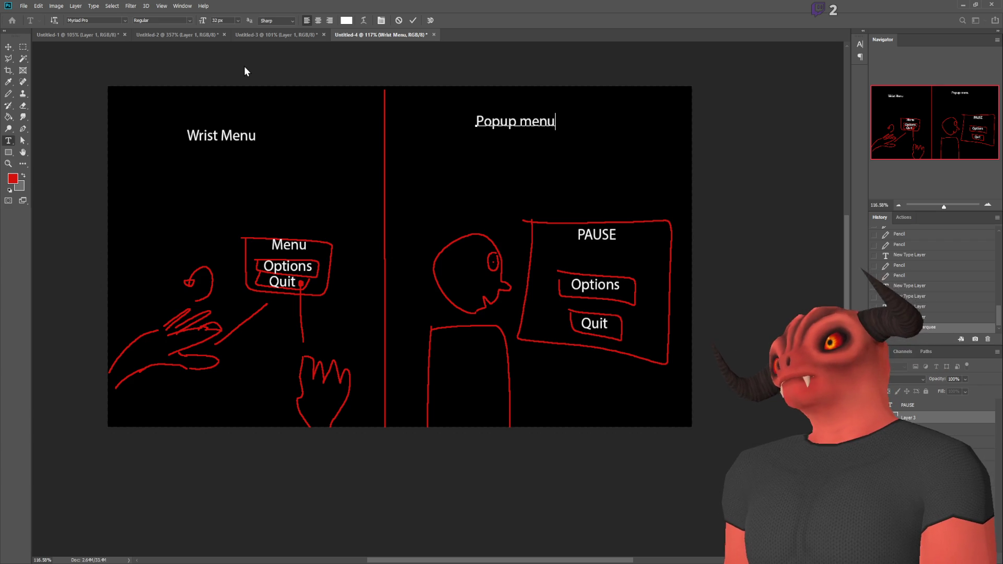
pyautogui.press('BackSpace')
pyautogui.write('M')
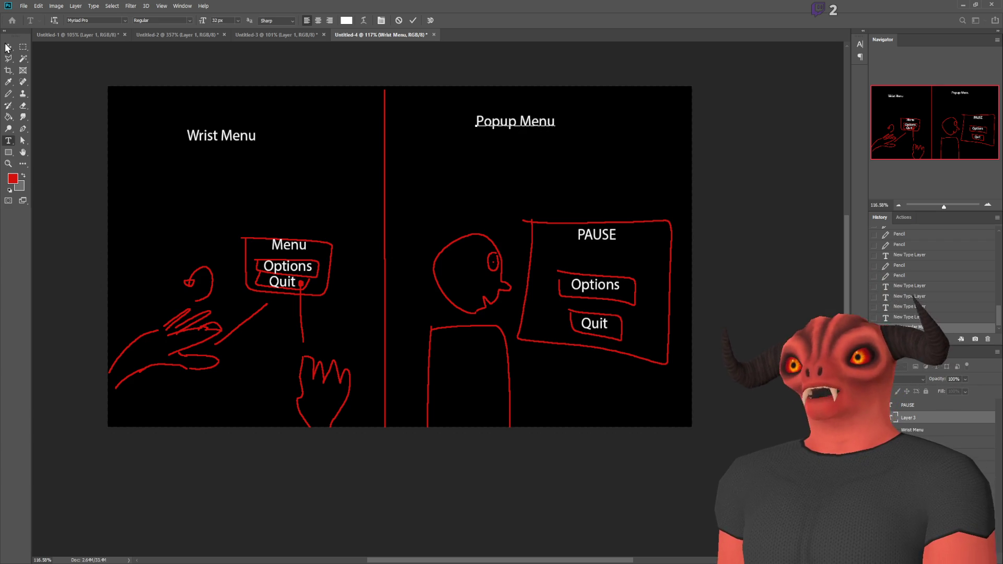
pyautogui.click(23, 47)
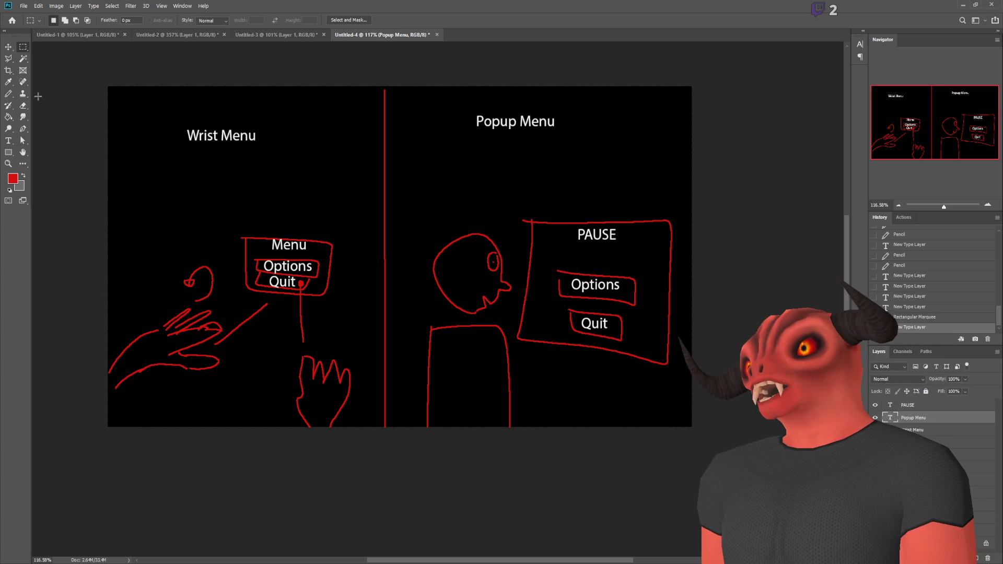
pyautogui.click(8, 93)
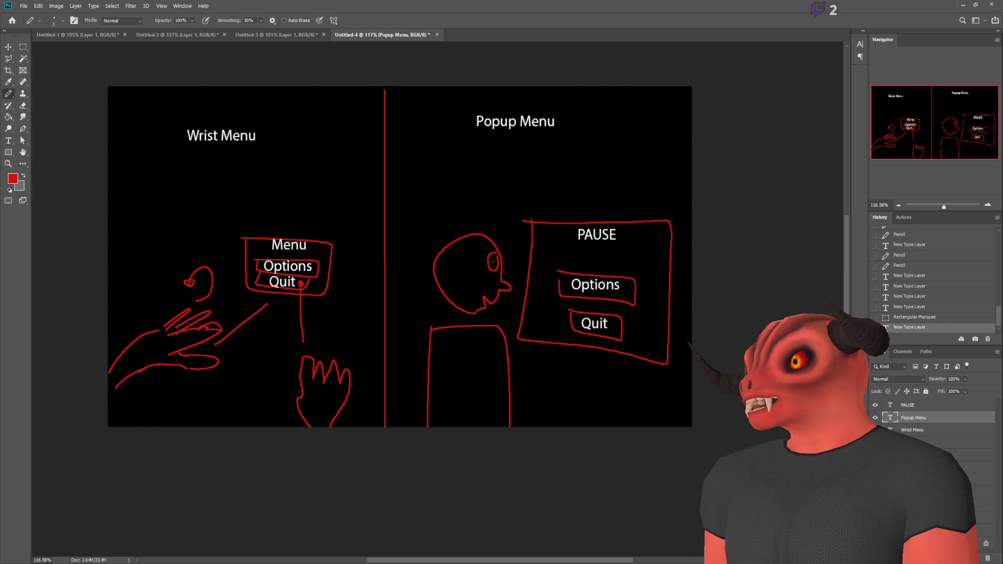
# Step: On Layer 2, pencil a head linked to a small floating box under 'Popup Menu'
pyautogui.click(982, 479)
pyautogui.moveTo(367, 190)
pyautogui.mouseDown()
pyautogui.moveTo(360, 148)
pyautogui.moveTo(345, 180)
pyautogui.moveTo(346, 170)
pyautogui.moveTo(463, 139)
pyautogui.moveTo(444, 161)
pyautogui.moveTo(486, 189)
pyautogui.moveTo(497, 143)
pyautogui.moveTo(461, 134)
pyautogui.mouseUp()
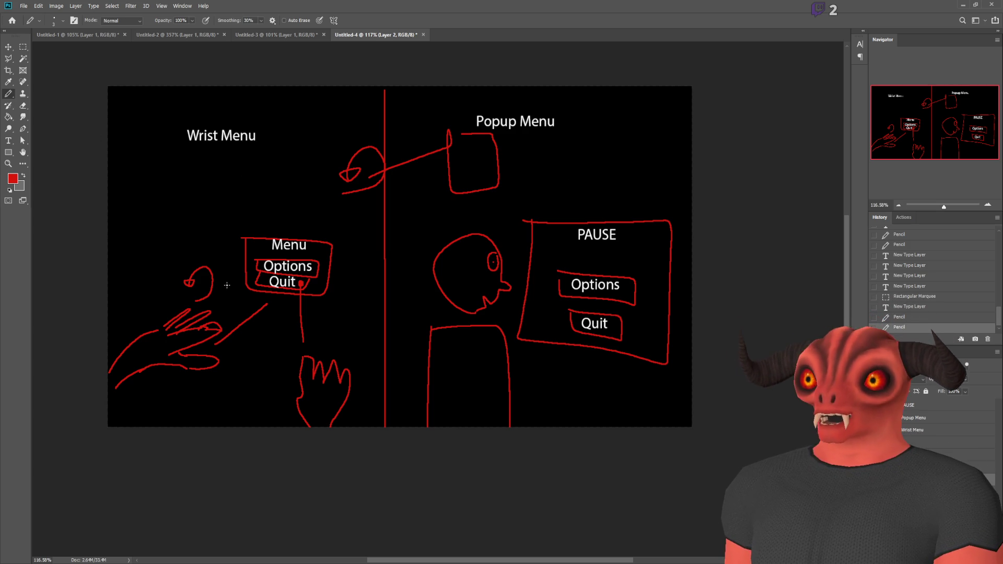
pyautogui.scroll(1, 227, 284)
pyautogui.scroll(5, 230, 308)
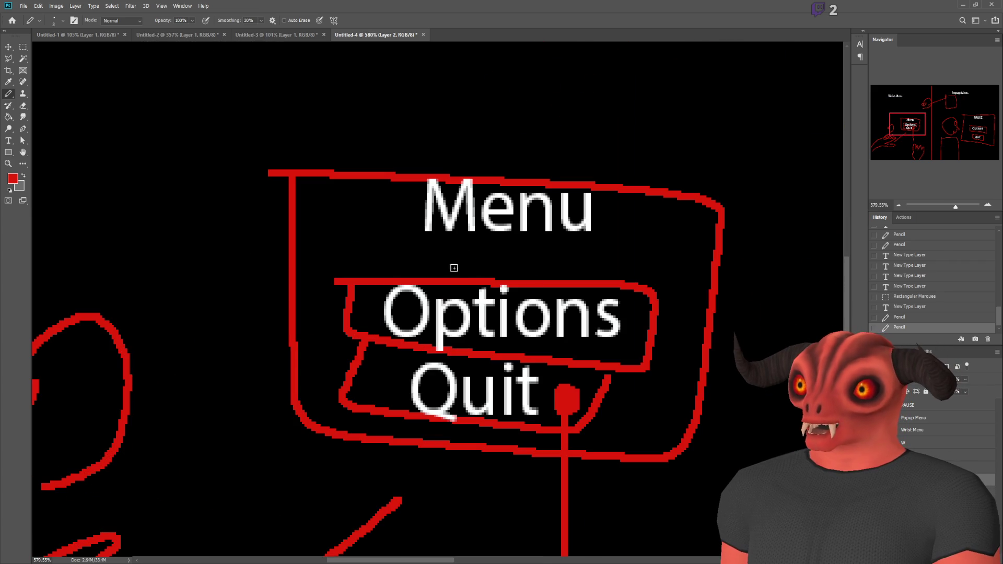
pyautogui.scroll(-5, 453, 242)
pyautogui.scroll(2, 486, 241)
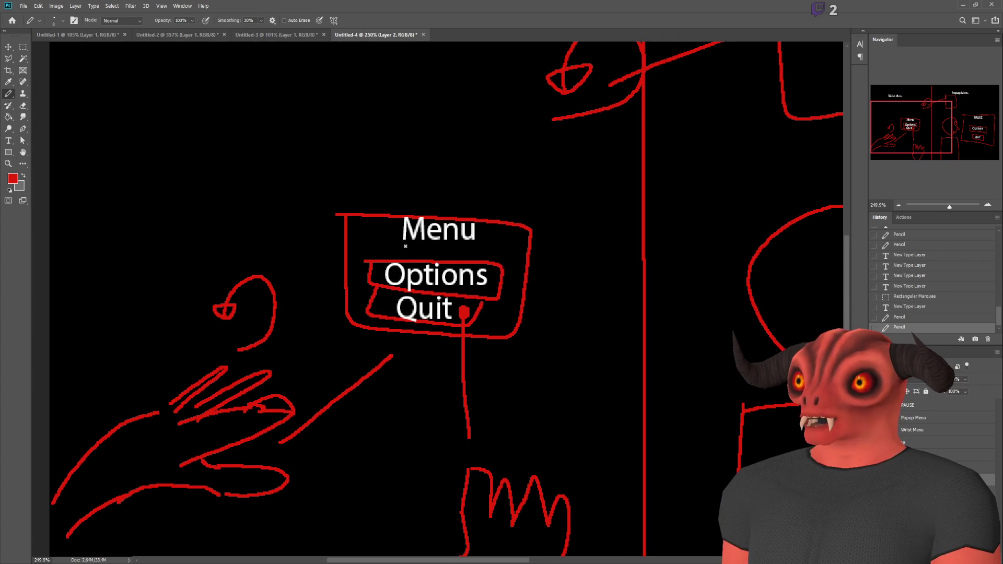